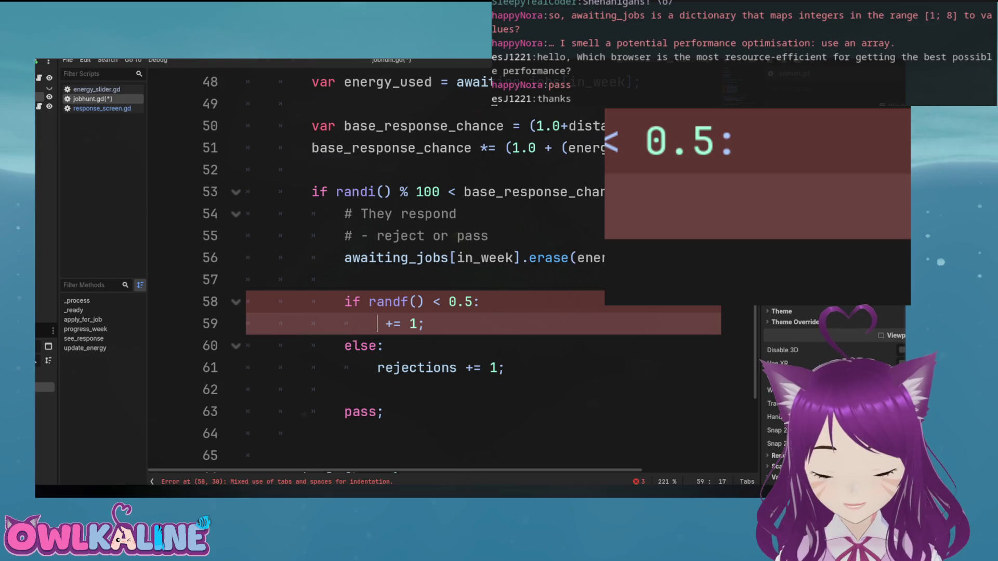
Make line 59 increment job_offers on a positive response, then save the script
{"action": "type", "text": "accepted"}
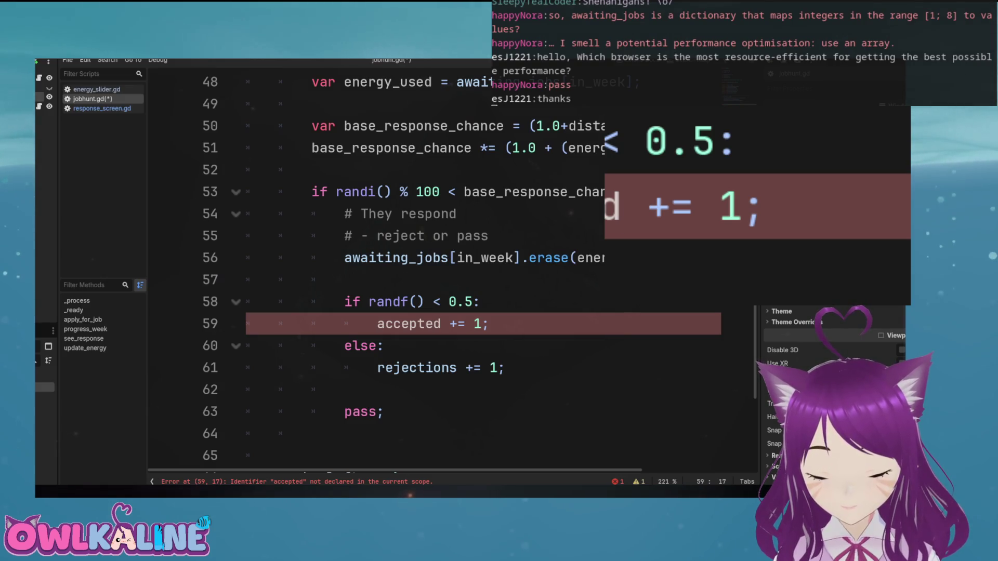
{"action": "key", "text": "Delete"}
{"action": "key", "text": "Delete"}
{"action": "key", "text": "Delete"}
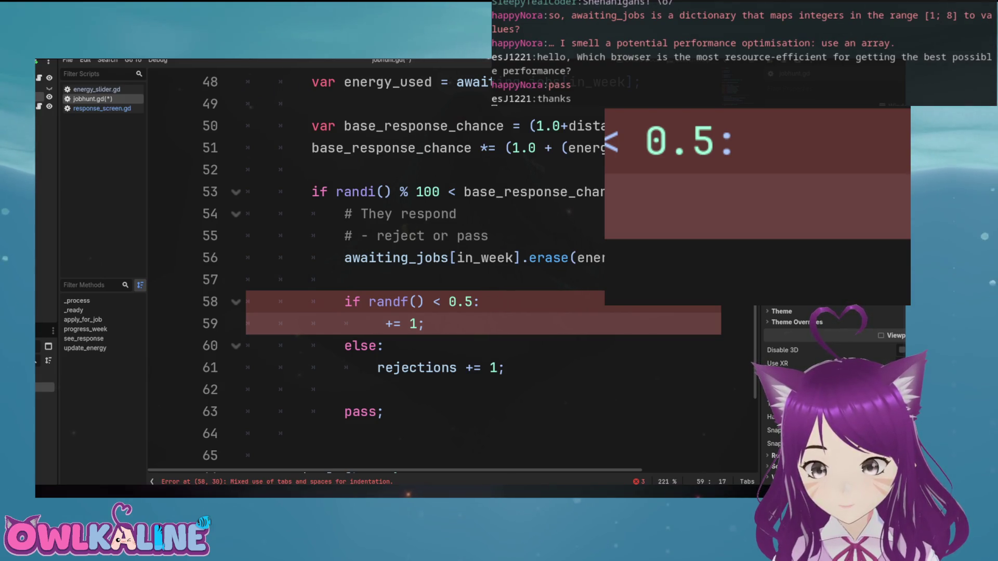
{"action": "type", "text": "job_offset"}
{"action": "key", "text": "BackSpace"}
{"action": "key", "text": "BackSpace"}
{"action": "key", "text": "BackSpace"}
{"action": "type", "text": "ers"}
{"action": "key", "text": "ctrl+s"}
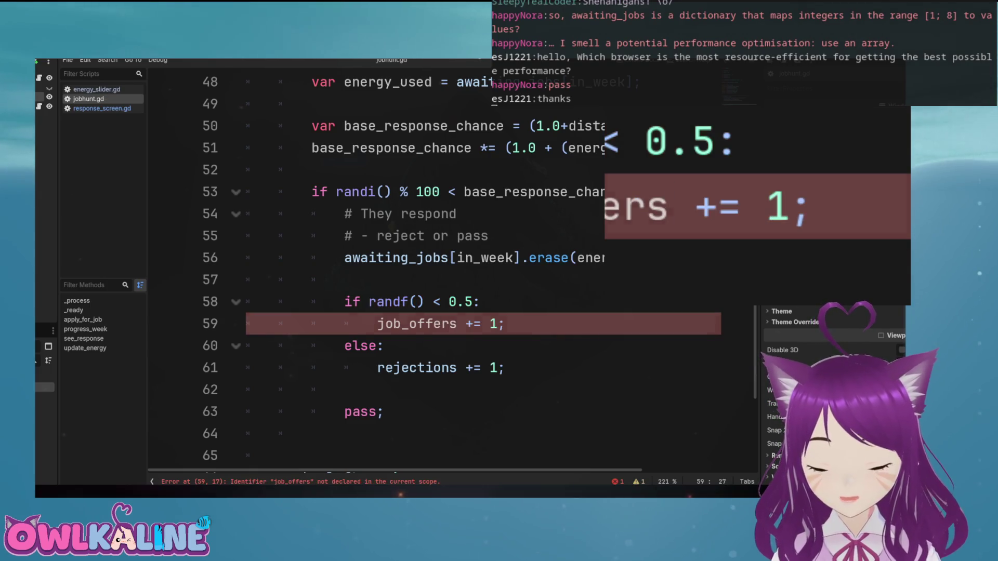
Rename the interviews declaration on line 8 to job_offers and save
{"action": "scroll", "coordinate": [416, 260], "scroll_direction": "up", "scroll_amount": 15}
{"action": "left_click", "coordinate": [327, 214]}
{"action": "double_click", "coordinate": [318, 214]}
{"action": "double_click", "coordinate": [318, 236]}
{"action": "type", "text": "job_offers"}
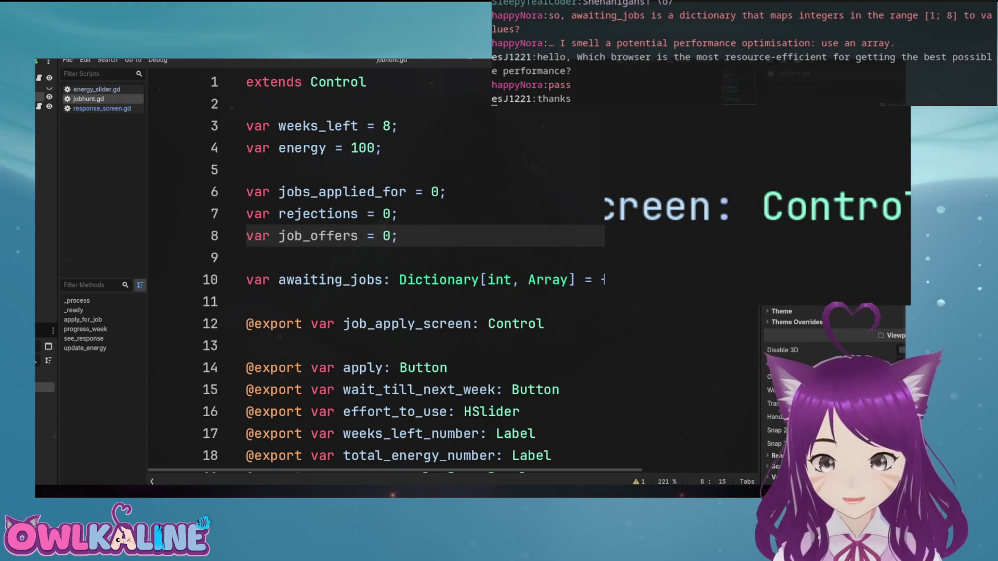
{"action": "left_click", "coordinate": [446, 192]}
{"action": "key", "text": "ctrl+s"}
Delete the leftover pass line at the end of the function
{"action": "scroll", "coordinate": [747, 216], "scroll_direction": "down", "scroll_amount": 18}
{"action": "scroll", "coordinate": [746, 216], "scroll_direction": "up", "scroll_amount": 2}
{"action": "left_click", "coordinate": [417, 268]}
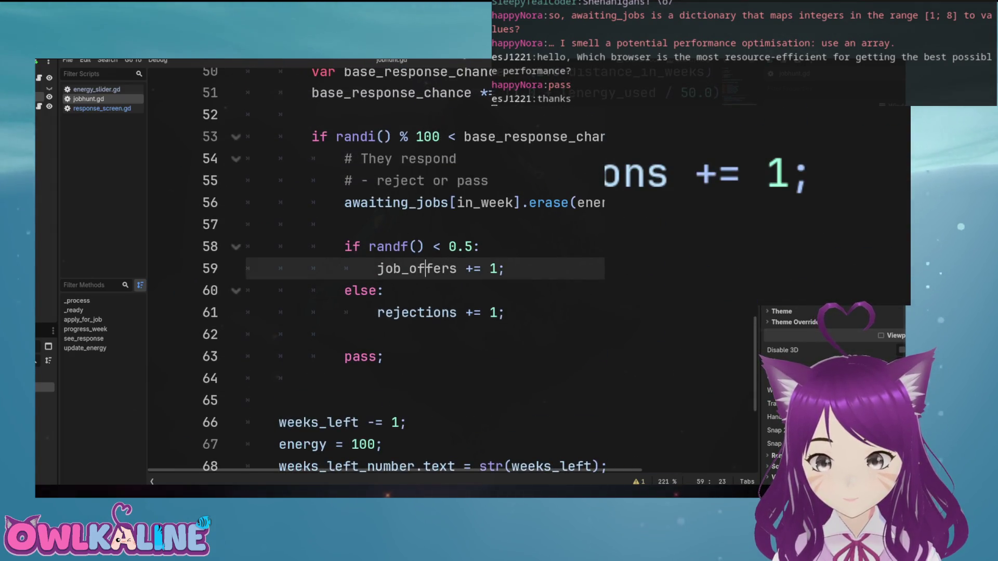
{"action": "left_click", "coordinate": [344, 334]}
{"action": "key", "text": "shift+Down"}
{"action": "key", "text": "shift+End"}
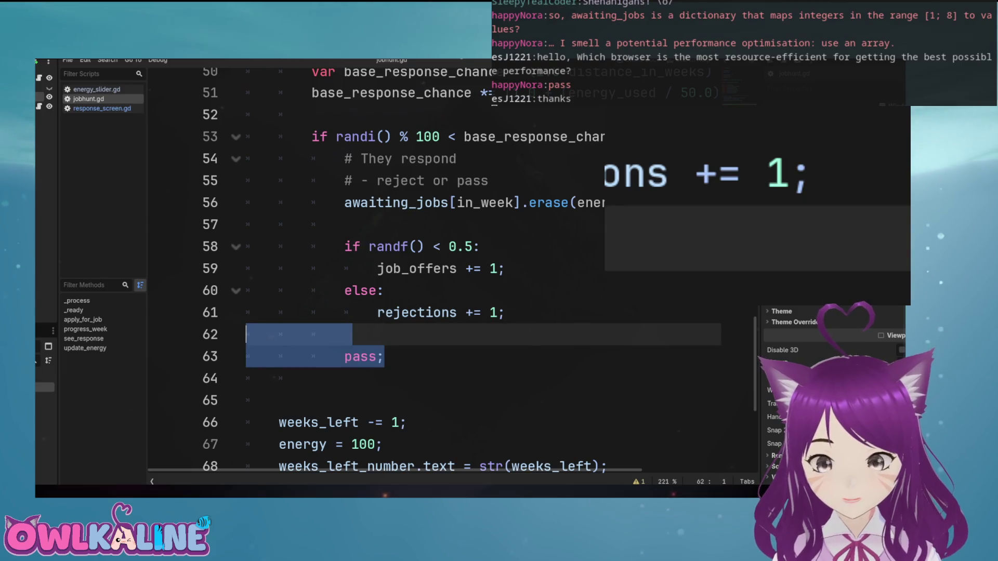
{"action": "key", "text": "BackSpace"}
{"action": "key", "text": "BackSpace"}
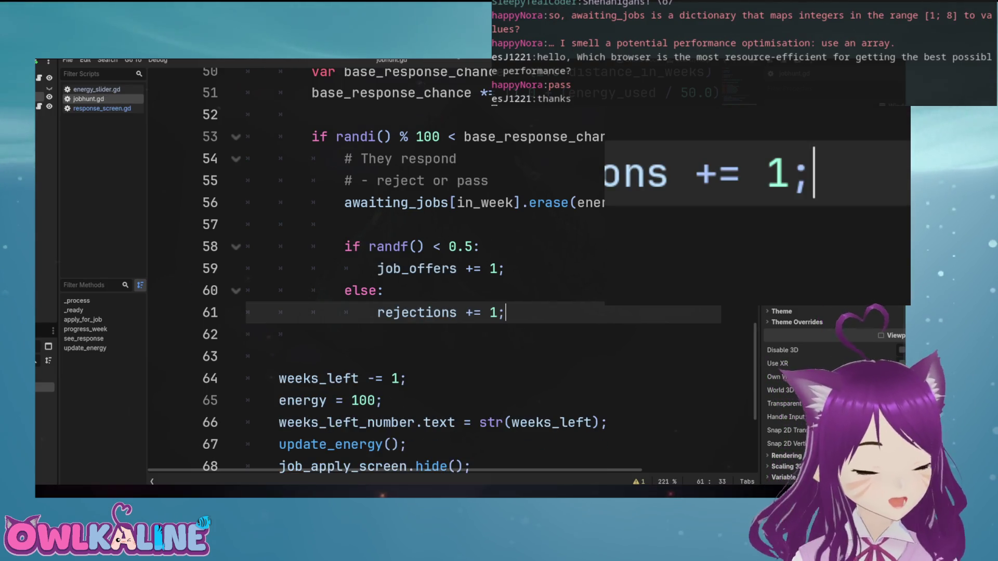
In see_response, change show to hide on line 75, add response_screen.show(), and save
{"action": "scroll", "coordinate": [452, 270], "scroll_direction": "down", "scroll_amount": 1}
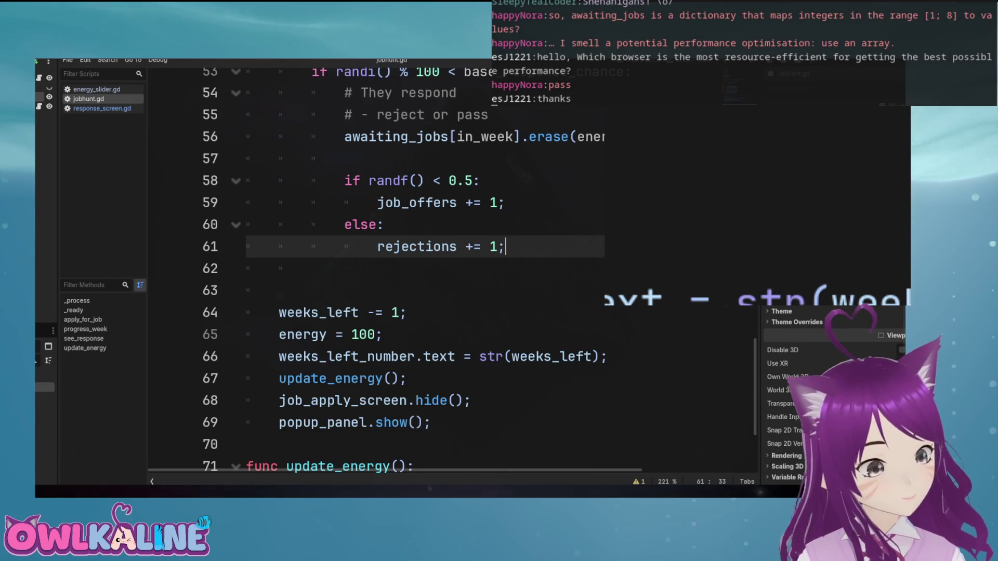
{"action": "scroll", "coordinate": [452, 270], "scroll_direction": "down", "scroll_amount": 2}
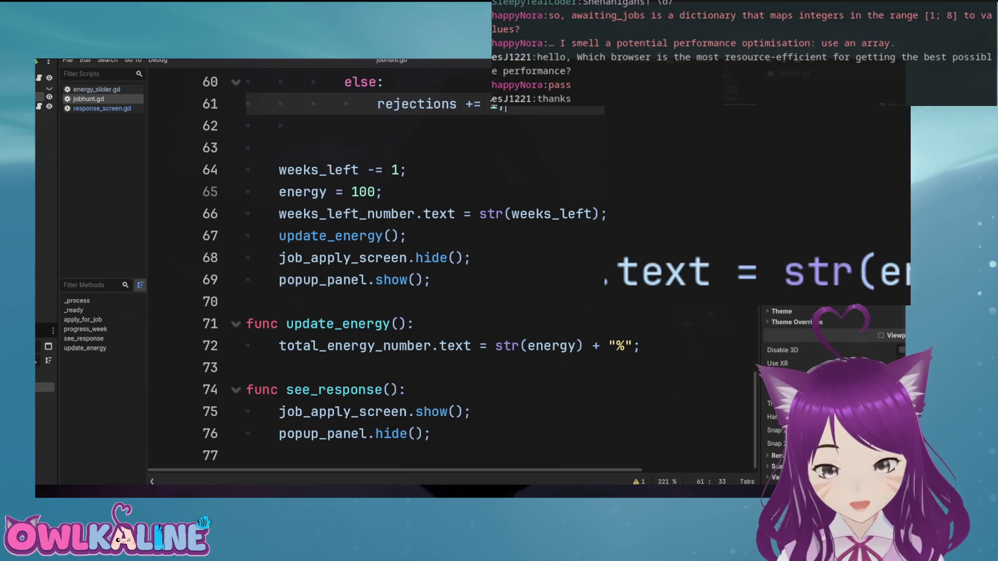
{"action": "left_click", "coordinate": [279, 411]}
{"action": "double_click", "coordinate": [431, 412]}
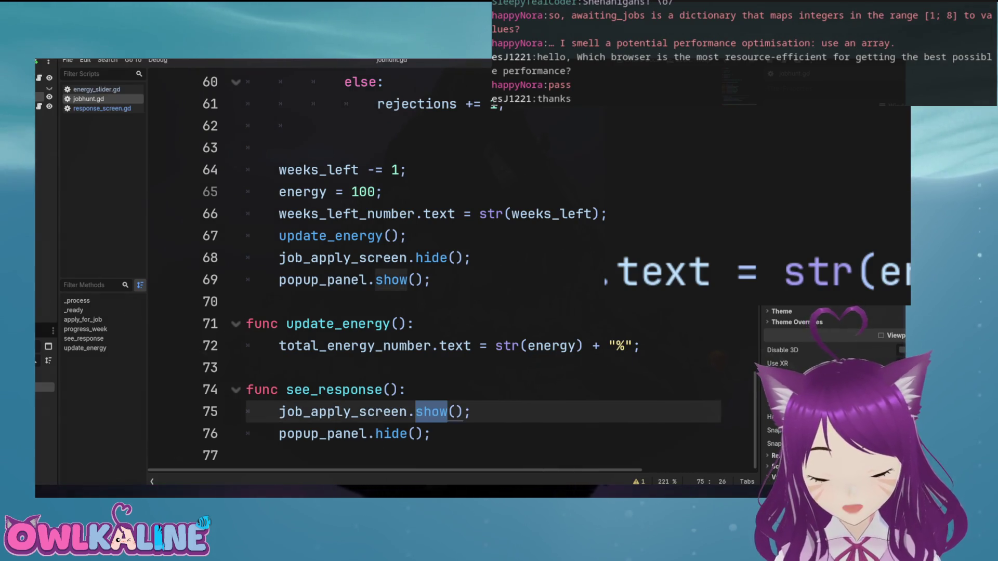
{"action": "type", "text": "hide"}
{"action": "left_click", "coordinate": [431, 433]}
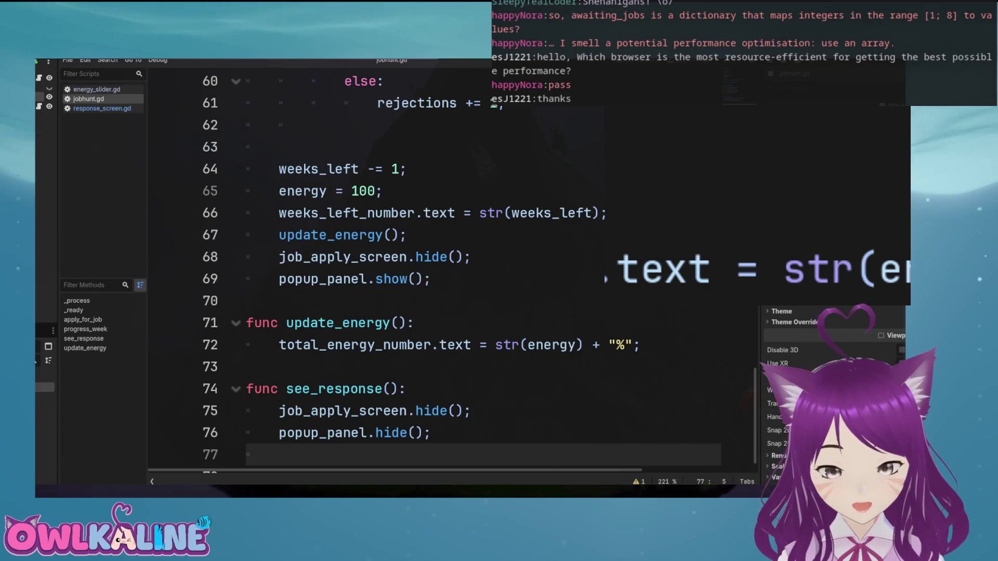
{"action": "key", "text": "Return"}
{"action": "type", "text": "r"}
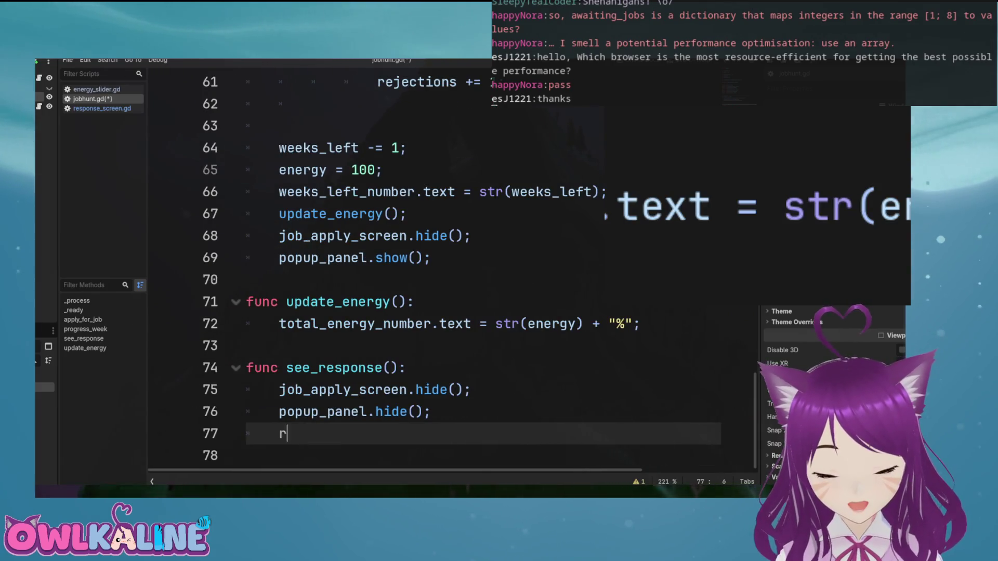
{"action": "type", "text": "esponse_scr"}
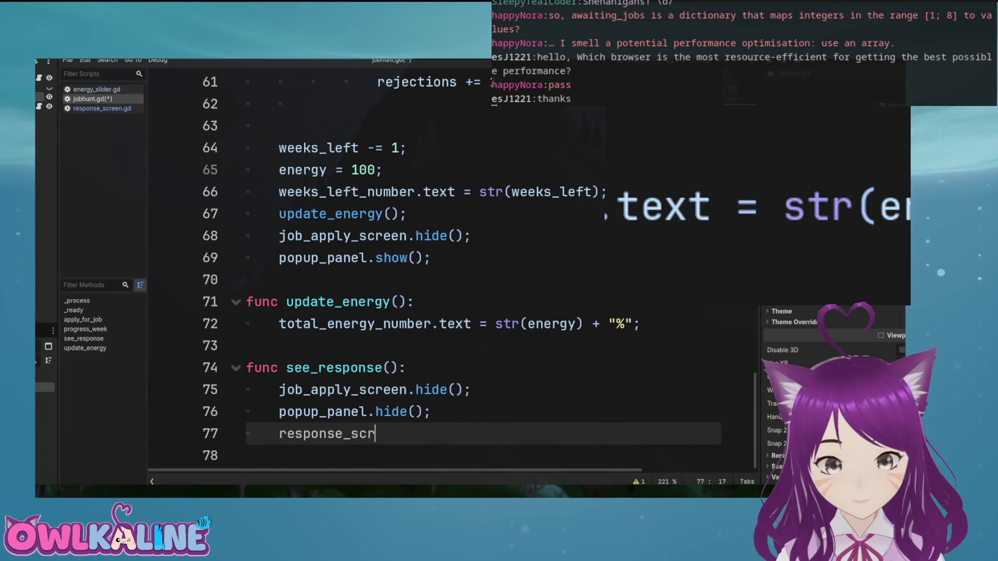
{"action": "type", "text": "een.show();"}
{"action": "key", "text": "ctrl+s"}
{"action": "scroll", "coordinate": [447, 271], "scroll_direction": "up", "scroll_amount": 15}
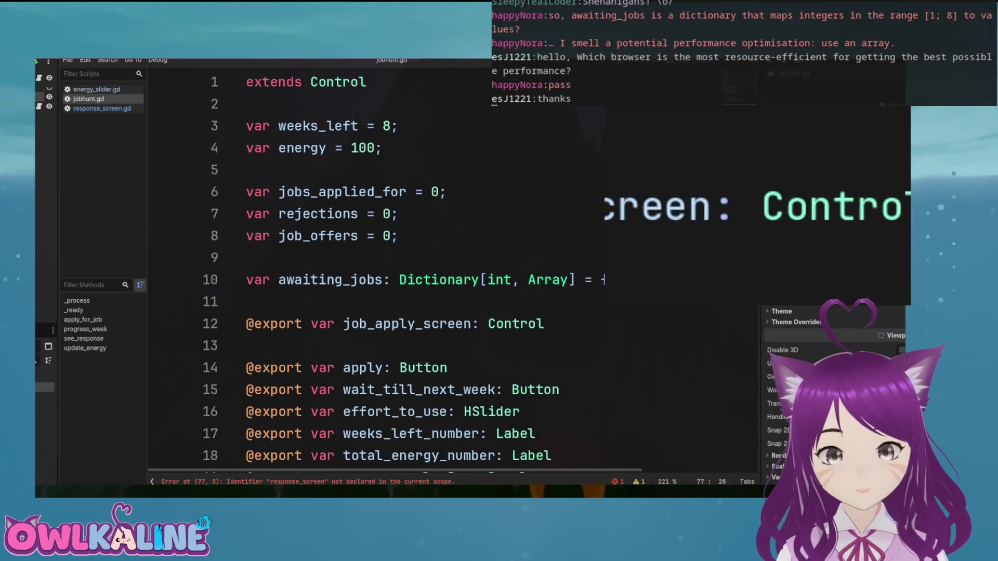
{"action": "scroll", "coordinate": [447, 270], "scroll_direction": "down", "scroll_amount": 10}
{"action": "scroll", "coordinate": [447, 270], "scroll_direction": "down", "scroll_amount": 10}
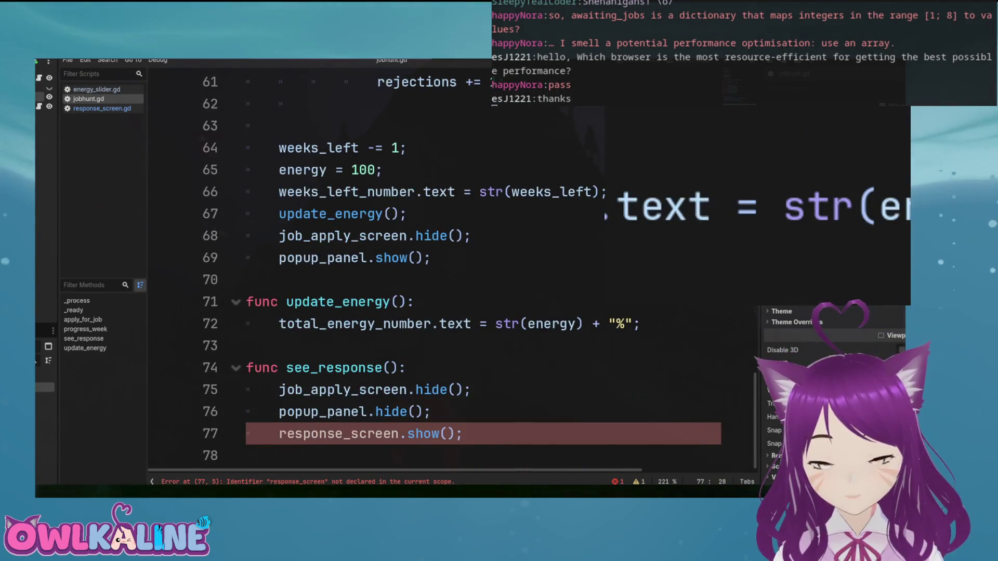
{"action": "scroll", "coordinate": [447, 270], "scroll_direction": "up", "scroll_amount": 15}
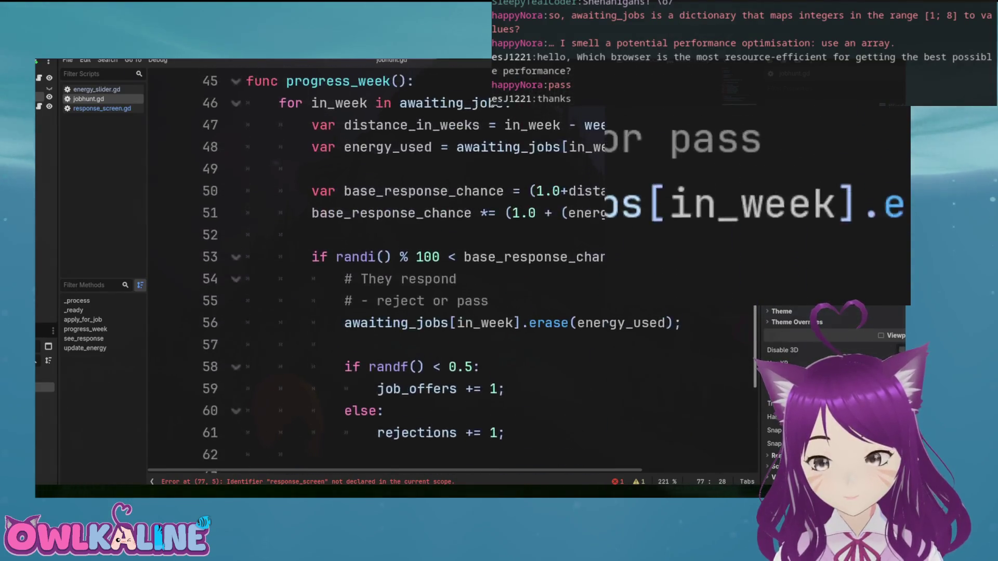
{"action": "scroll", "coordinate": [447, 270], "scroll_direction": "up", "scroll_amount": 1}
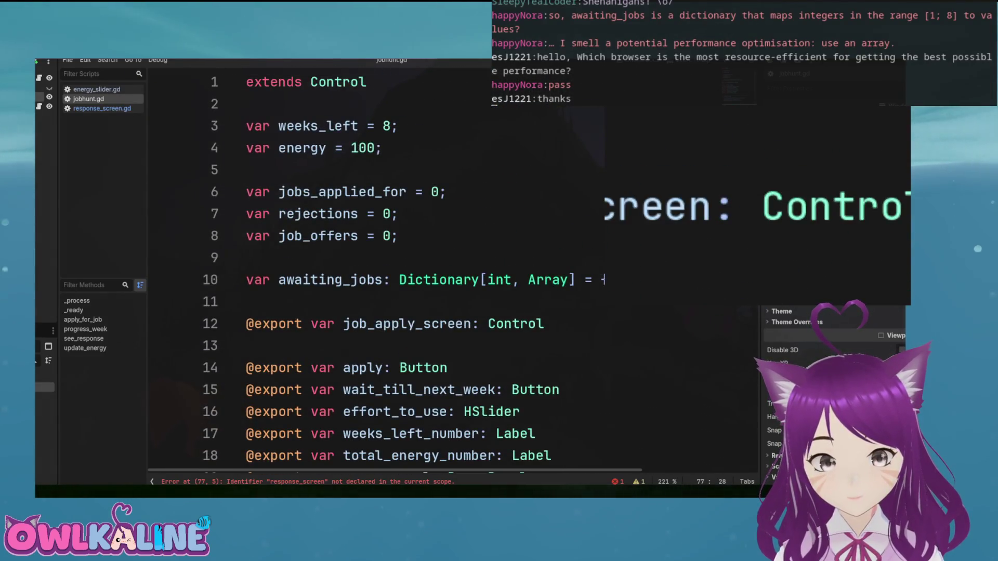
{"action": "scroll", "coordinate": [447, 271], "scroll_direction": "down", "scroll_amount": 3}
{"action": "left_click", "coordinate": [312, 213]}
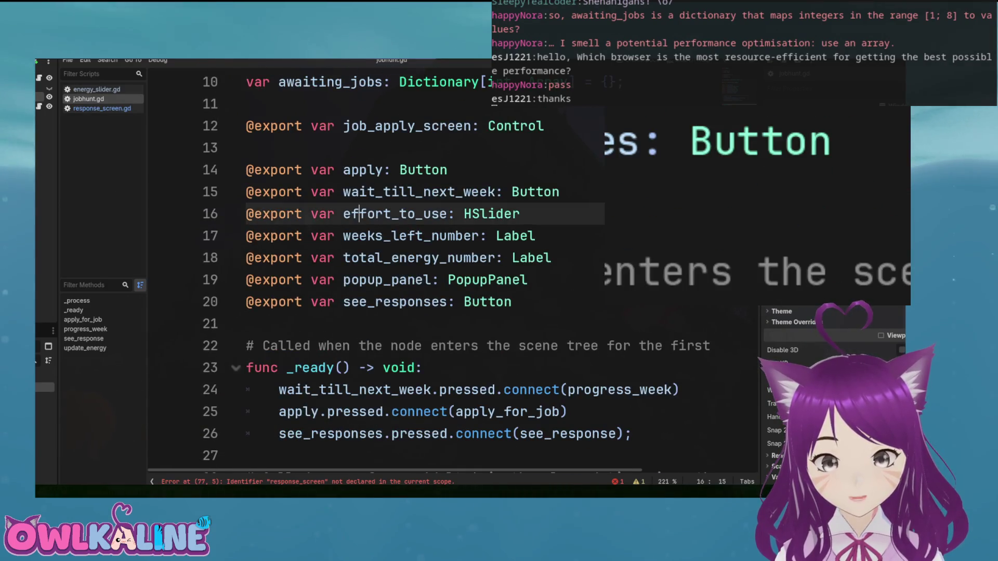
{"action": "left_click", "coordinate": [246, 147]}
{"action": "type", "text": "@export var response_screen: Node2D"}
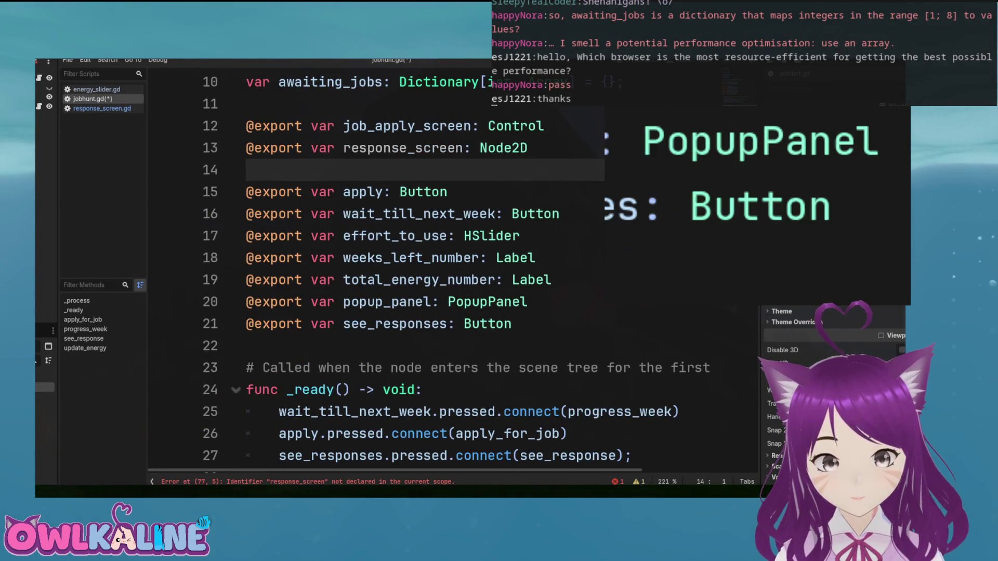
{"action": "scroll", "coordinate": [446, 270], "scroll_direction": "down", "scroll_amount": 17}
{"action": "left_click", "coordinate": [413, 412]}
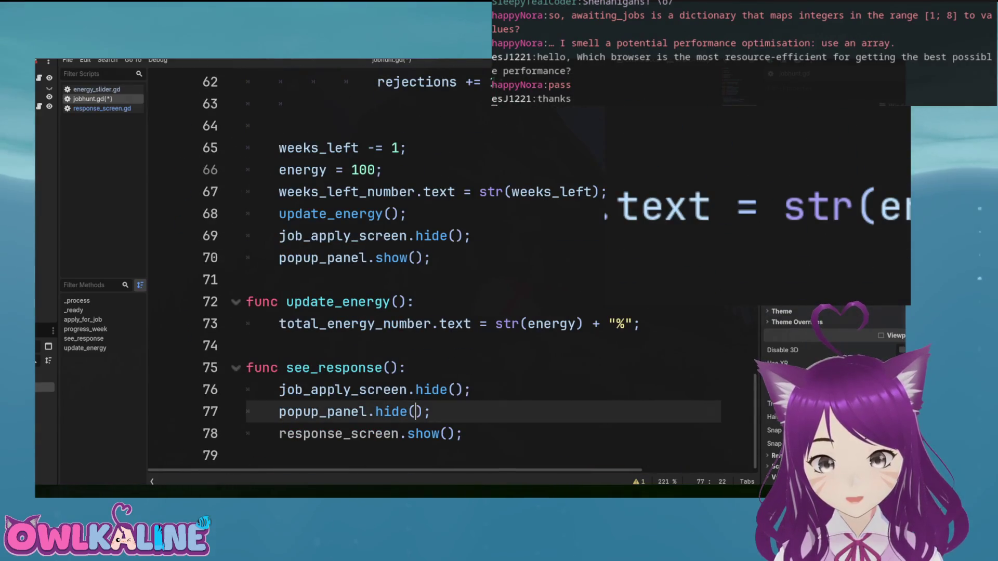
{"action": "left_click", "coordinate": [447, 433]}
{"action": "key", "text": "ctrl+s"}
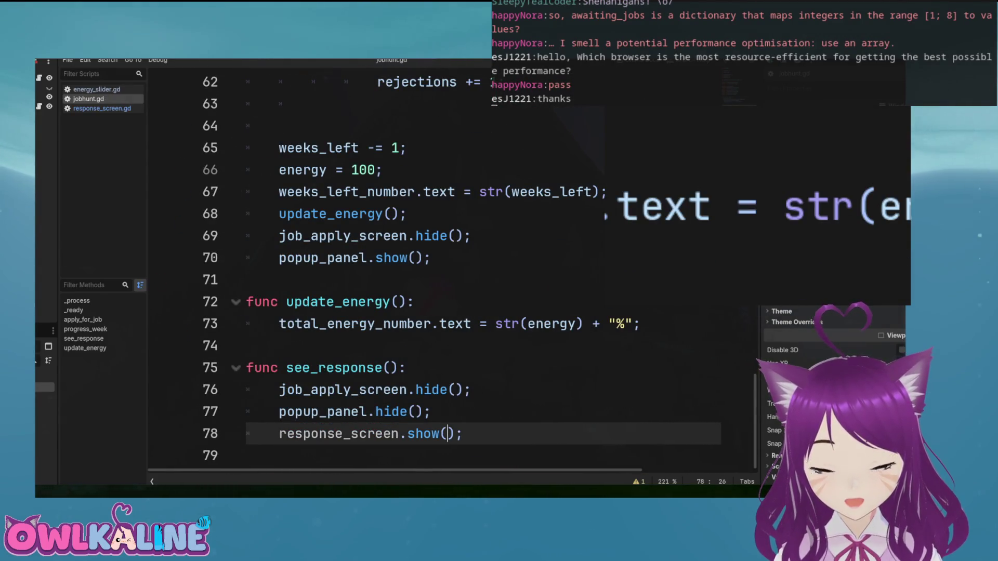
{"action": "left_click", "coordinate": [102, 108]}
{"action": "left_click", "coordinate": [312, 103]}
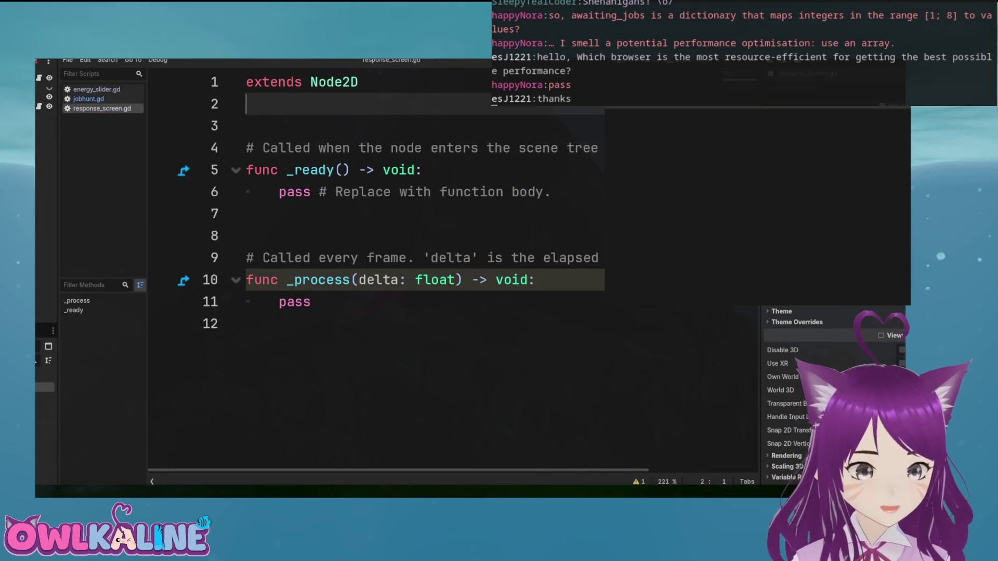
Add var rejects_this_week = 0 and var offers_this_week = 0 under extends Node2D, then save
{"action": "key", "text": "Return"}
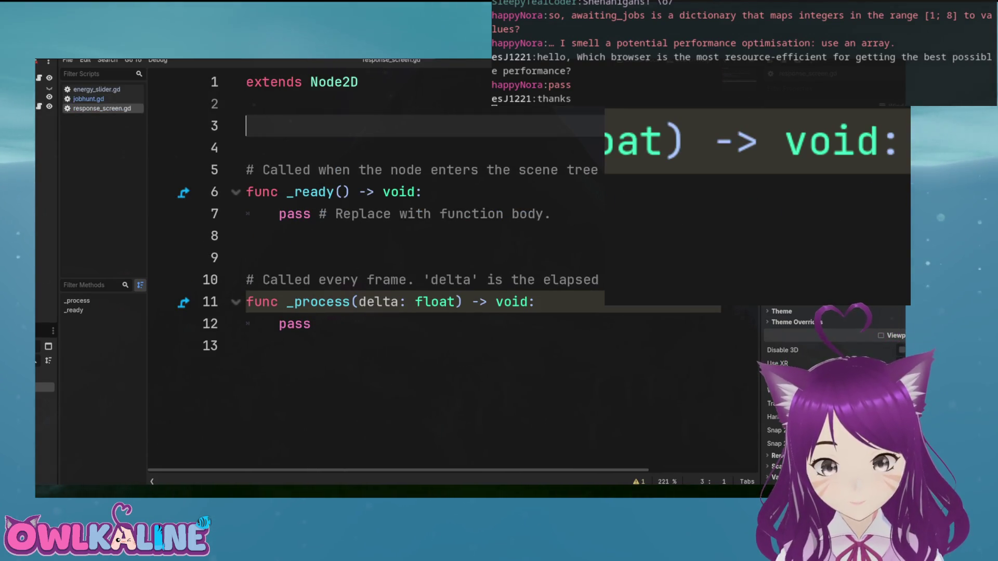
{"action": "type", "text": "var rejects_th"}
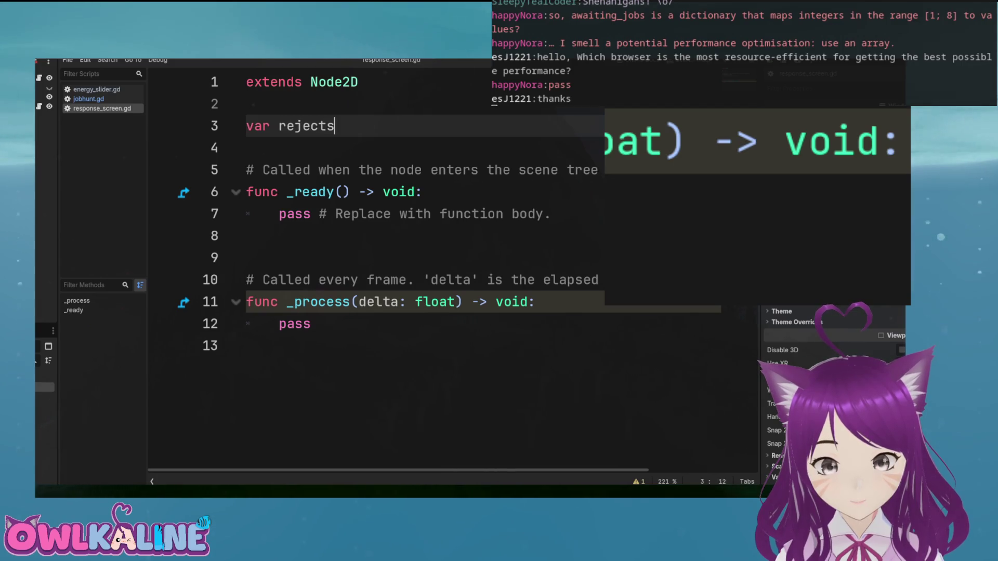
{"action": "type", "text": "is_week"}
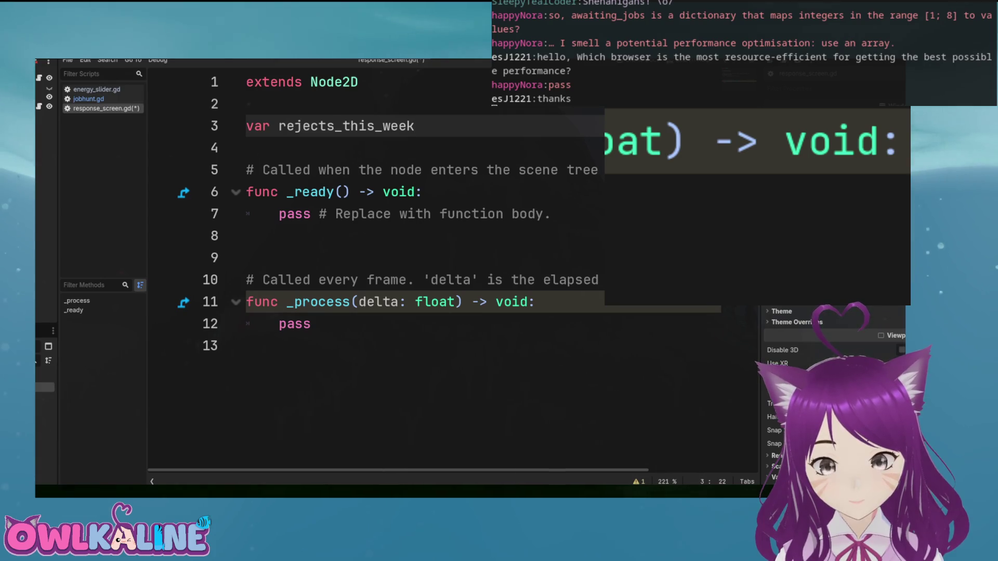
{"action": "type", "text": " = 0;"}
{"action": "key", "text": "Return"}
{"action": "type", "text": "fers_this_week_"}
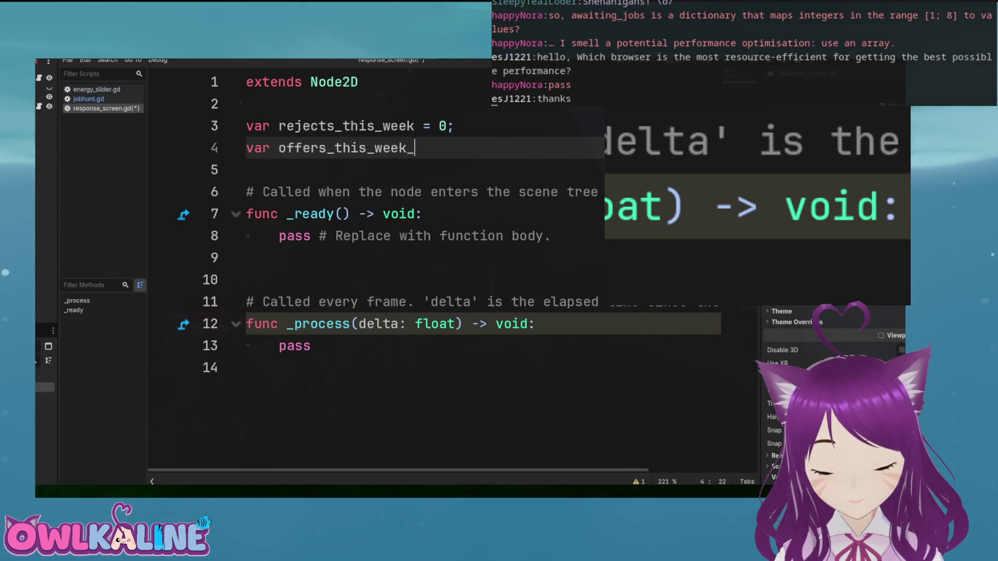
{"action": "type", "text": "= 0;"}
{"action": "key", "text": "ctrl+s"}
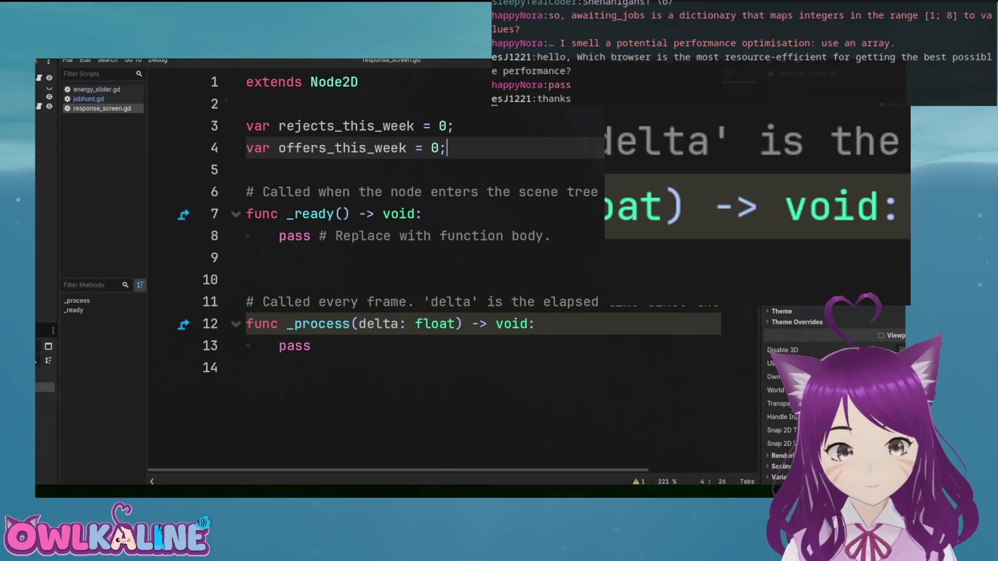
In jobhunt.gd's see_response, add response_screen.rejects_this_week = rejections
{"action": "left_click", "coordinate": [88, 98]}
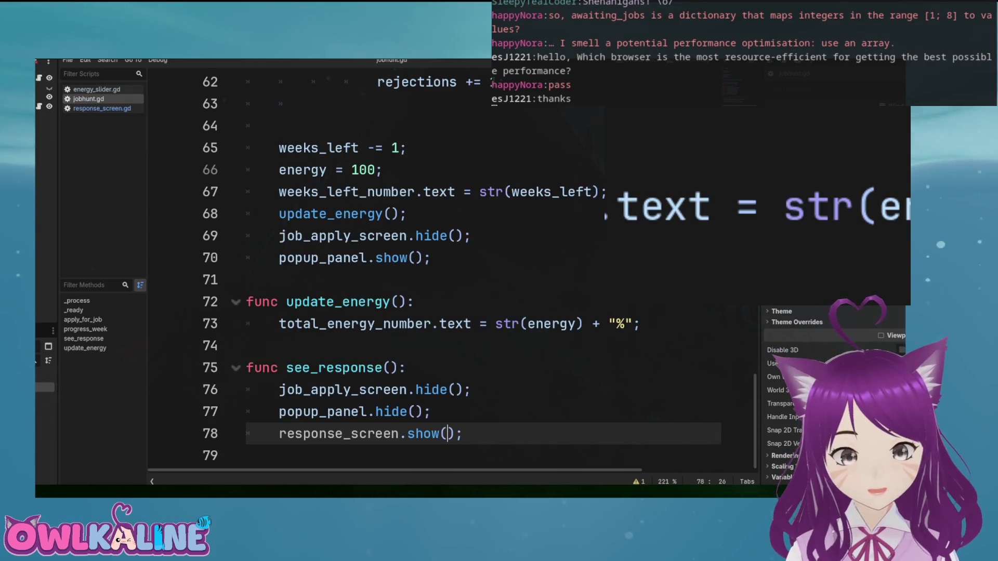
{"action": "key", "text": "Return"}
{"action": "type", "text": "response_sc"}
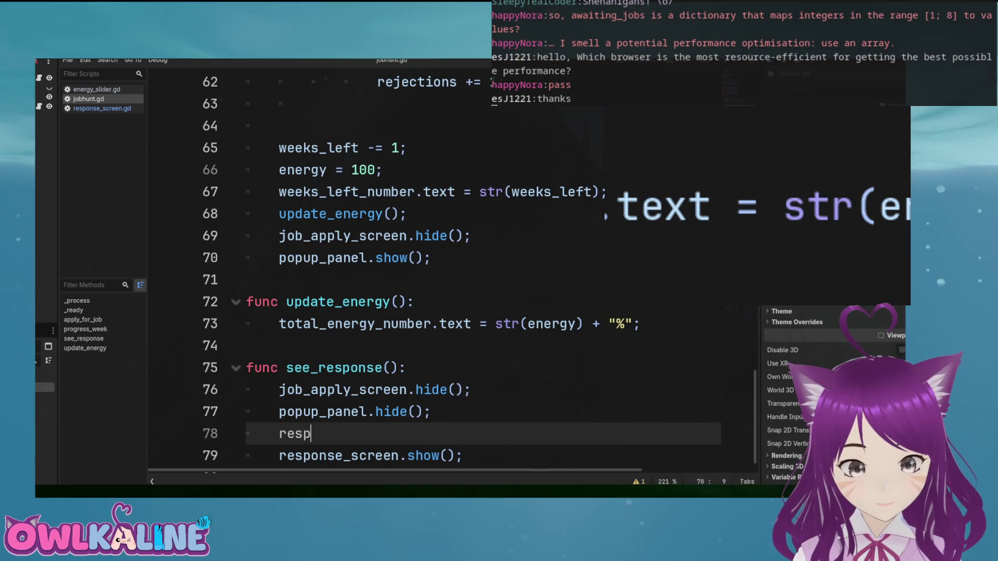
{"action": "key", "text": "Return"}
{"action": "type", "text": "."}
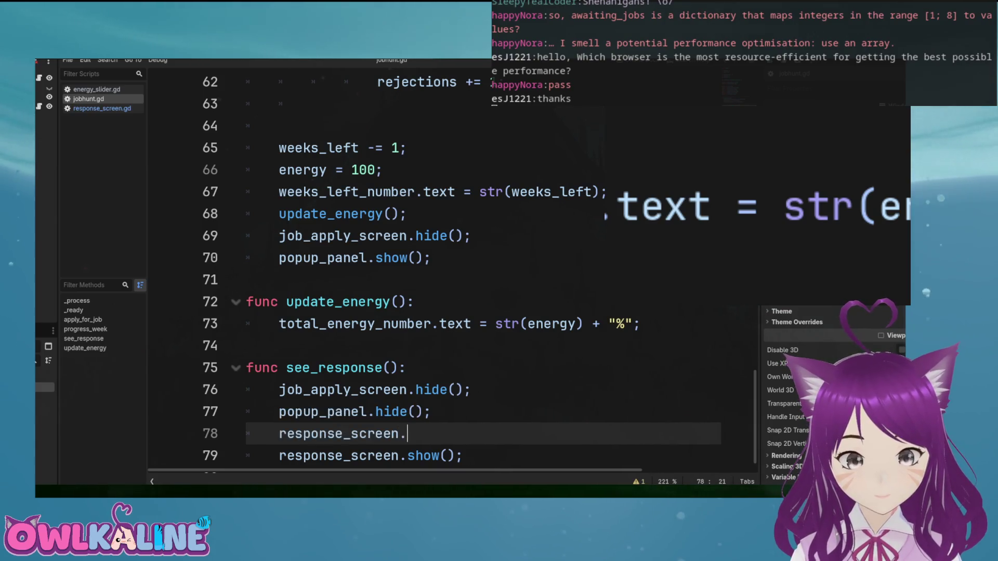
{"action": "type", "text": "ree"}
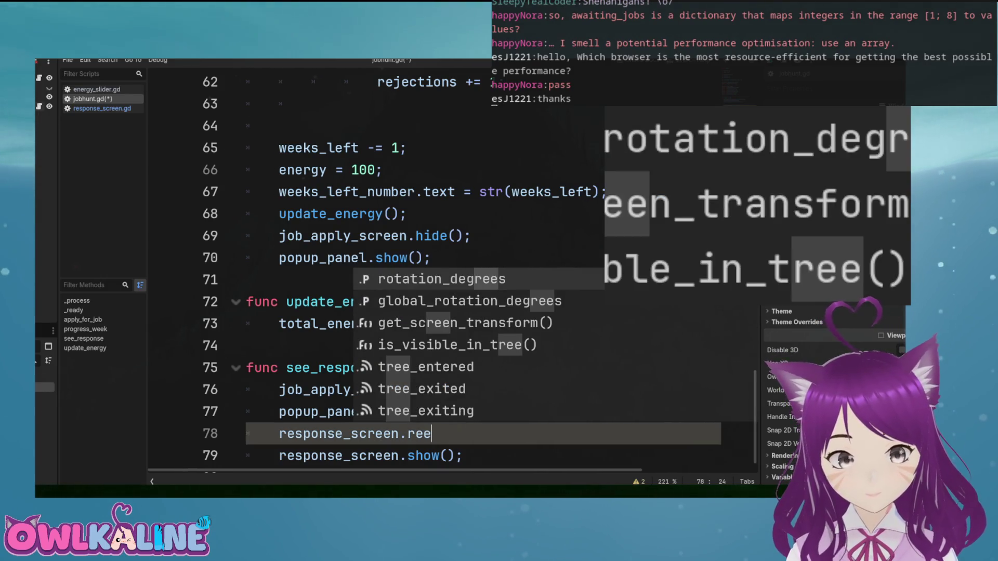
{"action": "left_click", "coordinate": [102, 108]}
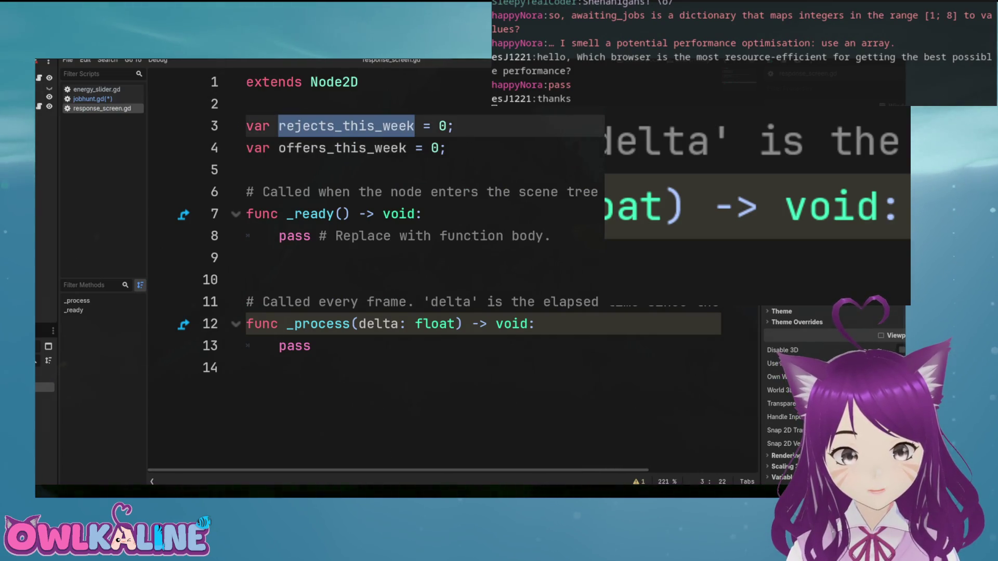
{"action": "key", "text": "ctrl+c"}
{"action": "key", "text": "alt+Left"}
{"action": "key", "text": "BackSpace"}
{"action": "key", "text": "BackSpace"}
{"action": "key", "text": "BackSpace"}
{"action": "key", "text": "ctrl+v"}
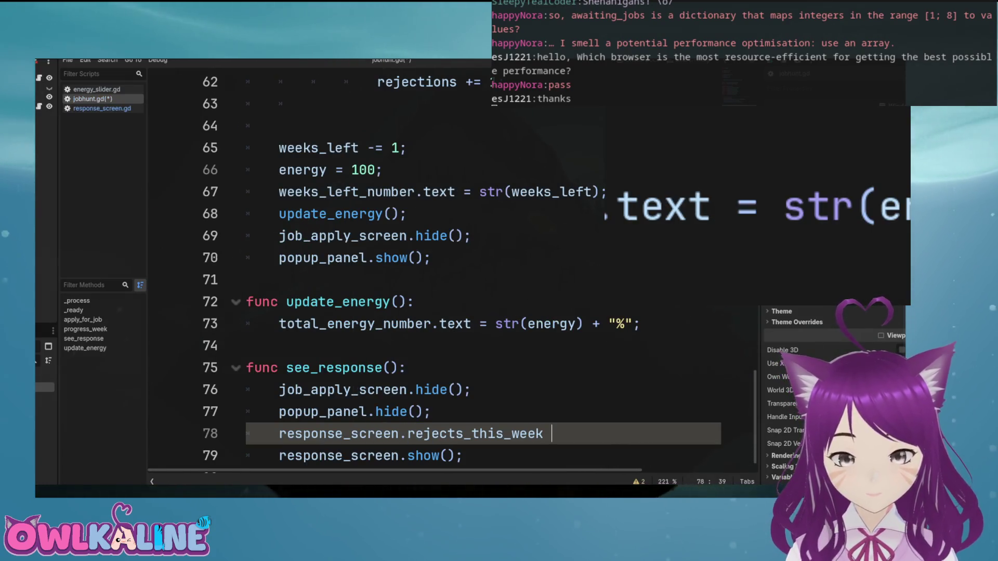
{"action": "type", "text": "= rej"}
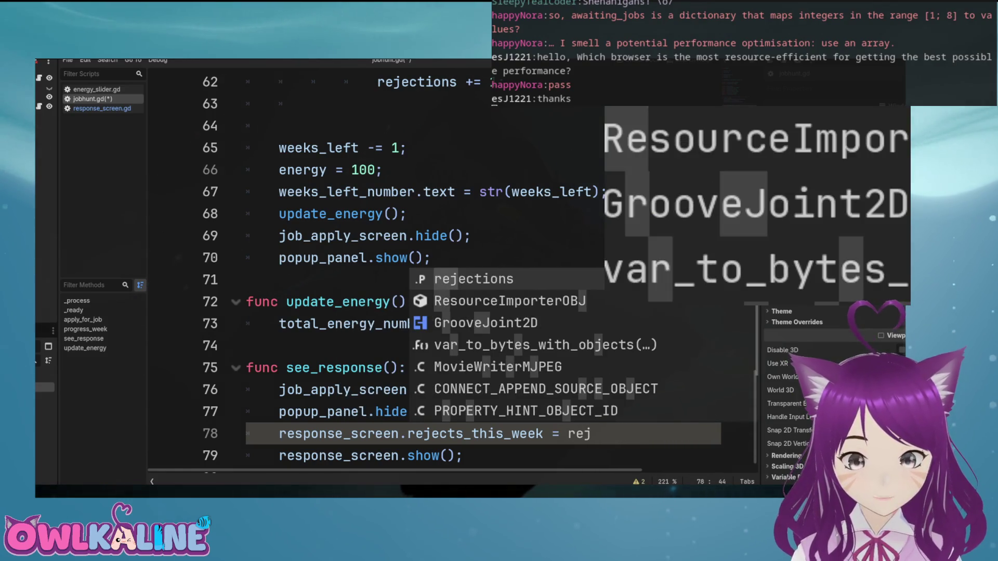
{"action": "key", "text": "Return"}
{"action": "type", "text": ";"}
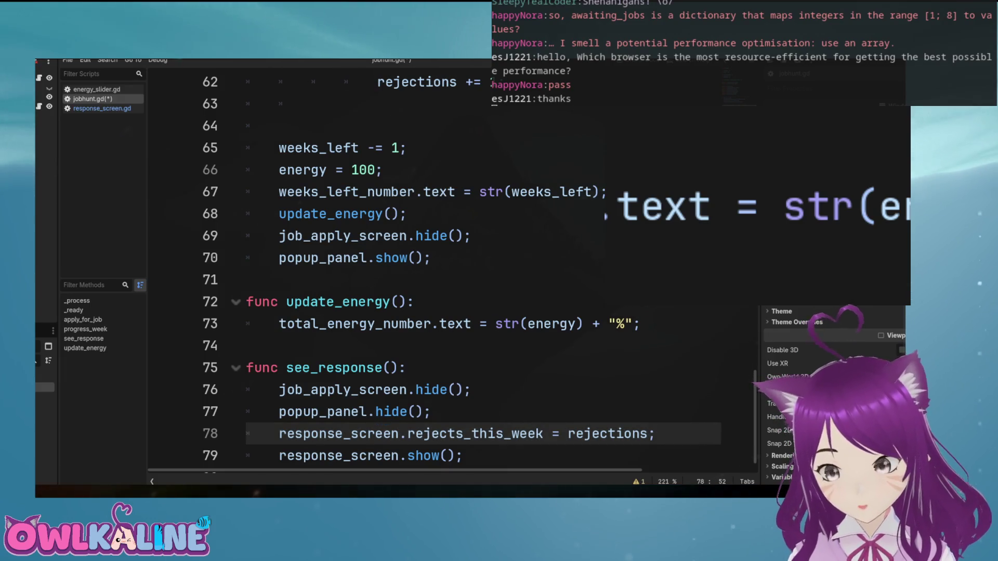
Declare rejections_this_week = 0 and job_offsers_this_week = 0 below the counters, then save
{"action": "scroll", "coordinate": [452, 270], "scroll_direction": "up", "scroll_amount": 15}
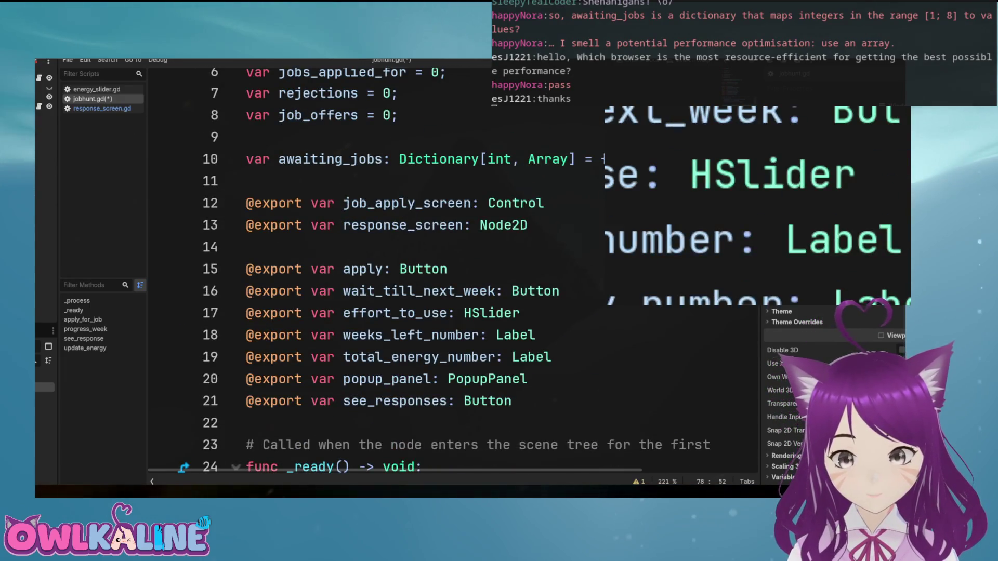
{"action": "scroll", "coordinate": [453, 270], "scroll_direction": "up", "scroll_amount": 2}
{"action": "left_click", "coordinate": [398, 214]}
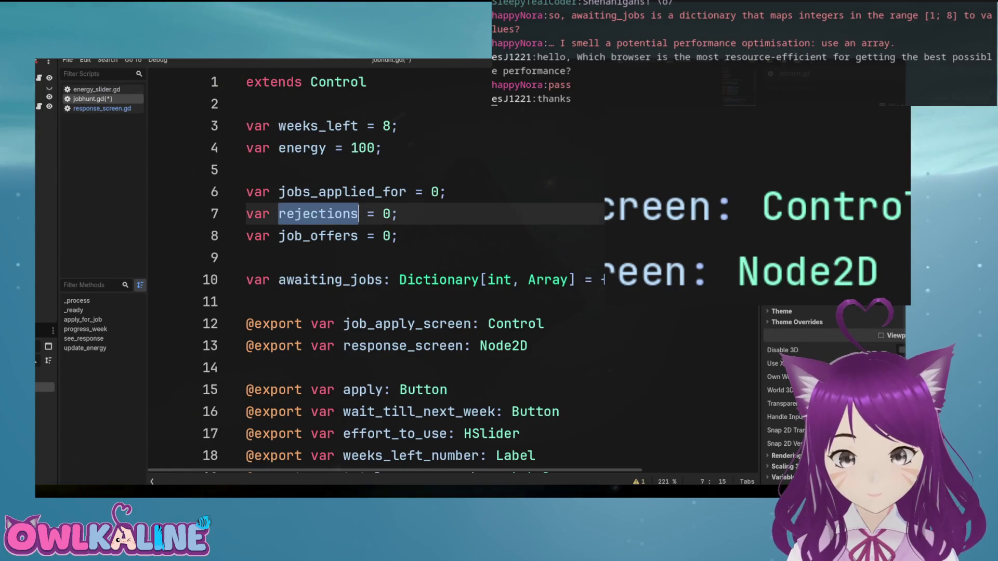
{"action": "key", "text": "Down"}
{"action": "key", "text": "Return"}
{"action": "key", "text": "Return"}
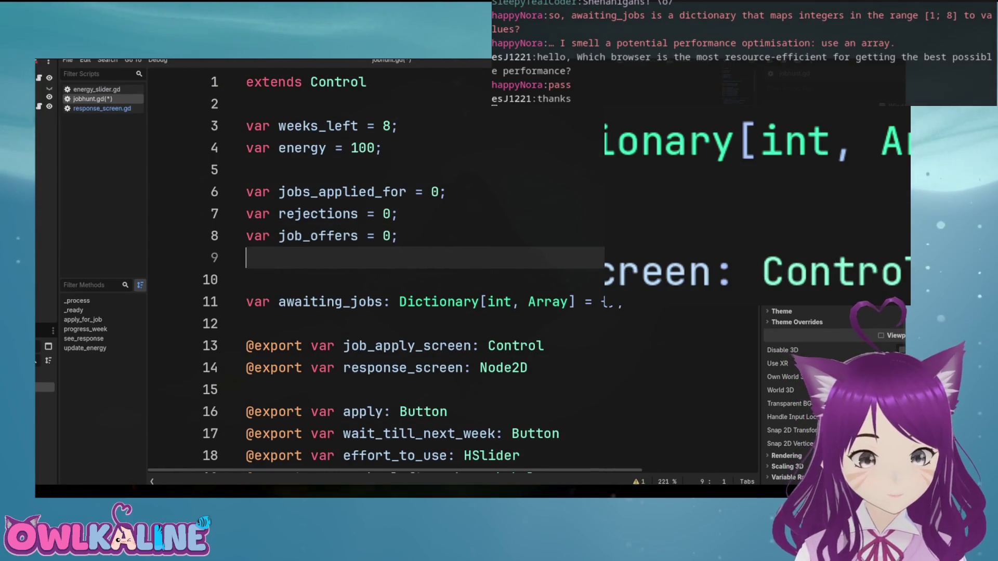
{"action": "type", "text": "var rejections_t"}
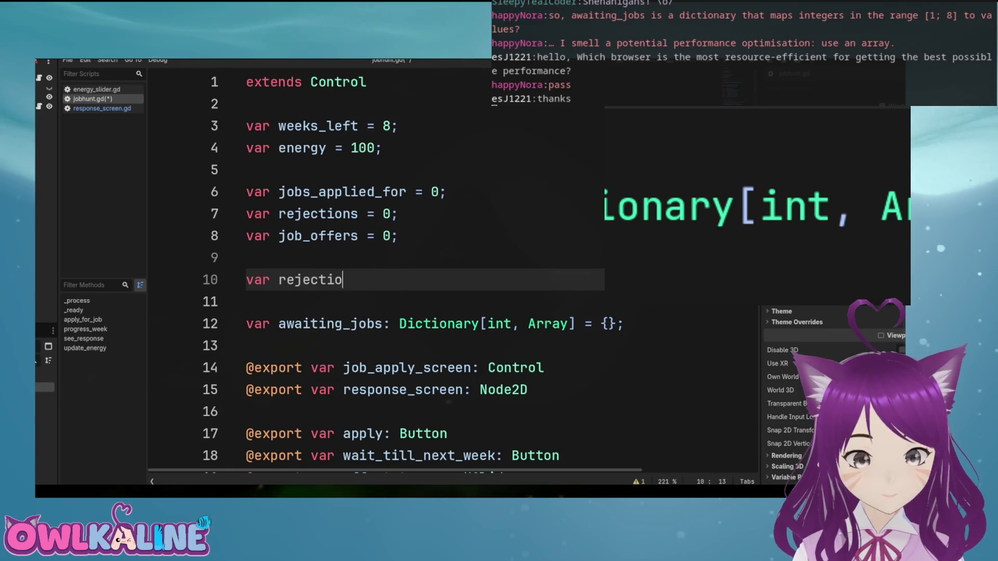
{"action": "type", "text": "his_we"}
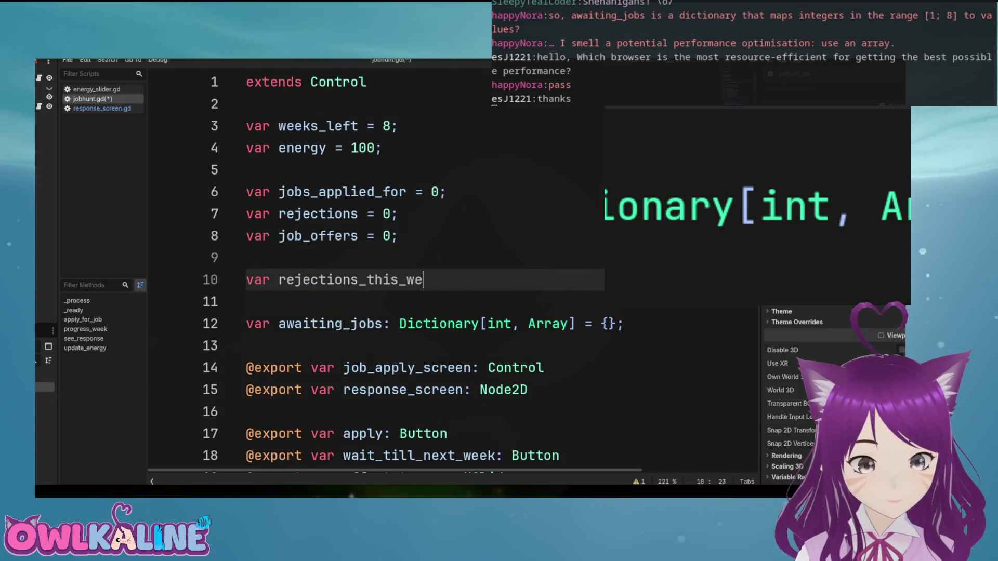
{"action": "type", "text": "ek = 0;"}
{"action": "key", "text": "Return"}
{"action": "type", "text": "\\ar rjob_"}
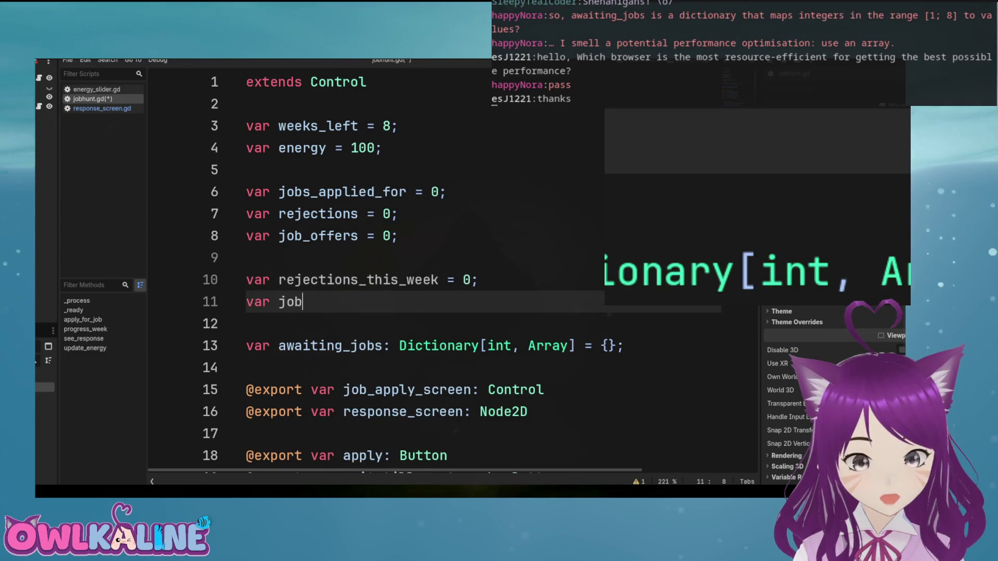
{"action": "type", "text": "offsers_this_w"}
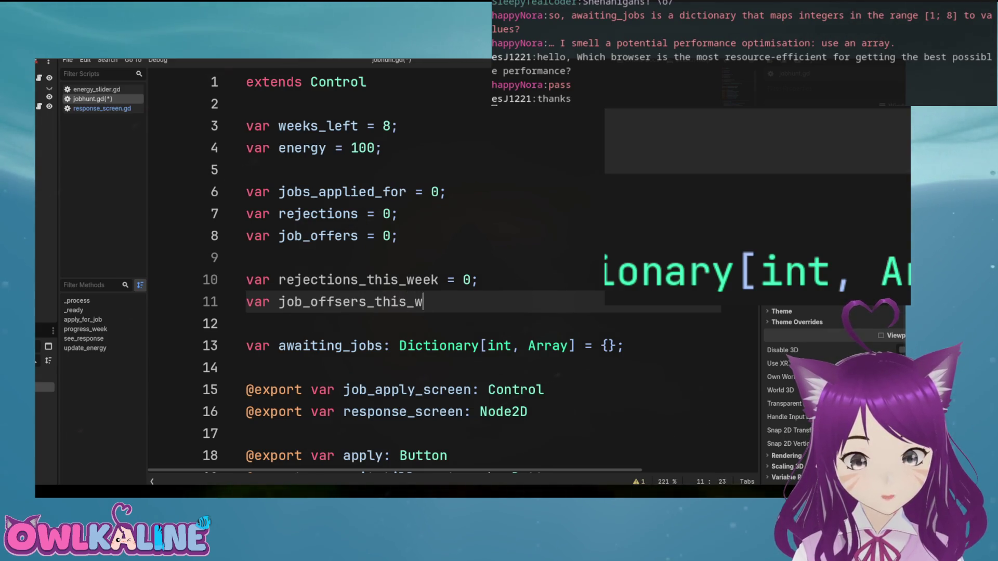
{"action": "type", "text": "eek = 0;"}
{"action": "key", "text": "ctrl+s"}
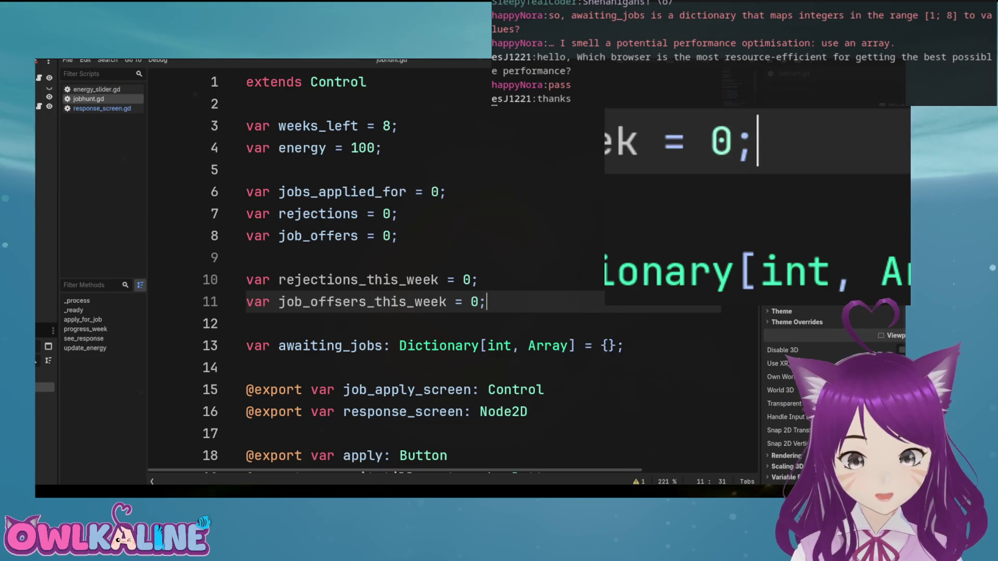
Add job_offsers_this_week += 1 below the job_offers increment on line 63
{"action": "scroll", "coordinate": [452, 270], "scroll_direction": "down", "scroll_amount": 14}
{"action": "scroll", "coordinate": [452, 270], "scroll_direction": "down", "scroll_amount": 2}
{"action": "scroll", "coordinate": [452, 270], "scroll_direction": "down", "scroll_amount": 3}
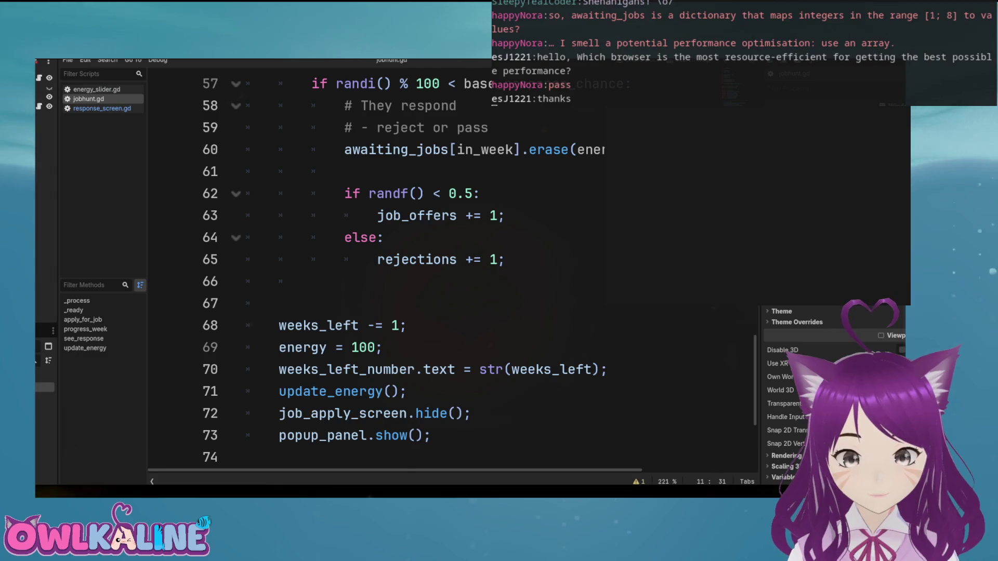
{"action": "scroll", "coordinate": [452, 270], "scroll_direction": "down", "scroll_amount": 2}
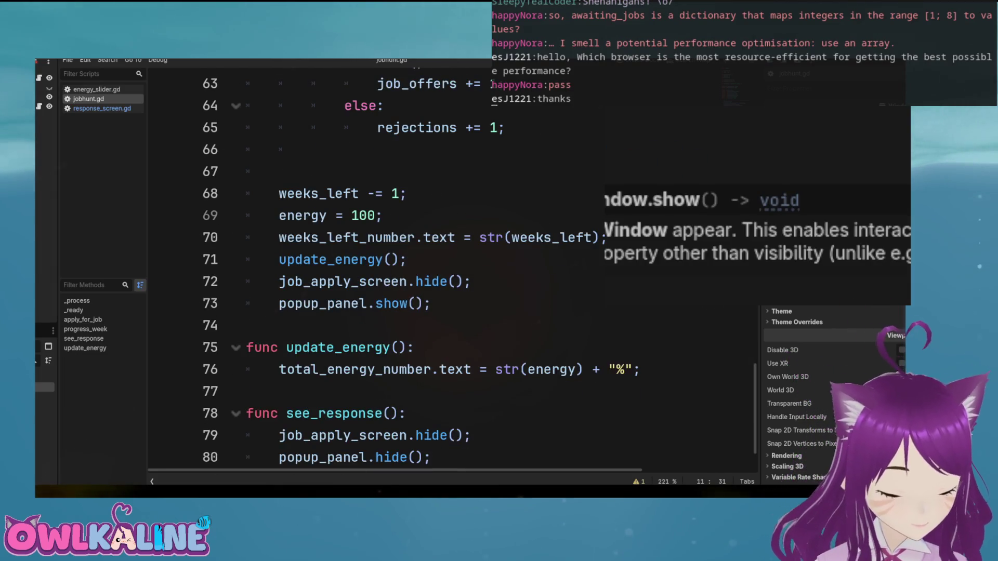
{"action": "scroll", "coordinate": [453, 270], "scroll_direction": "up", "scroll_amount": 3}
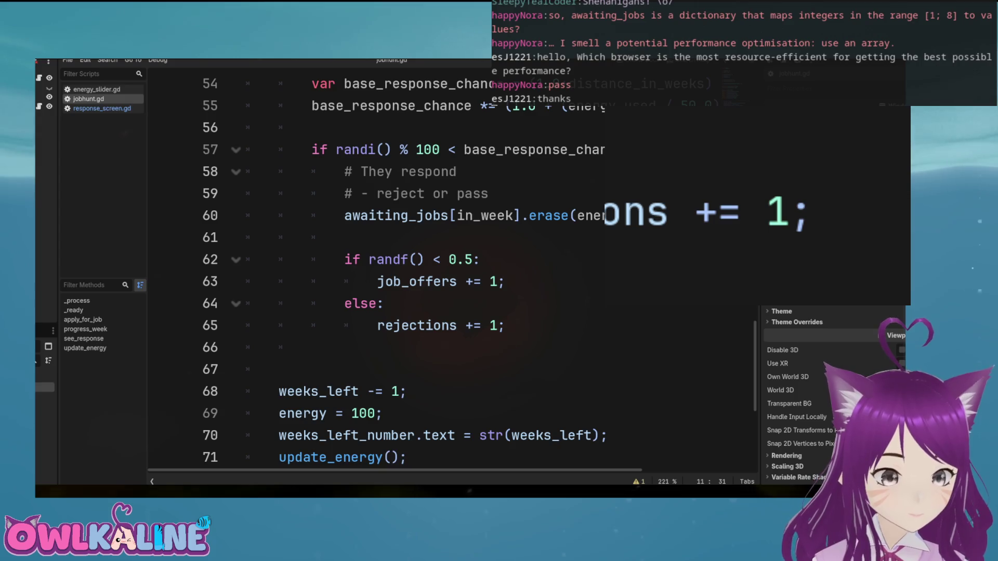
{"action": "left_click", "coordinate": [505, 282]}
{"action": "key", "text": "Return"}
{"action": "type", "text": "job_"}
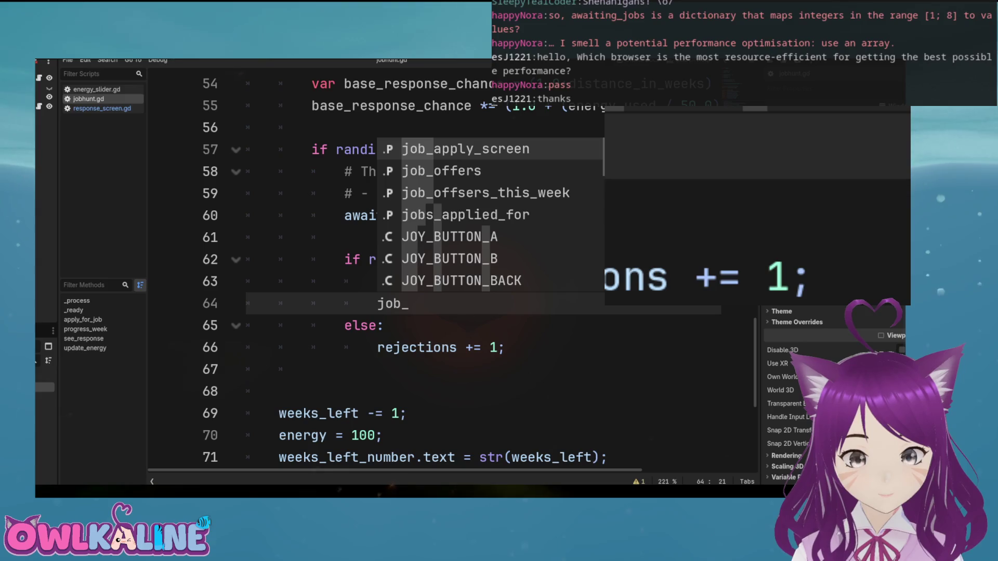
{"action": "key", "text": "Down"}
{"action": "key", "text": "Down"}
{"action": "key", "text": "Return"}
{"action": "type", "text": "\\"}
{"action": "type", "text": " += 1;"}
Add a rejections_this_week line below the rejections increment, fixing the misspelling
{"action": "left_click", "coordinate": [506, 348]}
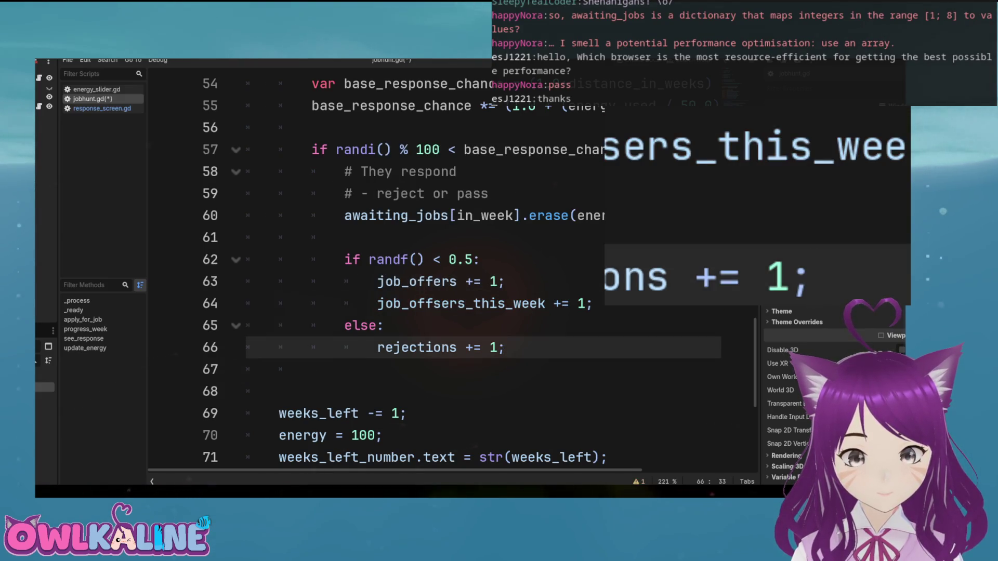
{"action": "key", "text": "Return"}
{"action": "type", "text": "rejcetions"}
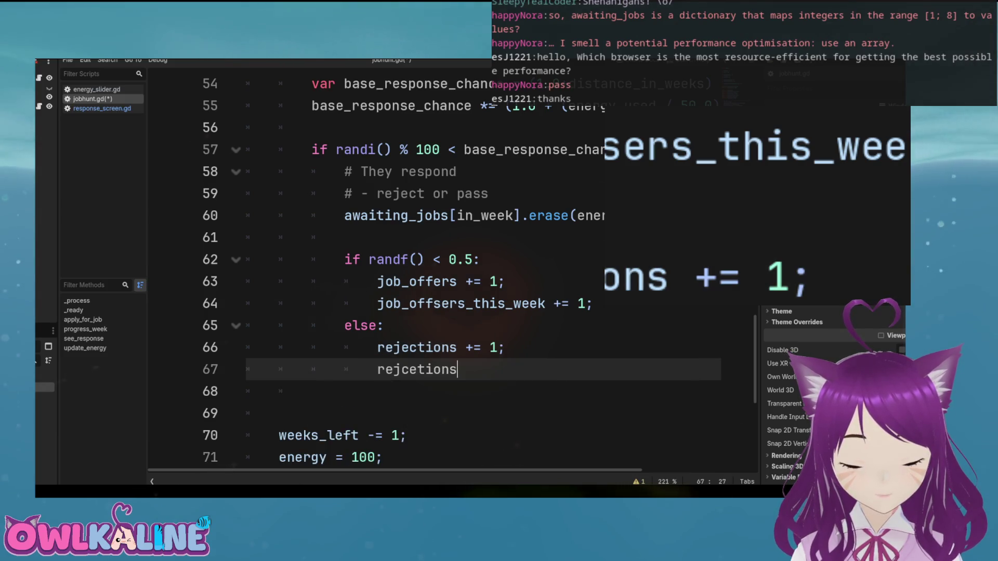
{"action": "type", "text": "_this+"}
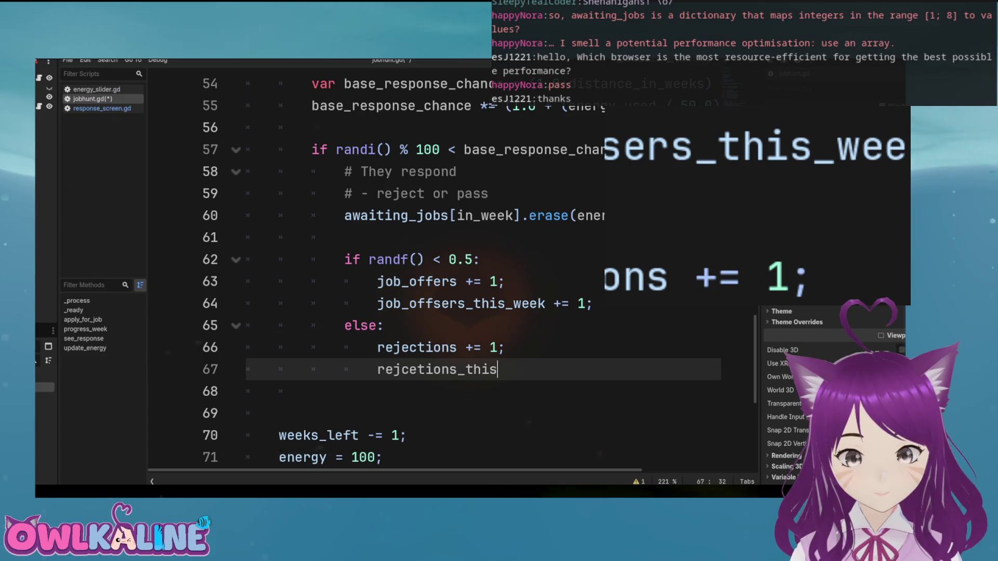
{"action": "key", "text": "BackSpace"}
{"action": "key", "text": "BackSpace"}
{"action": "key", "text": "BackSpace"}
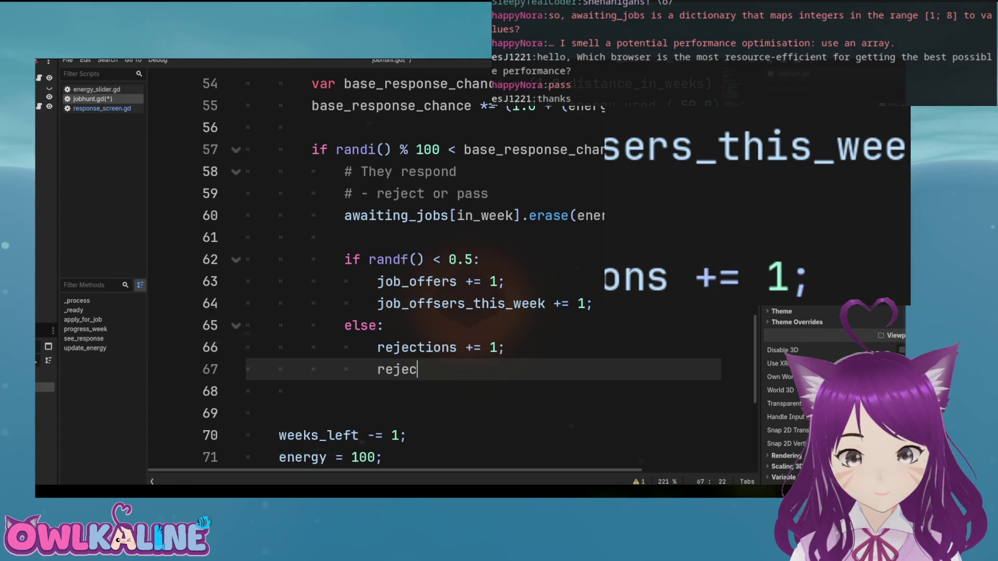
{"action": "type", "text": "tions_this_week += 1;"}
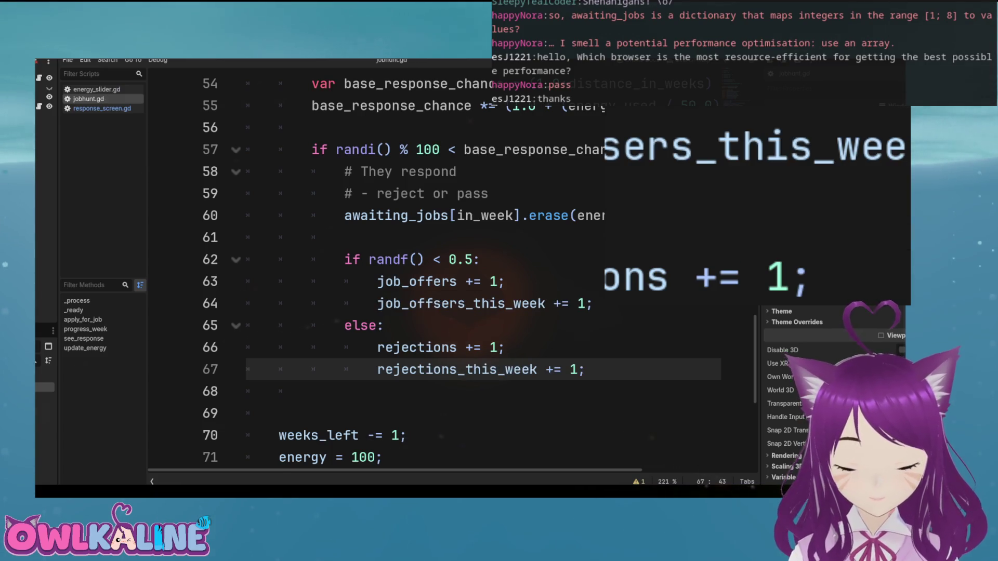
{"action": "scroll", "coordinate": [457, 260], "scroll_direction": "down", "scroll_amount": 2}
{"action": "double_click", "coordinate": [457, 237]}
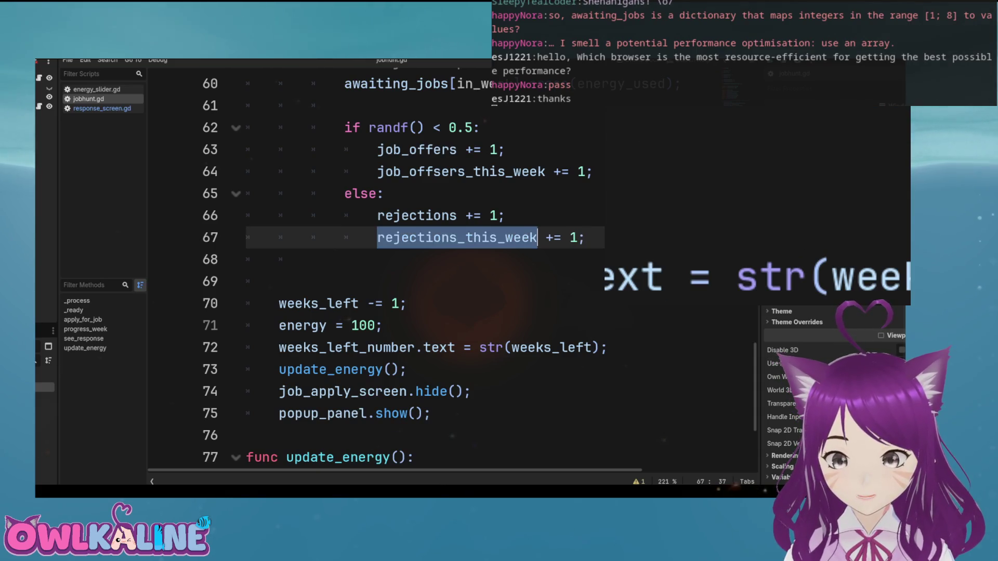
{"action": "double_click", "coordinate": [461, 172]}
At the start of progress_week, reset job_offsers_this_week to 0 and add rejections_this_week
{"action": "scroll", "coordinate": [461, 171], "scroll_direction": "up", "scroll_amount": 5}
{"action": "left_click", "coordinate": [416, 171]}
{"action": "key", "text": "Return"}
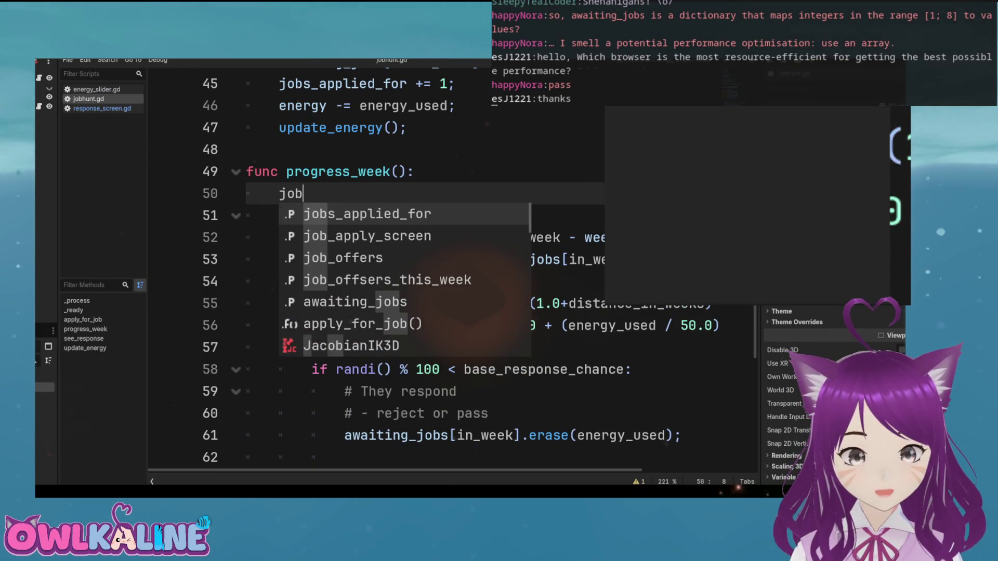
{"action": "key", "text": "Down"}
{"action": "key", "text": "Down"}
{"action": "key", "text": "Down"}
{"action": "key", "text": "Return"}
{"action": "type", "text": "= -0"}
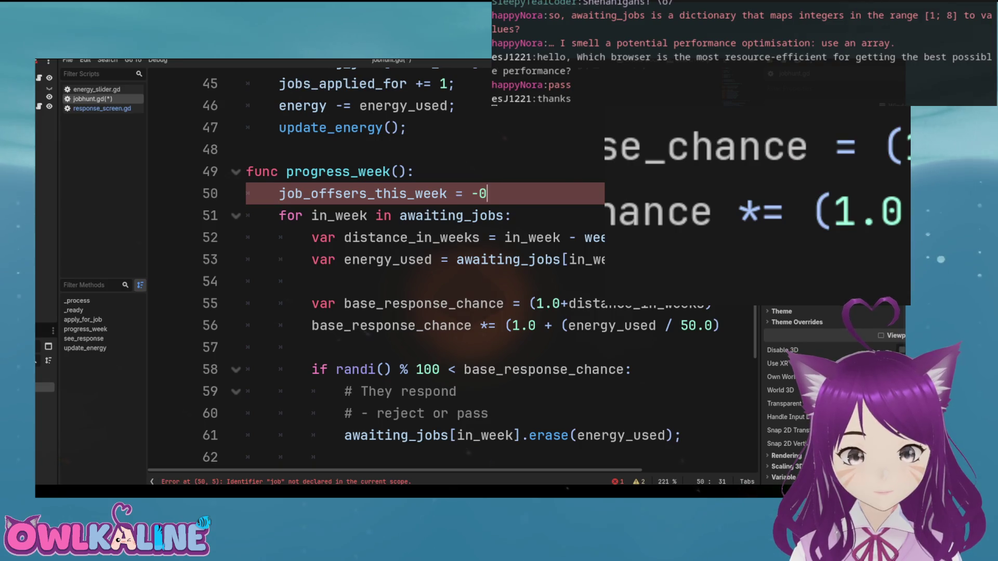
{"action": "type", "text": ";"}
{"action": "key", "text": "Return"}
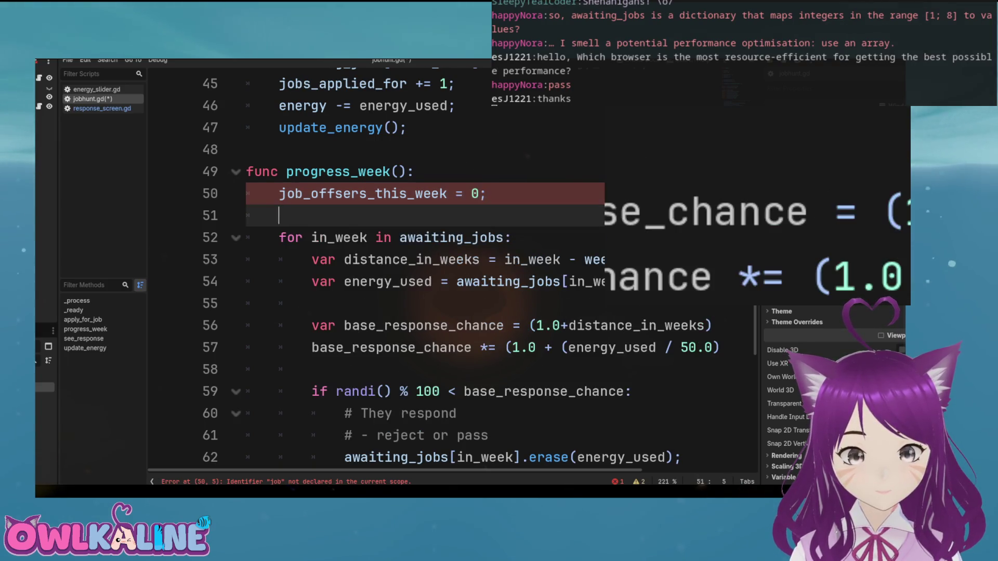
{"action": "key", "text": "Return"}
{"action": "key", "text": "Up"}
{"action": "type", "text": "jk"}
{"action": "key", "text": "BackSpace"}
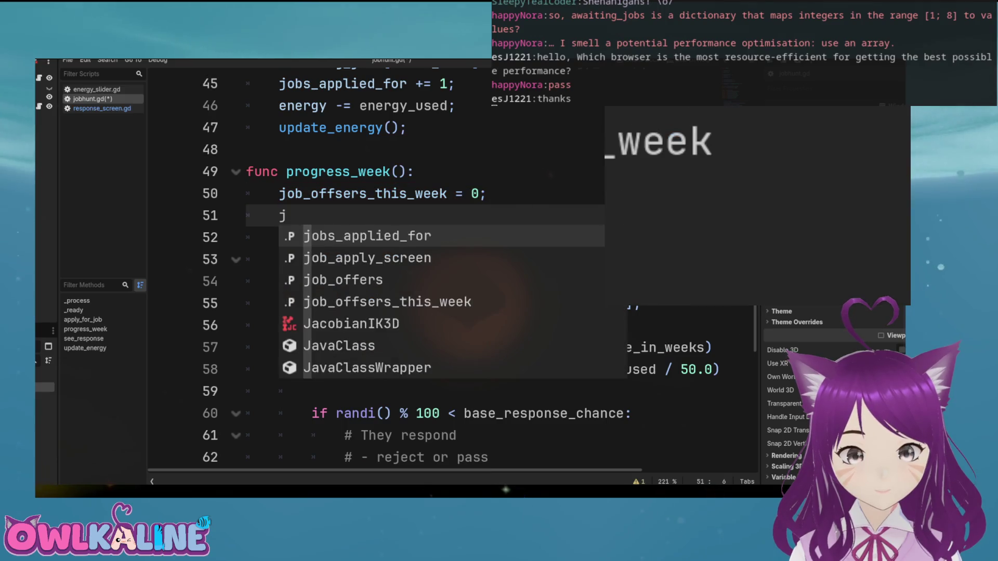
{"action": "type", "text": "ob_rej"}
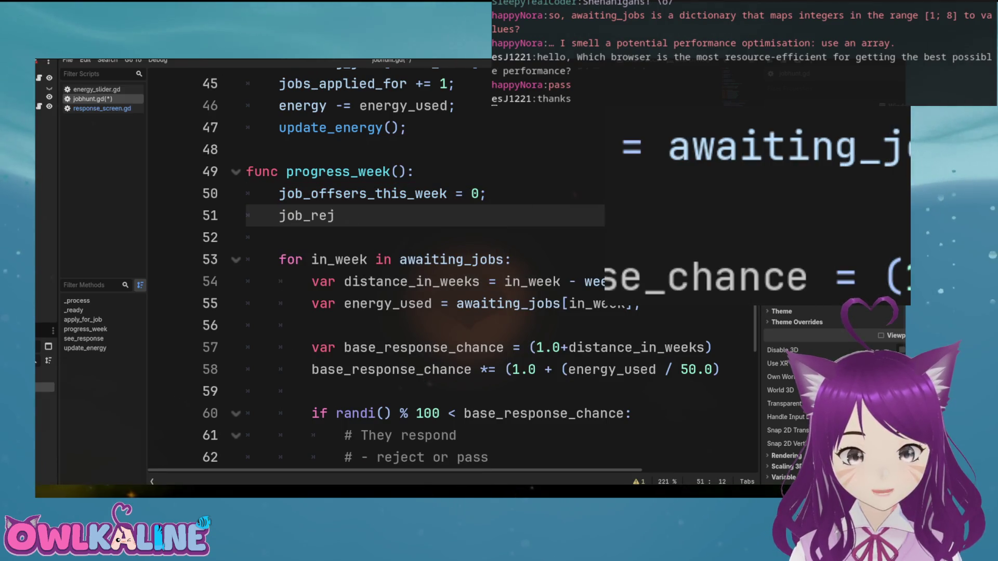
{"action": "key", "text": "BackSpace"}
{"action": "key", "text": "BackSpace"}
{"action": "key", "text": "BackSpace"}
{"action": "type", "text": "rejecti"}
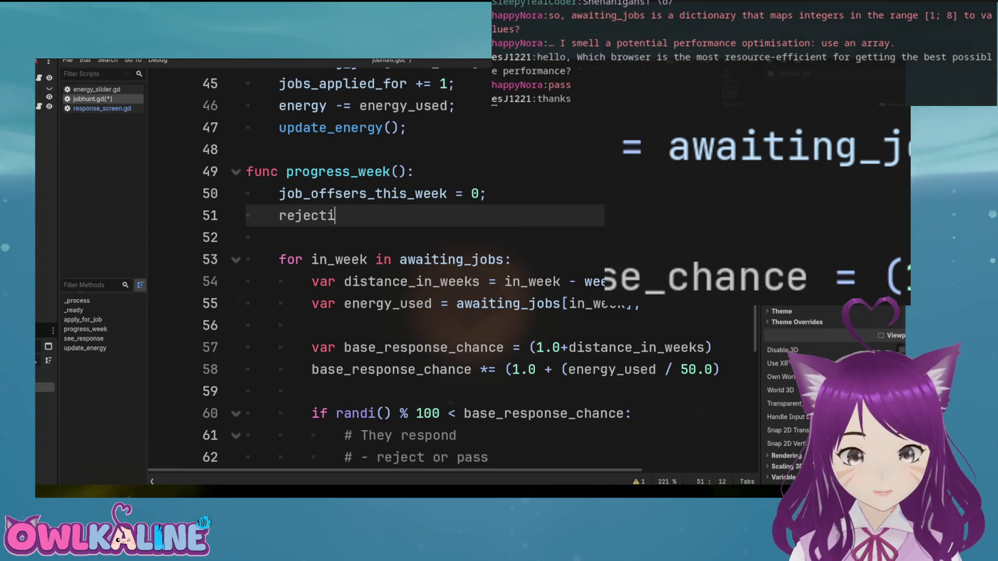
{"action": "type", "text": "ons_this_week\\"}
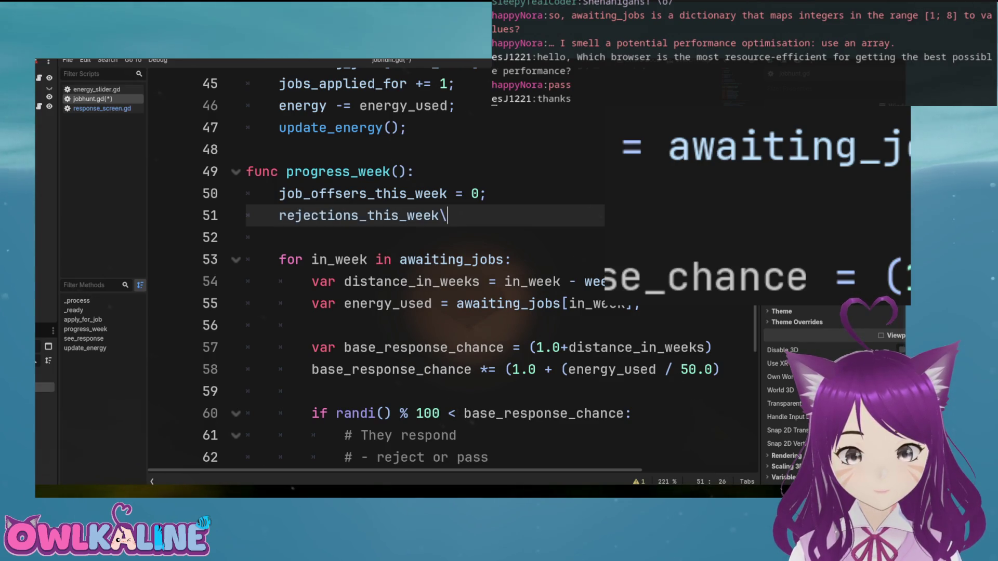
{"action": "scroll", "coordinate": [452, 270], "scroll_direction": "down", "scroll_amount": 9}
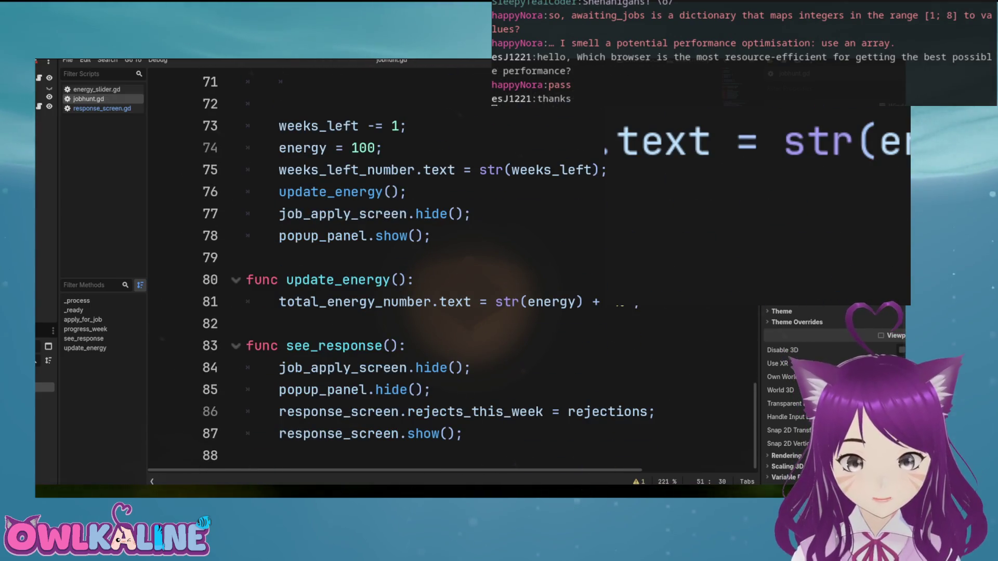
Finish the rejections_this_week assignment on line 86 and add response_screen.offers_this_week = job_offers_this_week
{"action": "double_click", "coordinate": [608, 412]}
{"action": "type", "text": "tions_th"}
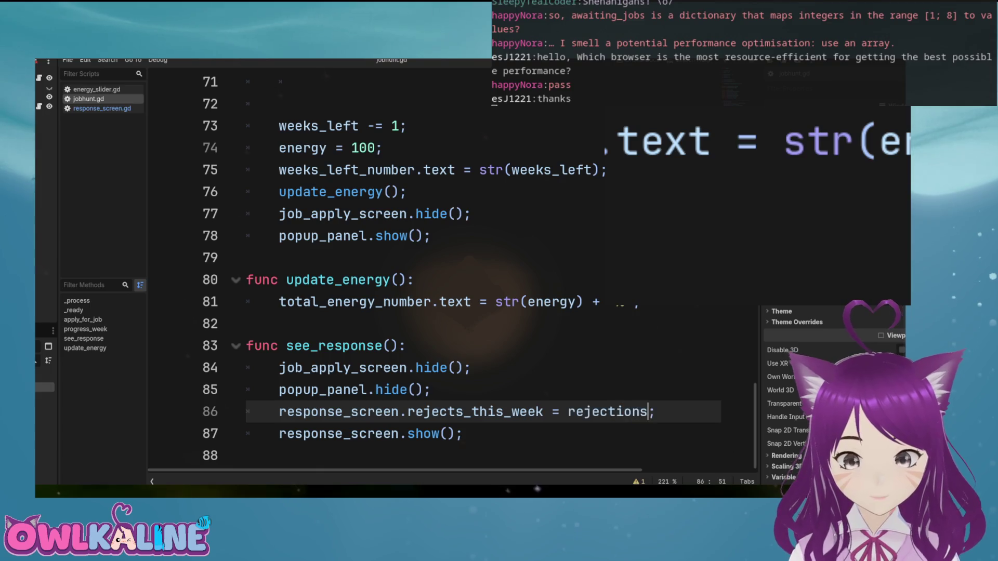
{"action": "type", "text": "is_week"}
{"action": "key", "text": "End"}
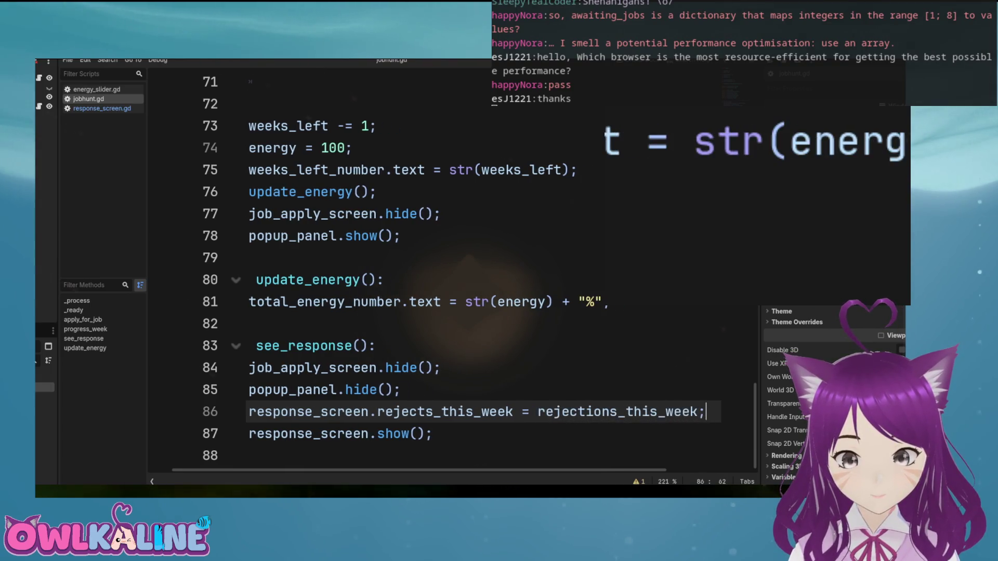
{"action": "key", "text": "Return"}
{"action": "type", "text": "\\"}
{"action": "type", "text": "se_screen."}
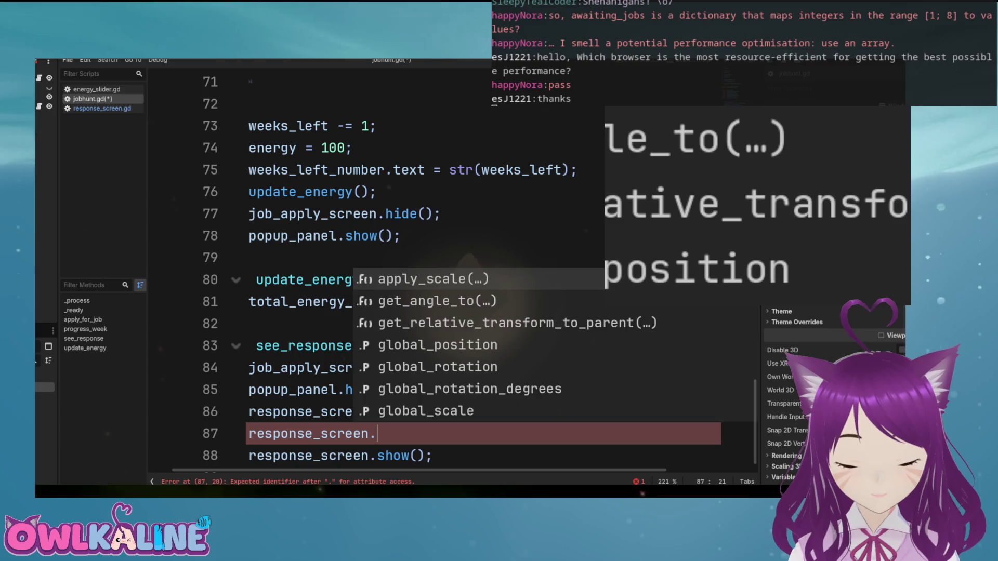
{"action": "type", "text": "off"}
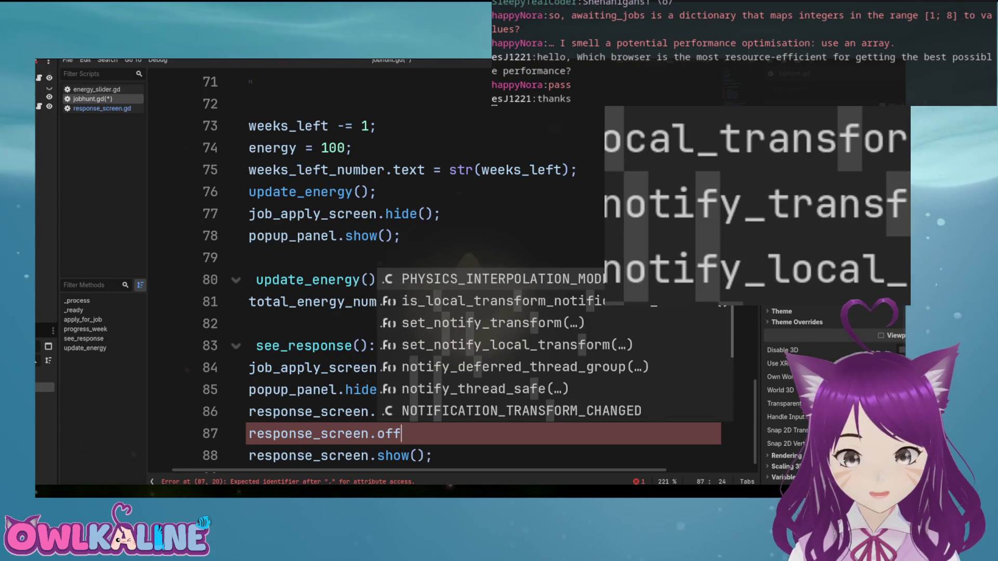
{"action": "type", "text": "sert"}
{"action": "key", "text": "BackSpace"}
{"action": "type", "text": "ers_this"}
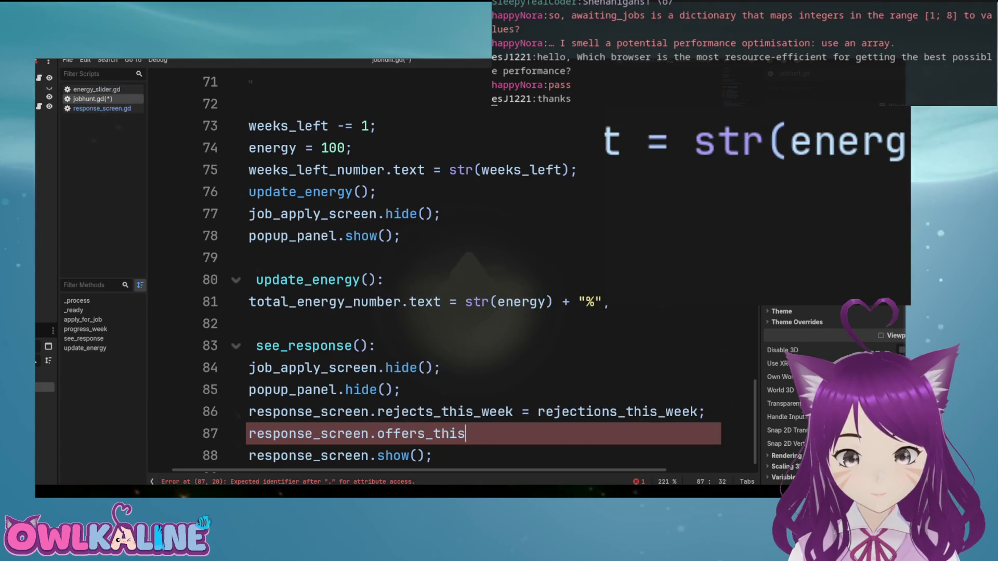
{"action": "key", "text": "BackSpace"}
{"action": "key", "text": "BackSpace"}
{"action": "key", "text": "BackSpace"}
{"action": "type", "text": "ers_th"}
{"action": "key", "text": "Return"}
{"action": "type", "text": ";"}
{"action": "key", "text": "ctrl+Left"}
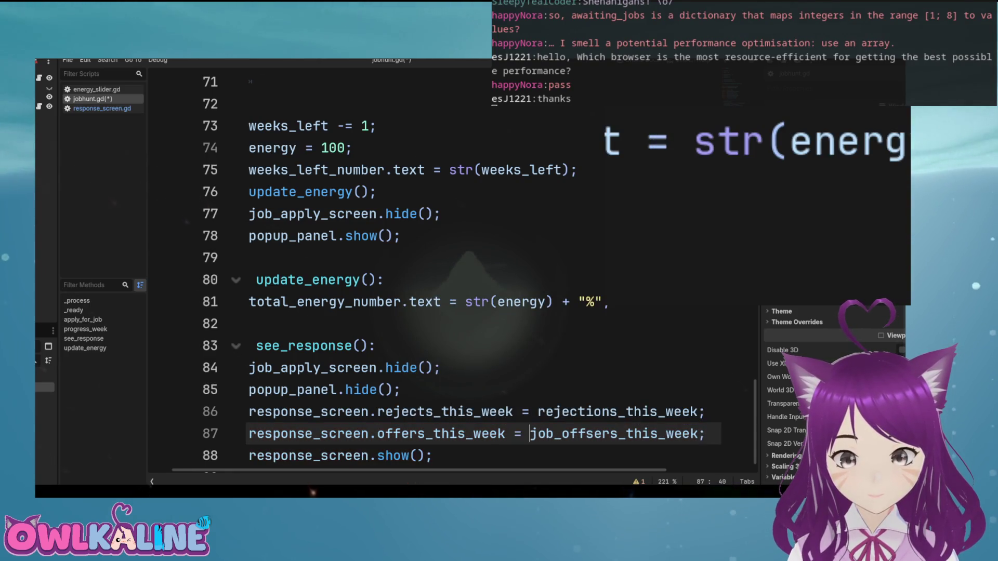
Remove the extra s from job_offsers and save jobhunt.gd
{"action": "scroll", "coordinate": [606, 303], "scroll_direction": "down", "scroll_amount": 1}
{"action": "left_click", "coordinate": [590, 411]}
{"action": "key", "text": "BackSpace"}
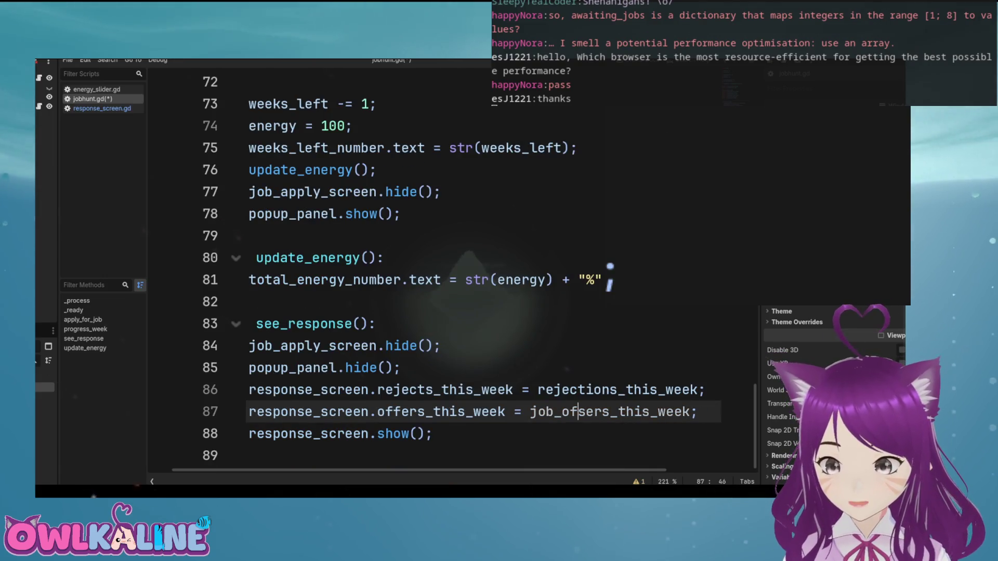
{"action": "type", "text": "f"}
{"action": "key", "text": "ctrl+End"}
{"action": "key", "text": "ctrl+s"}
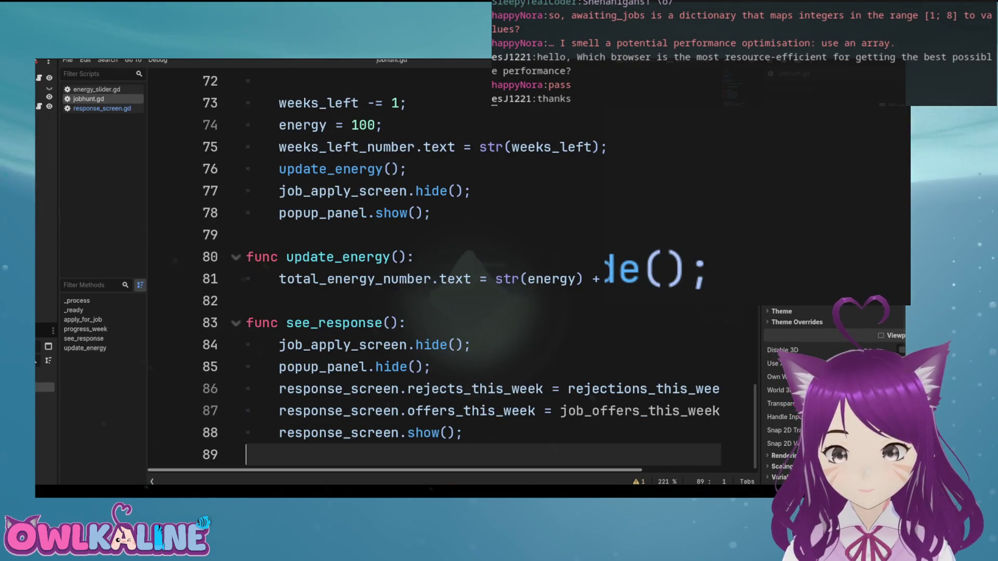
{"action": "scroll", "coordinate": [447, 267], "scroll_direction": "up", "scroll_amount": 8}
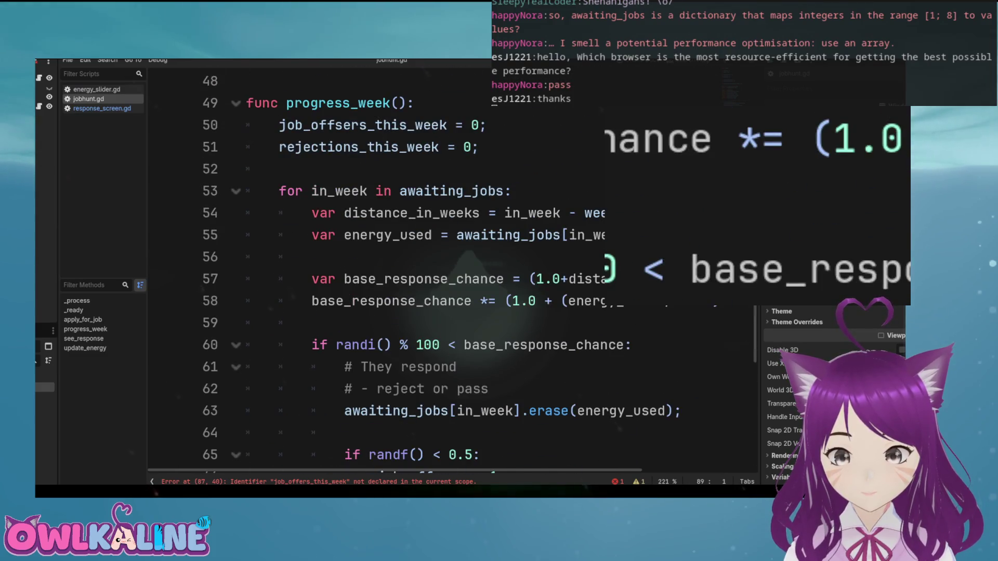
Remove the stray 's' from job_offsers on lines 11, 50 and 67
{"action": "scroll", "coordinate": [447, 267], "scroll_direction": "up", "scroll_amount": 14}
{"action": "scroll", "coordinate": [447, 267], "scroll_direction": "down", "scroll_amount": 3}
{"action": "scroll", "coordinate": [447, 267], "scroll_direction": "up", "scroll_amount": 3}
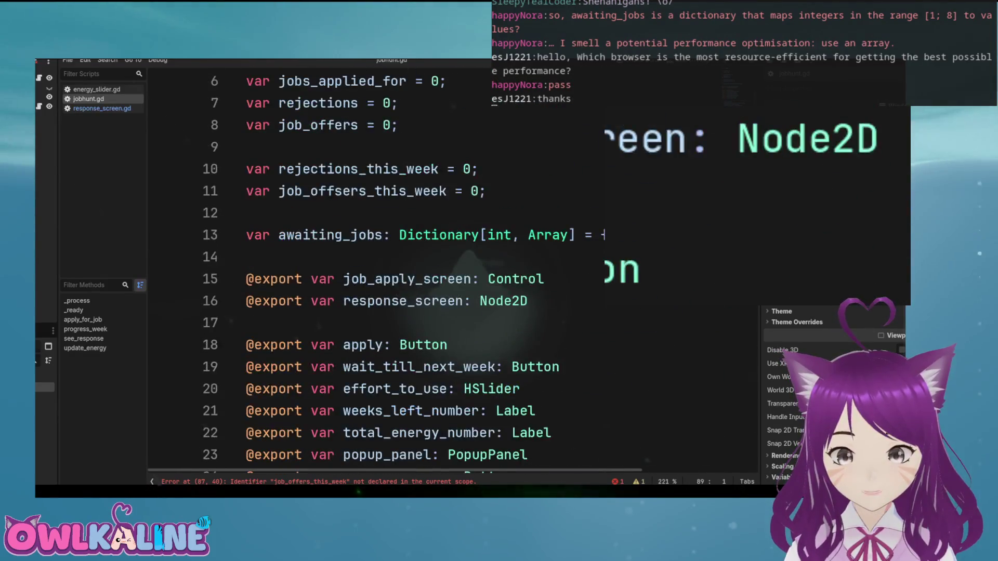
{"action": "left_click", "coordinate": [342, 191]}
{"action": "key", "text": "BackSpace"}
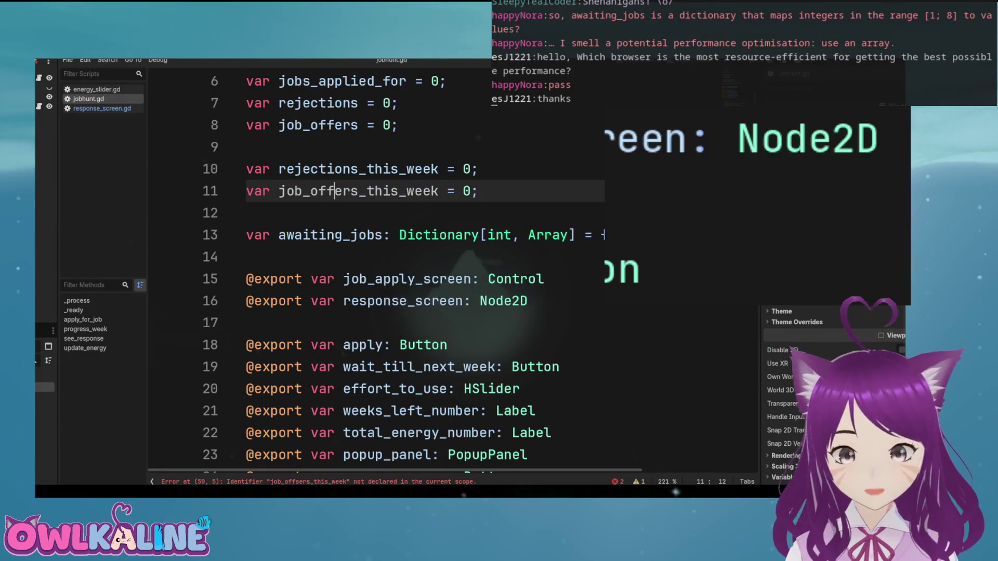
{"action": "scroll", "coordinate": [447, 268], "scroll_direction": "down", "scroll_amount": 12}
{"action": "left_click", "coordinate": [342, 257]}
{"action": "key", "text": "BackSpace"}
{"action": "scroll", "coordinate": [450, 358], "scroll_direction": "down", "scroll_amount": 4}
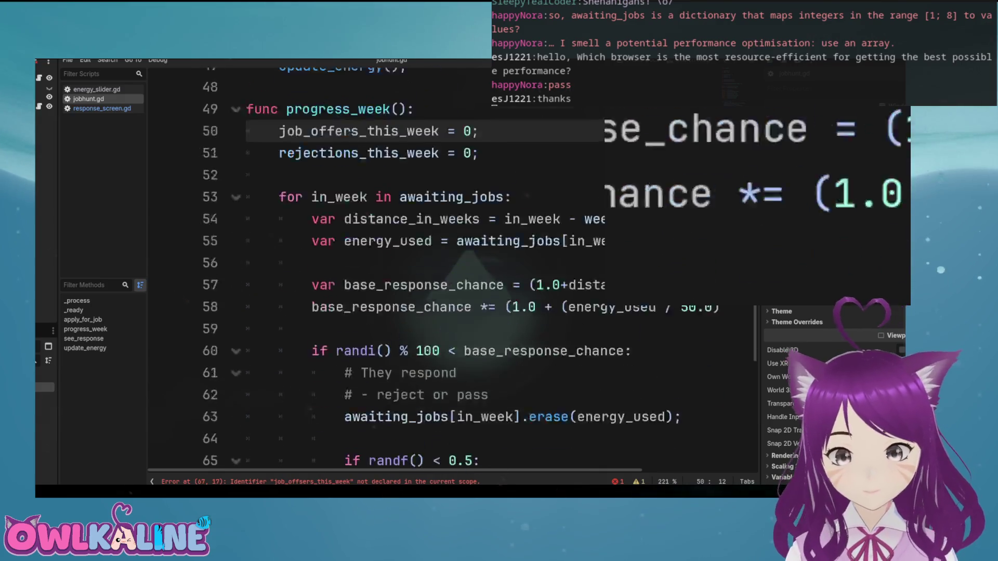
{"action": "left_click", "coordinate": [433, 367]}
{"action": "key", "text": "BackSpace"}
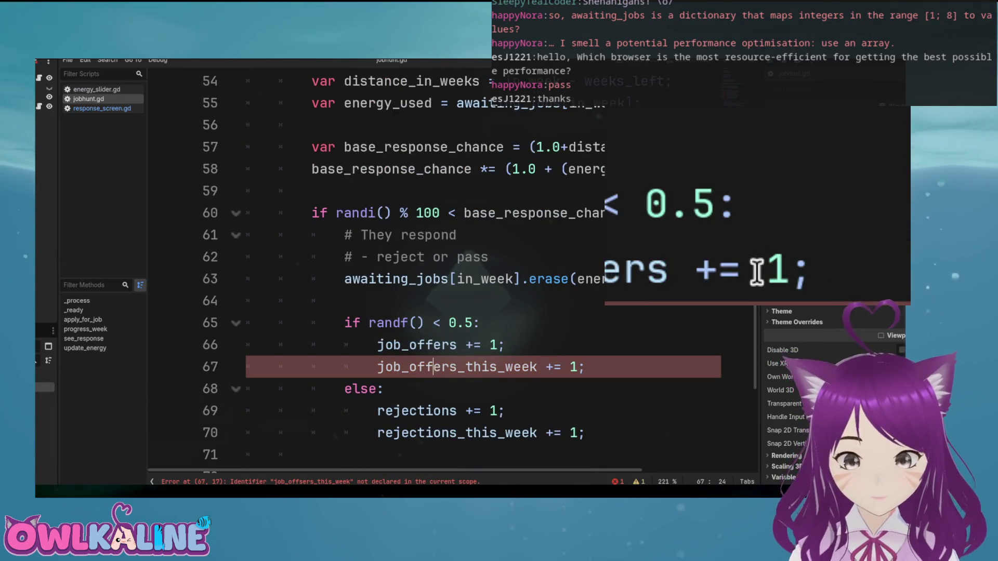
{"action": "scroll", "coordinate": [675, 163], "scroll_direction": "down", "scroll_amount": 6}
Compare with offers_this_week in response_screen.gd and make line 87 assign job_offers_this_week
{"action": "left_click", "coordinate": [101, 108]}
{"action": "left_click", "coordinate": [311, 148]}
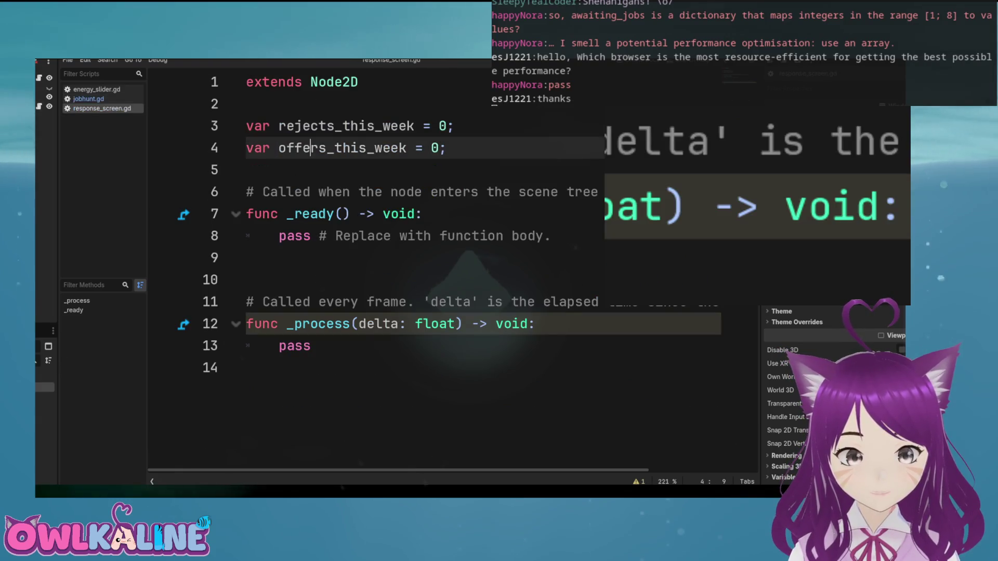
{"action": "double_click", "coordinate": [311, 148]}
{"action": "left_click", "coordinate": [88, 99]}
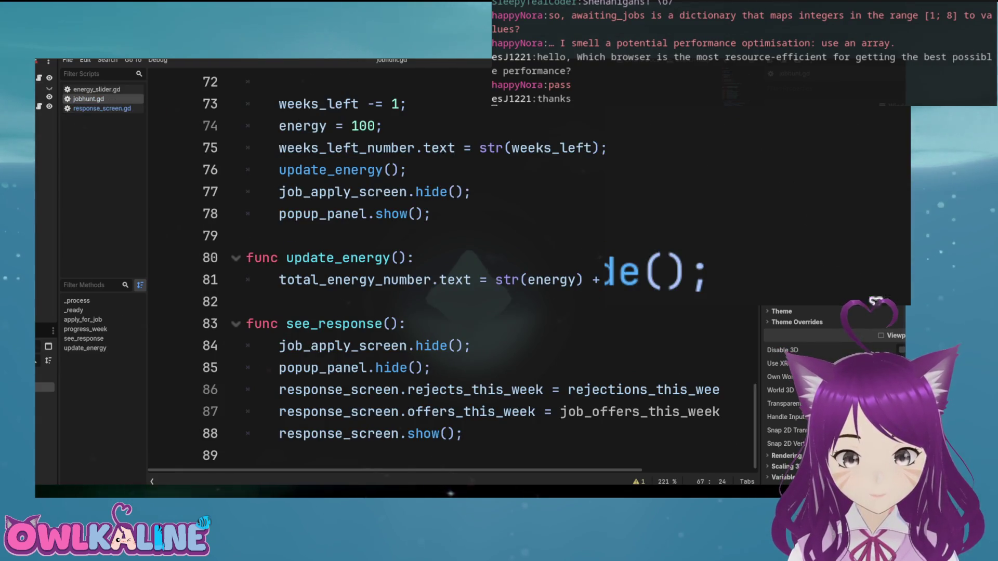
{"action": "left_click", "coordinate": [588, 412]}
{"action": "left_click_drag", "start_coordinate": [560, 412], "coordinate": [585, 412]}
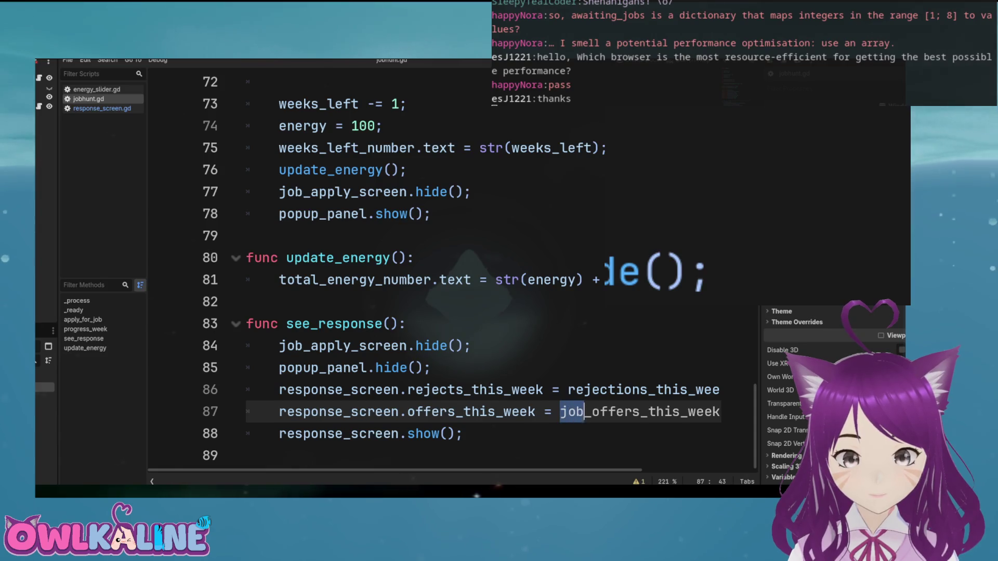
{"action": "key", "text": "BackSpace"}
{"action": "left_click", "coordinate": [568, 390]}
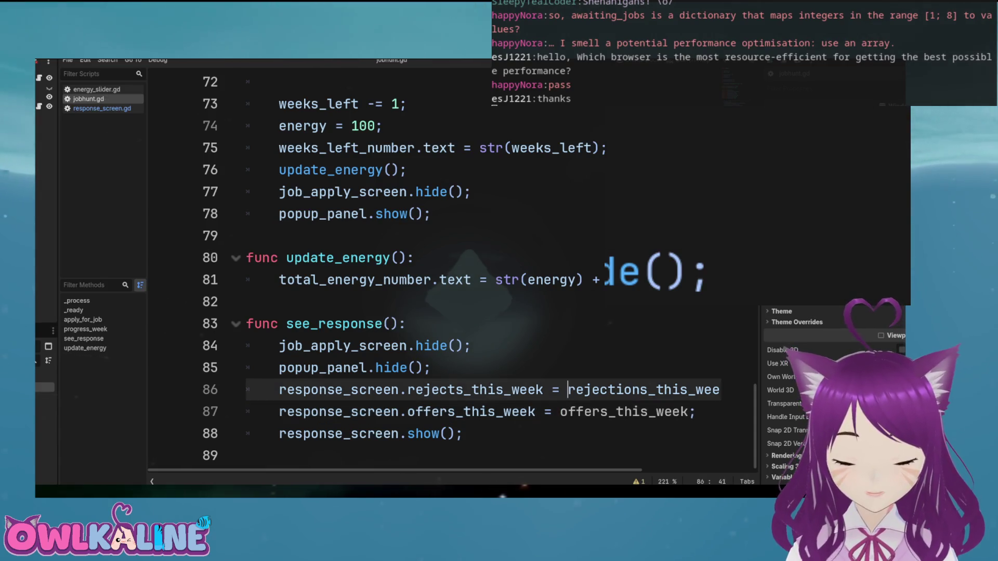
{"action": "left_click", "coordinate": [567, 411]}
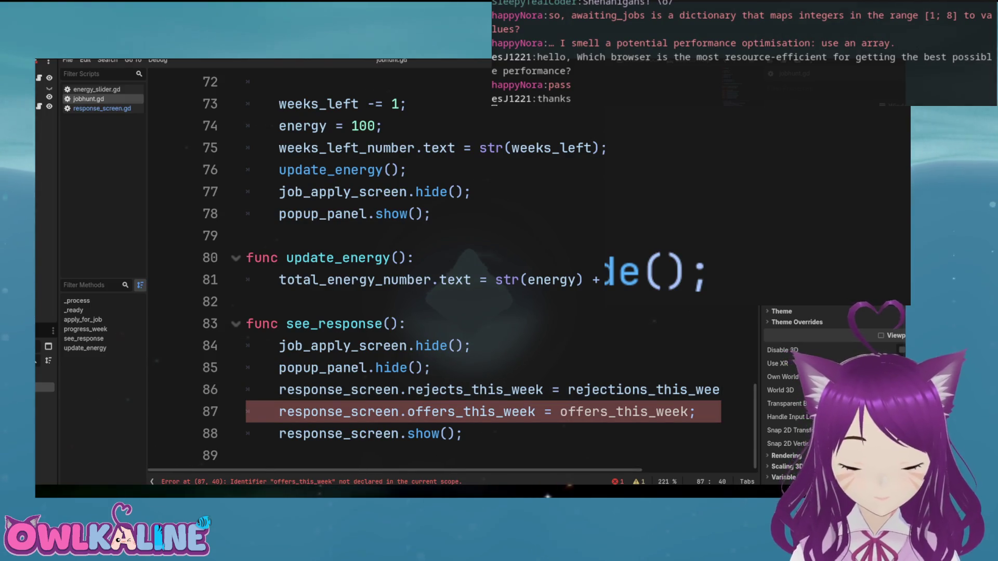
{"action": "type", "text": "job_"}
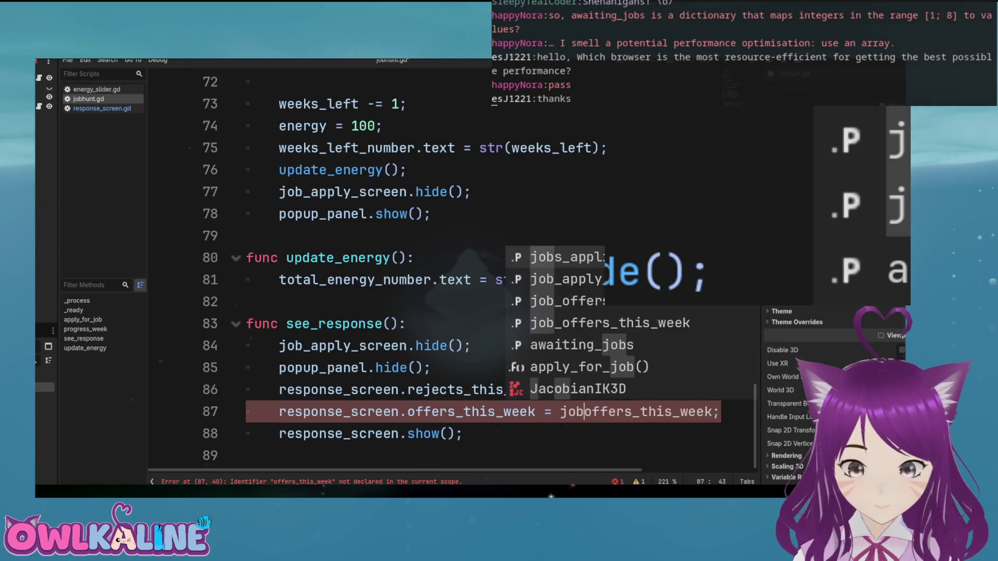
{"action": "key", "text": "Escape"}
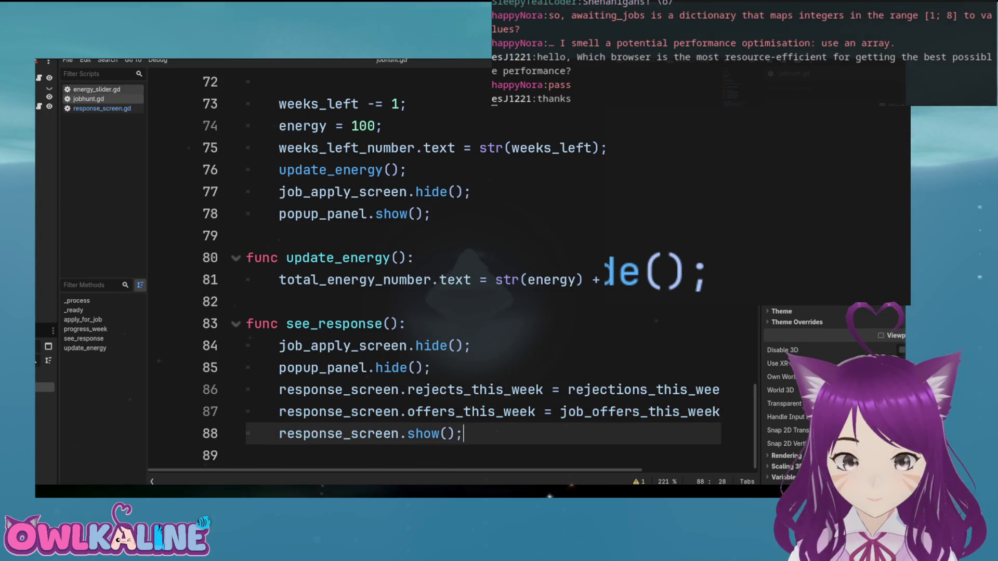
{"action": "left_click", "coordinate": [102, 108]}
{"action": "left_click", "coordinate": [247, 280]}
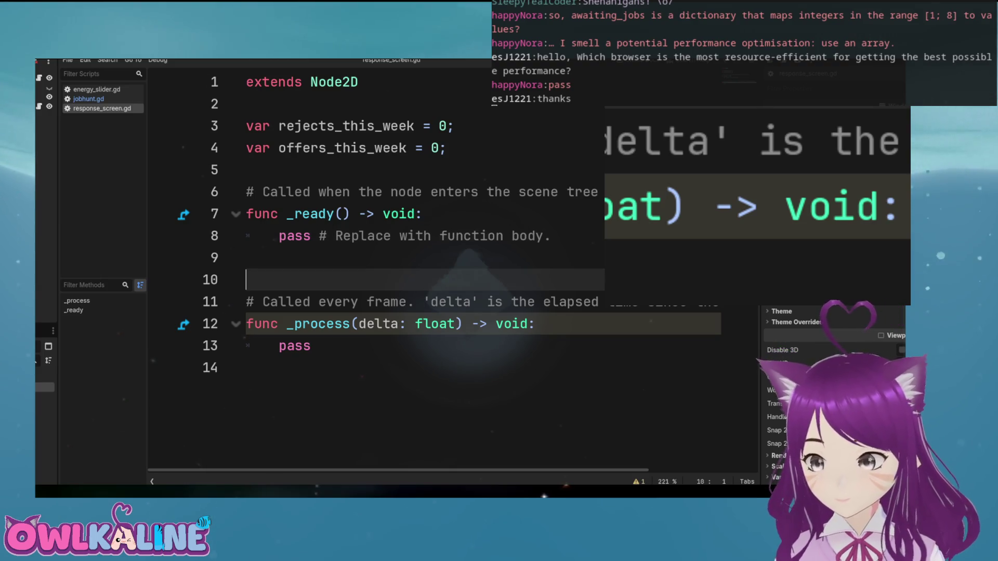
Add blank lines below _ready and start a new function name, then erase it
{"action": "key", "text": "Return"}
{"action": "type", "text": "\\"}
{"action": "key", "text": "Return"}
{"action": "key", "text": "Up"}
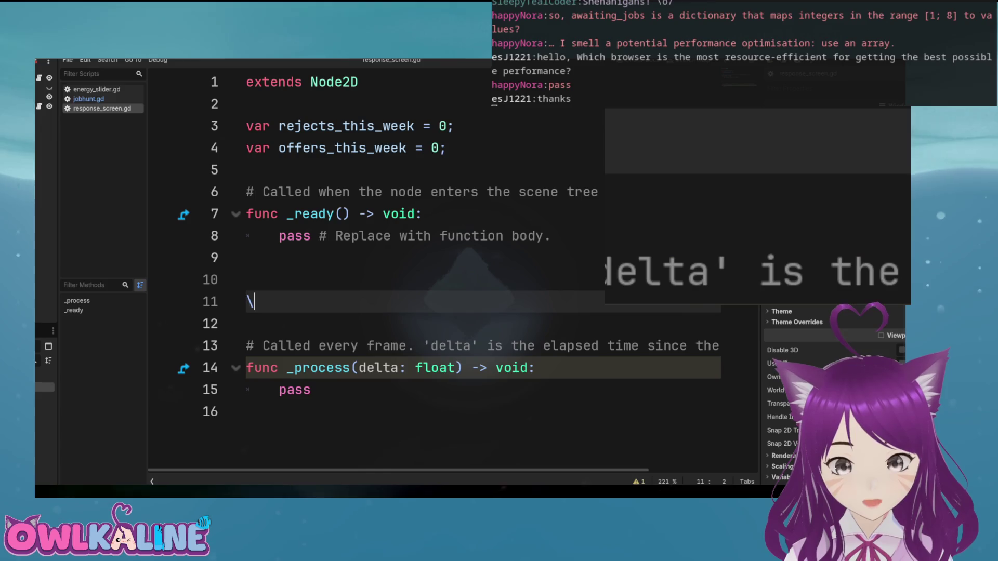
{"action": "left_click", "coordinate": [246, 280]}
{"action": "type", "text": "func o"}
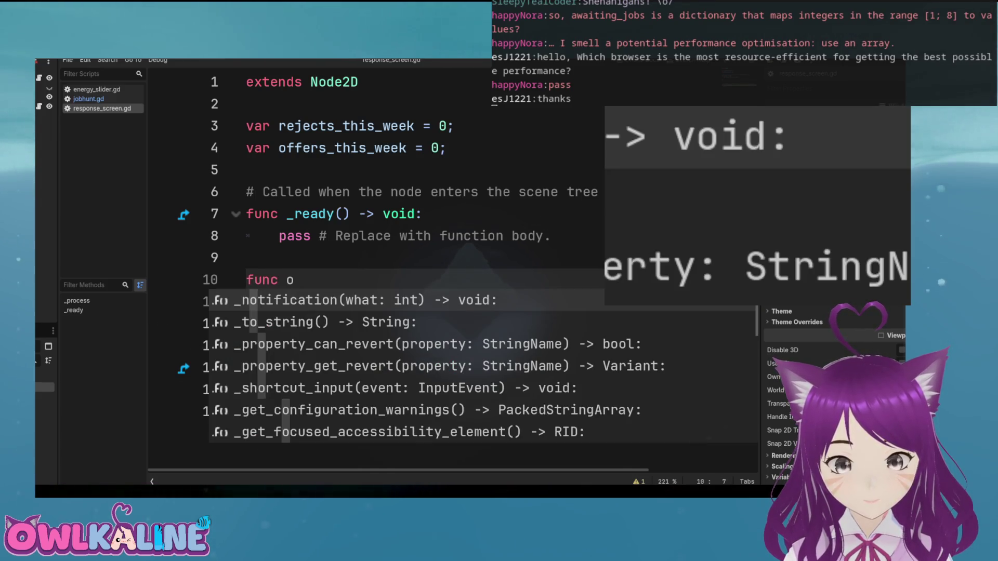
{"action": "type", "text": "ns"}
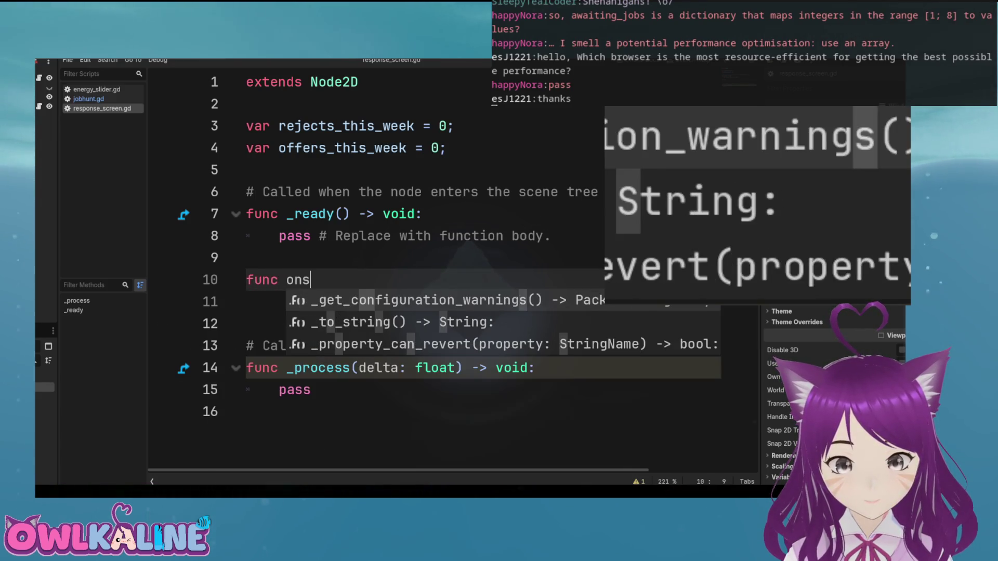
{"action": "key", "text": "BackSpace"}
{"action": "key", "text": "BackSpace"}
{"action": "key", "text": "BackSpace"}
{"action": "type", "text": "_sh"}
{"action": "key", "text": "BackSpace"}
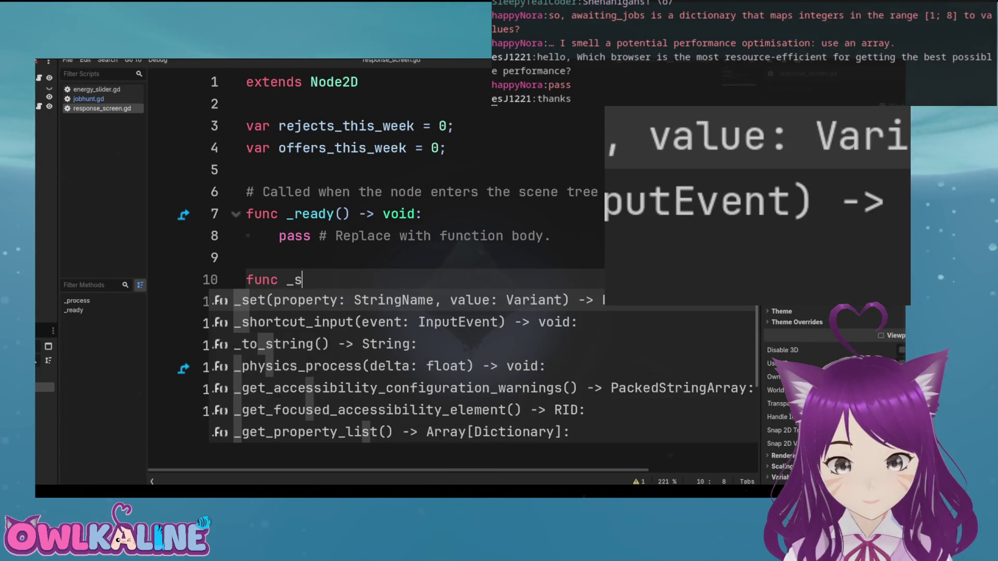
{"action": "key", "text": "BackSpace"}
{"action": "key", "text": "BackSpace"}
{"action": "key", "text": "BackSpace"}
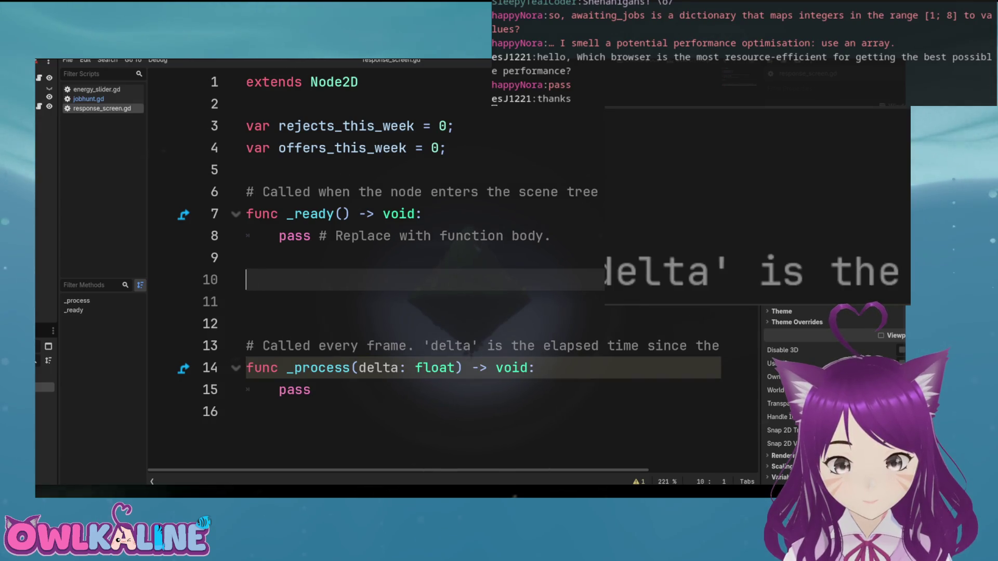
Replace the placeholder pass line in _ready with on_show
{"action": "left_click", "coordinate": [246, 235]}
{"action": "key", "text": "shift+End"}
{"action": "key", "text": "Delete"}
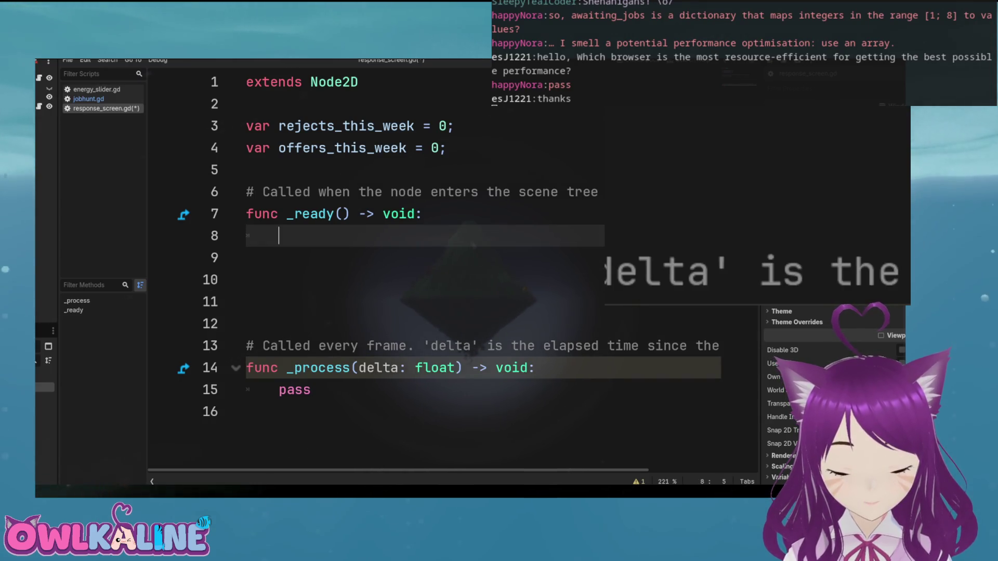
{"action": "type", "text": "on"}
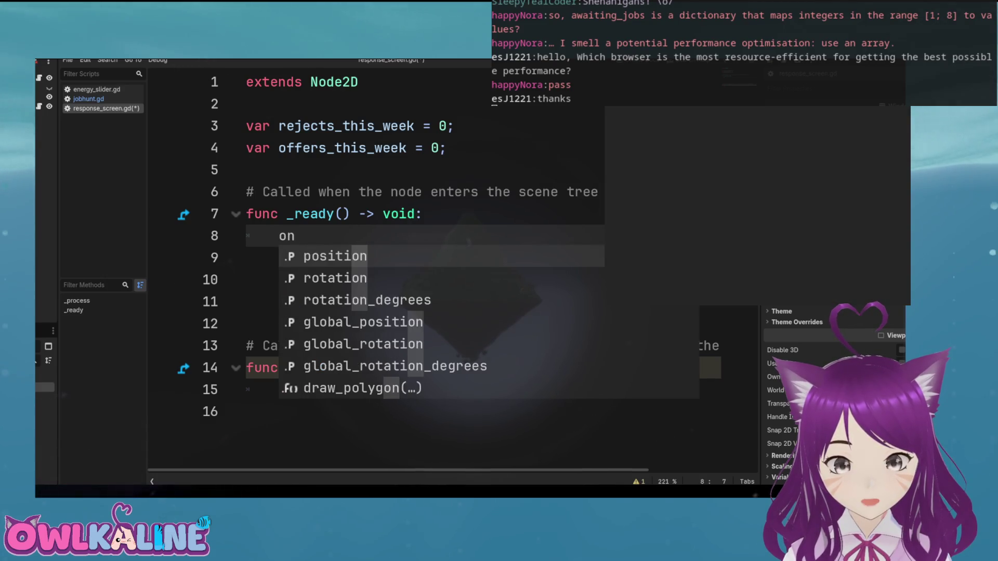
{"action": "type", "text": "_sho"}
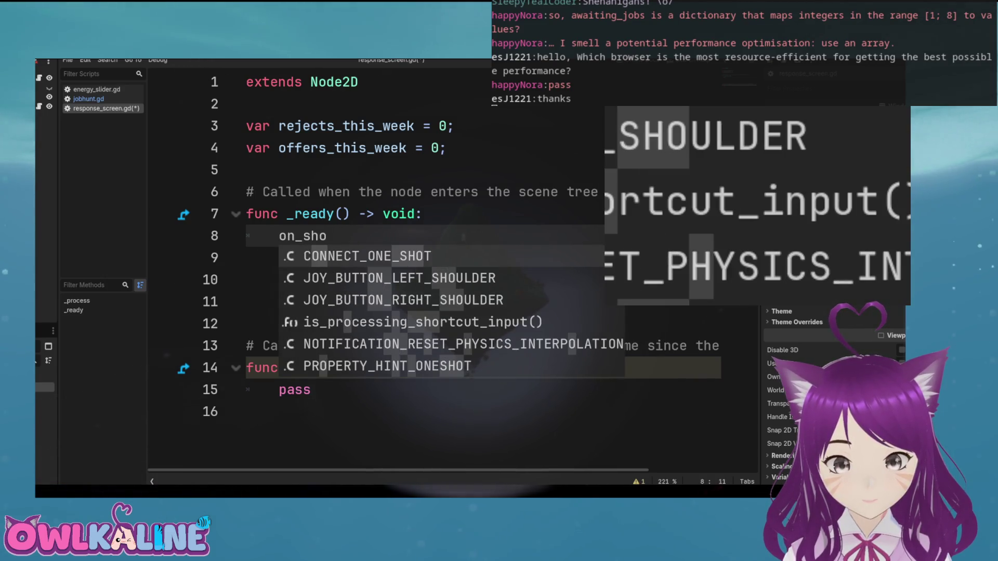
{"action": "type", "text": "w"}
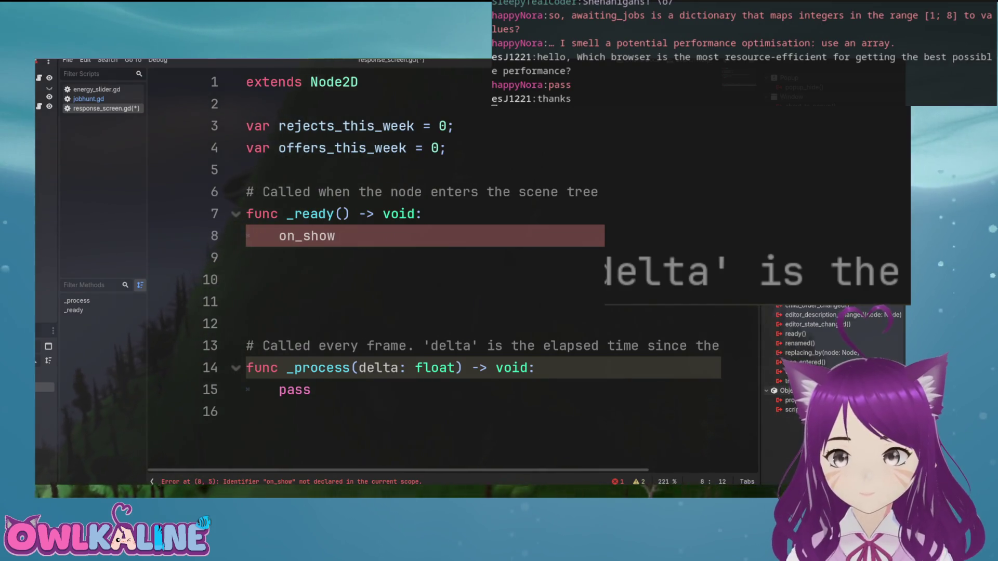
{"action": "left_click", "coordinate": [246, 257]}
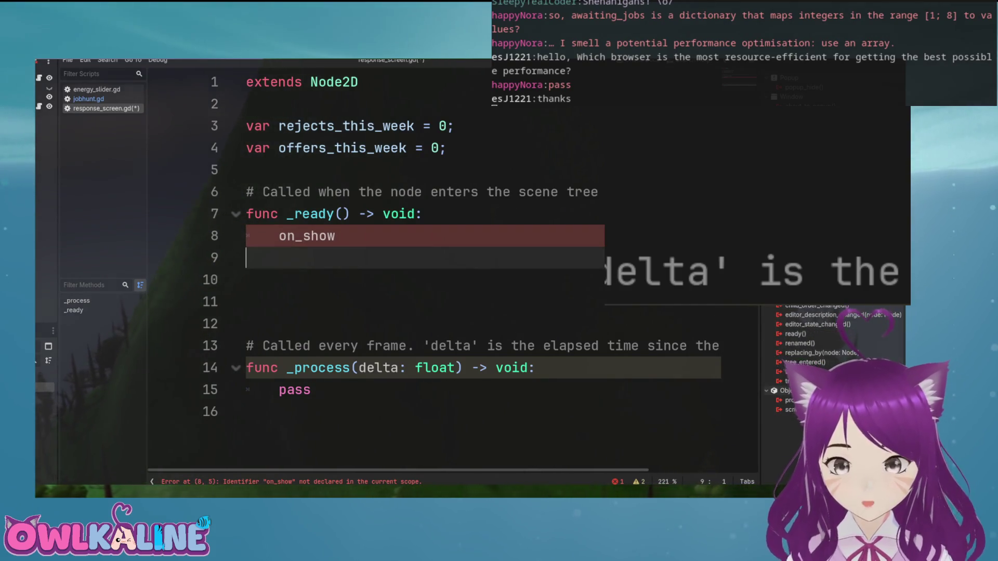
Replace on_show with visibility_changed.connect(execute_animation) using autocomplete
{"action": "double_click", "coordinate": [306, 236]}
{"action": "type", "text": "vi"}
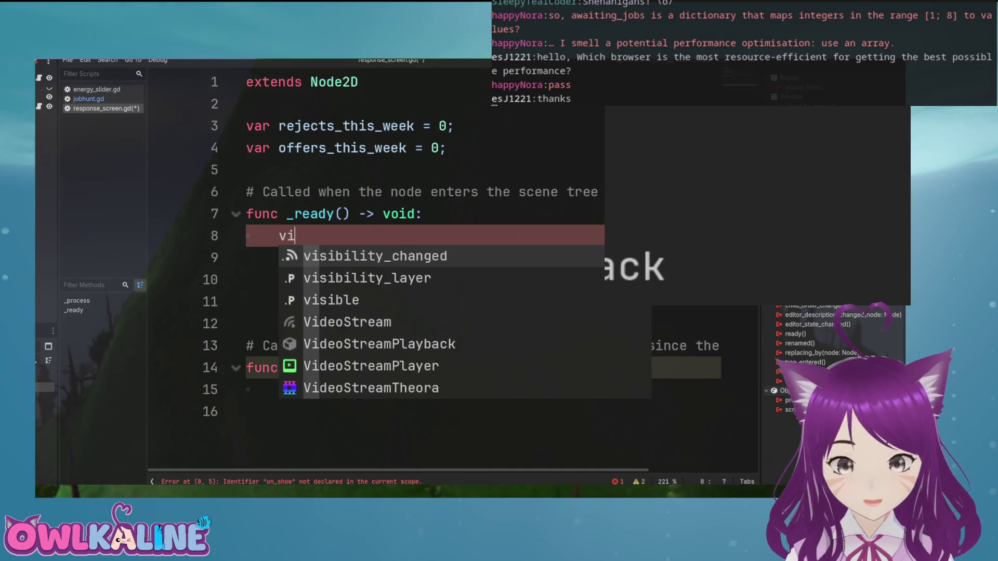
{"action": "key", "text": "Return"}
{"action": "type", "text": ".c"}
{"action": "key", "text": "Return"}
{"action": "type", "text": "\\"}
{"action": "key", "text": "BackSpace"}
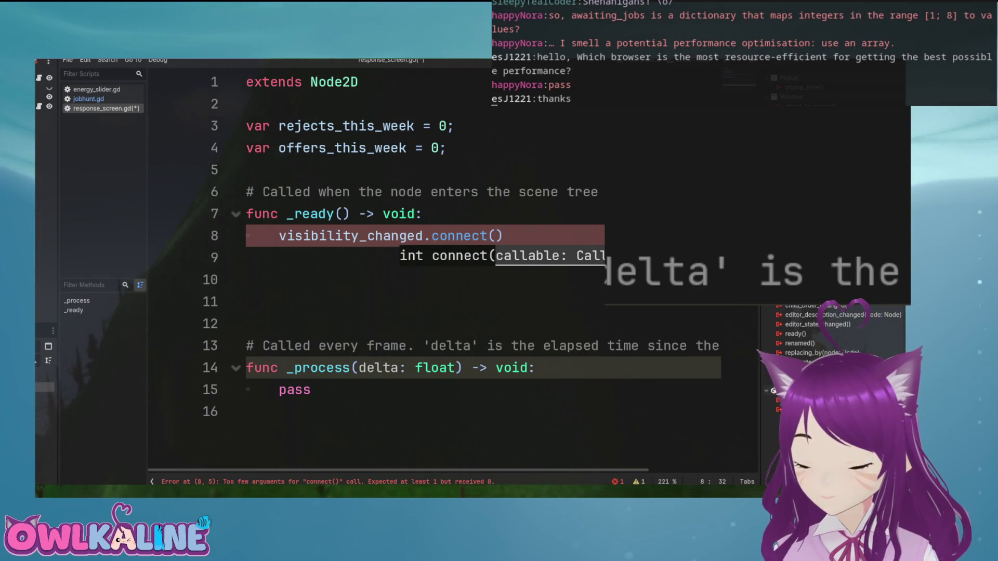
{"action": "type", "text": "execu"}
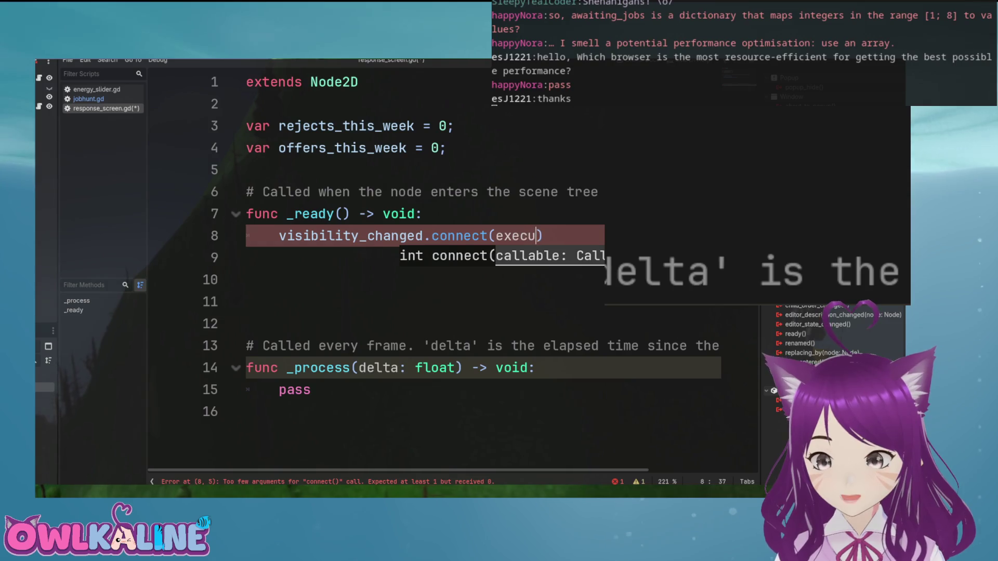
{"action": "type", "text": "animation"}
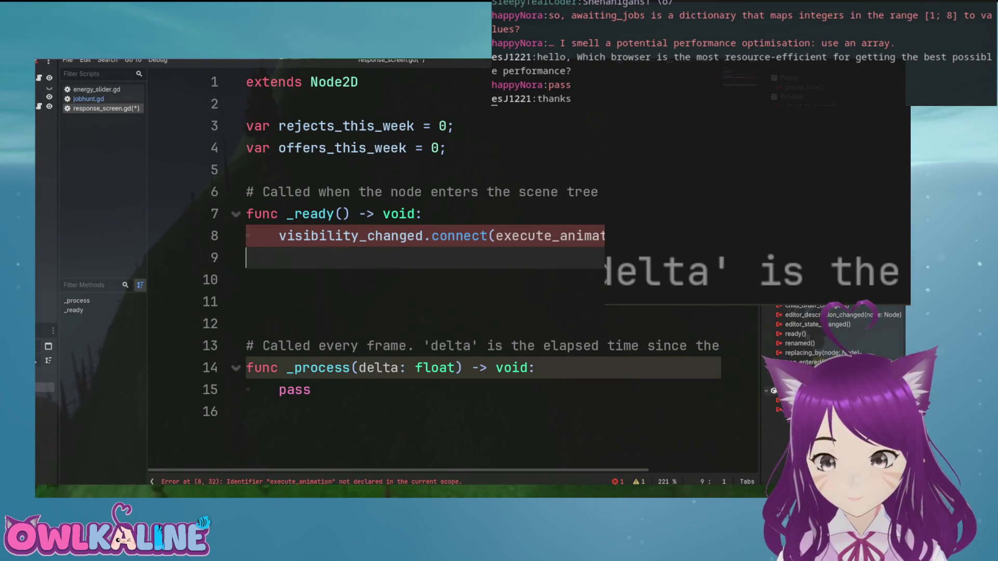
Declare func execute_animation(visibility: bool): below _ready
{"action": "left_click", "coordinate": [246, 280]}
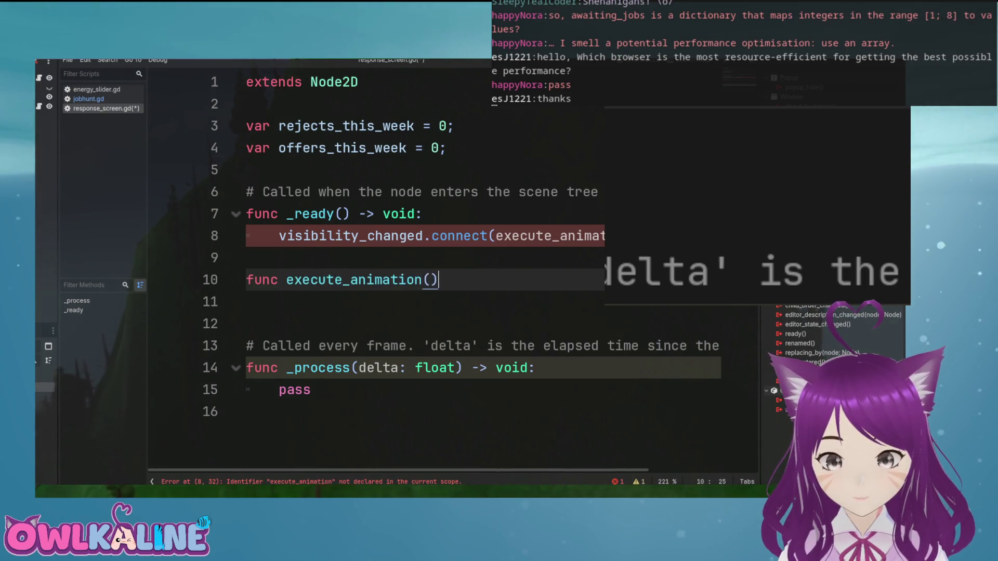
{"action": "type", "text": ":"}
{"action": "key", "text": "Return"}
{"action": "type", "text": "\\"}
{"action": "left_click", "coordinate": [278, 280]}
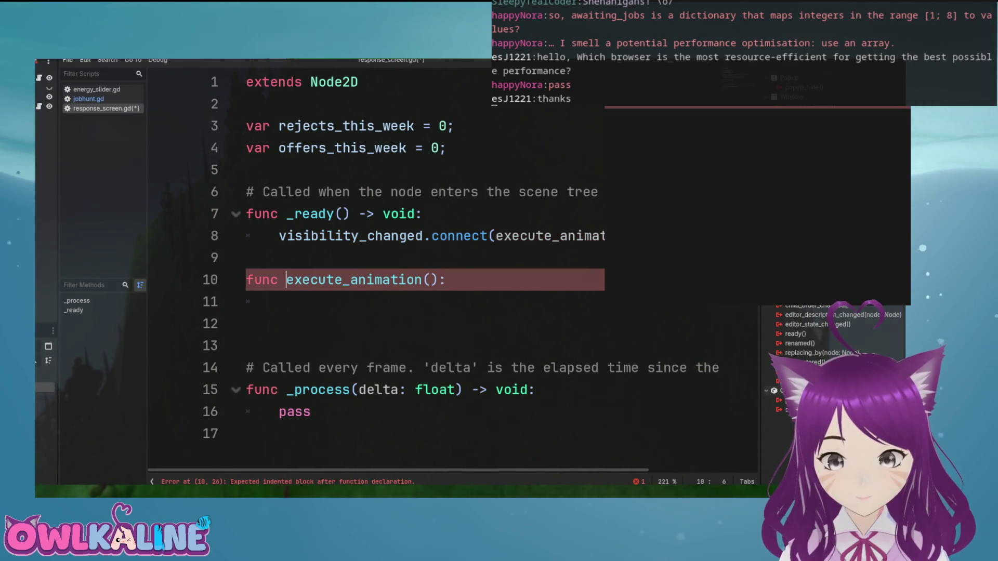
{"action": "left_click", "coordinate": [446, 280]}
{"action": "left_click", "coordinate": [431, 280]}
{"action": "type", "text": "visibility: bool"}
{"action": "key", "text": "End"}
{"action": "key", "text": "Return"}
Give execute_animation an 'if !visibility: pass;' guard and a '# do stuff' comment
{"action": "type", "text": "if !visibility\\"}
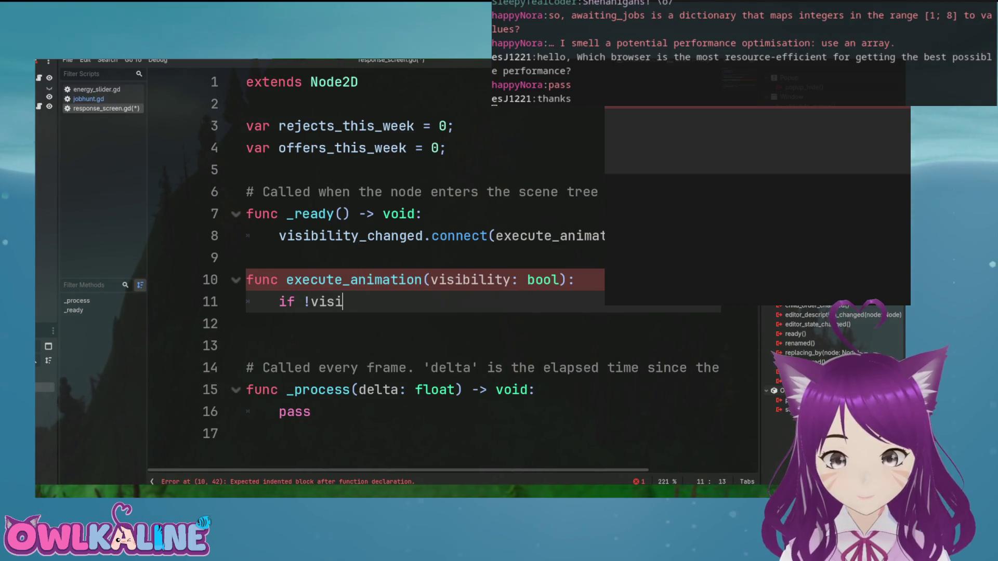
{"action": "key", "text": "Return"}
{"action": "type", "text": "pass;"}
{"action": "key", "text": "Return"}
{"action": "type", "text": "\\"}
{"action": "key", "text": "BackSpace"}
{"action": "key", "text": "Return"}
{"action": "type", "text": "\\"}
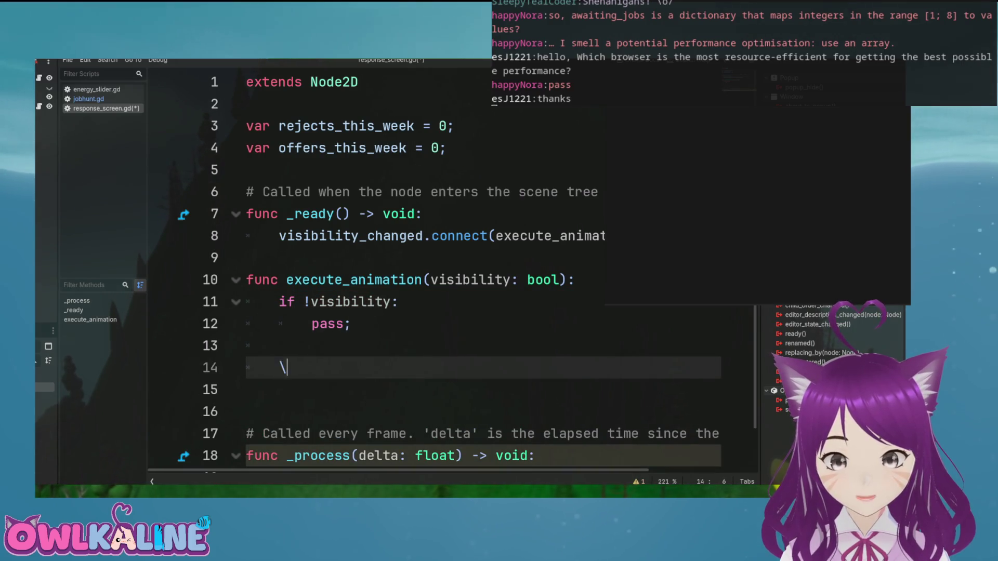
{"action": "type", "text": " do stuff"}
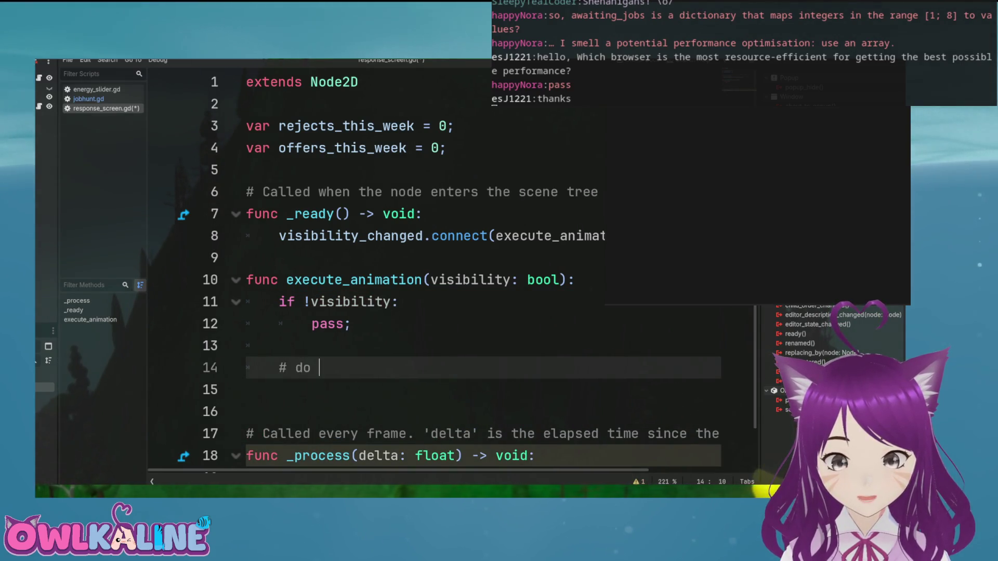
{"action": "key", "text": "Return"}
Leave response_screen.gd and switch to the 2D scene canvas with Ctrl+F1
{"action": "type", "text": "\\"}
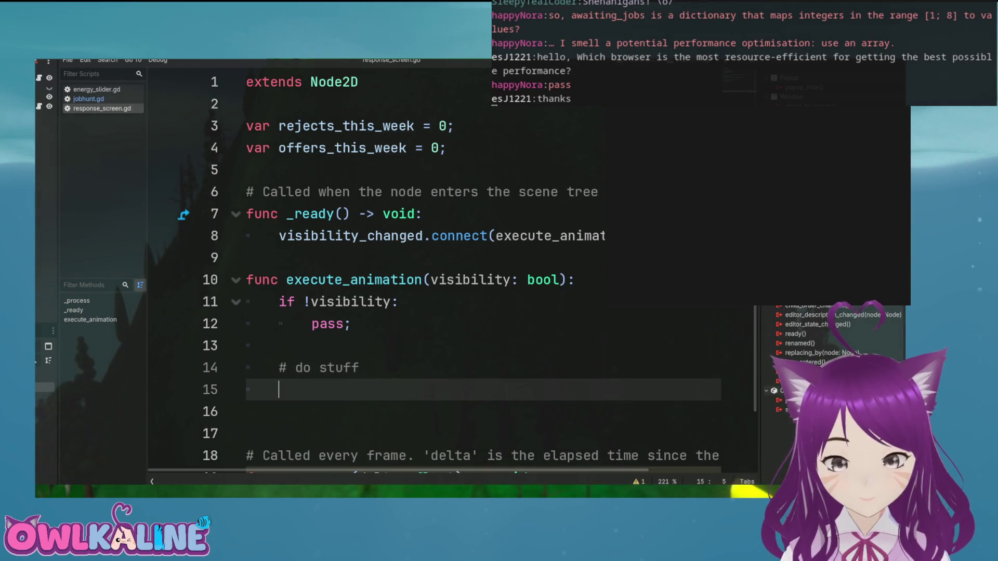
{"action": "scroll", "coordinate": [447, 271], "scroll_direction": "down", "scroll_amount": 3}
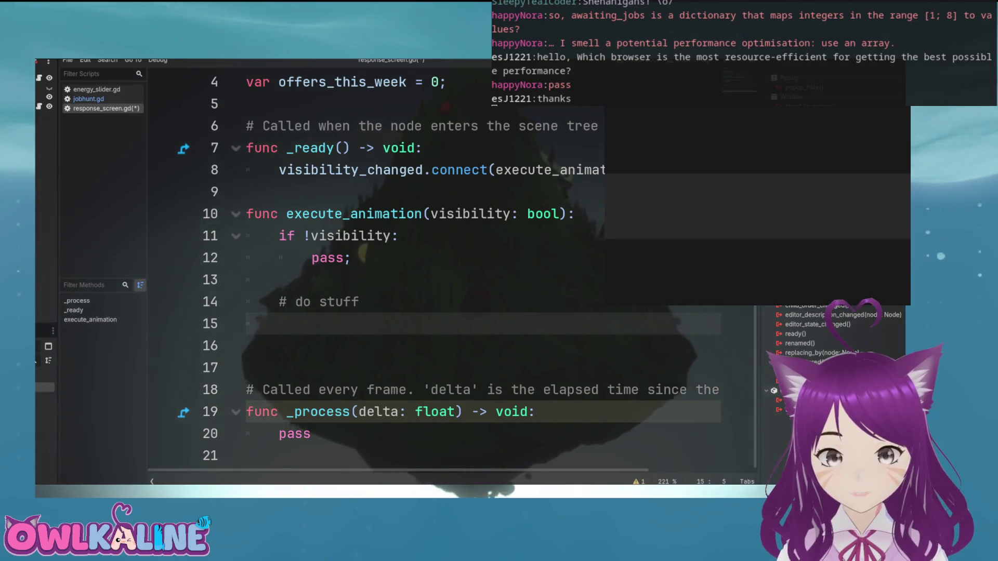
{"action": "key", "text": "ctrl+F1"}
{"action": "scroll", "coordinate": [364, 260], "scroll_direction": "down", "scroll_amount": 6}
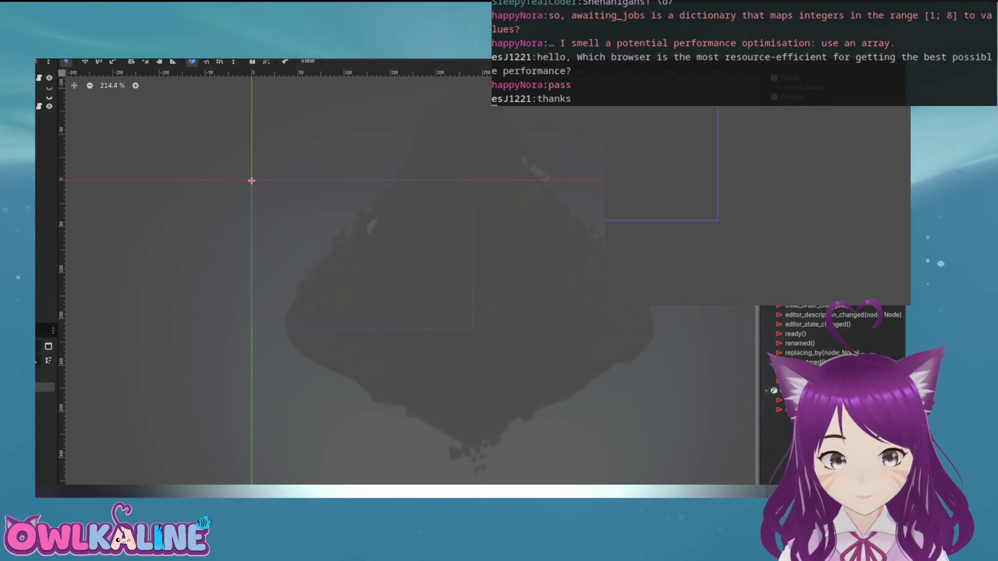
Add a new Control node to the scene through the Create New Node dialog
{"action": "key", "text": "ctrl+a"}
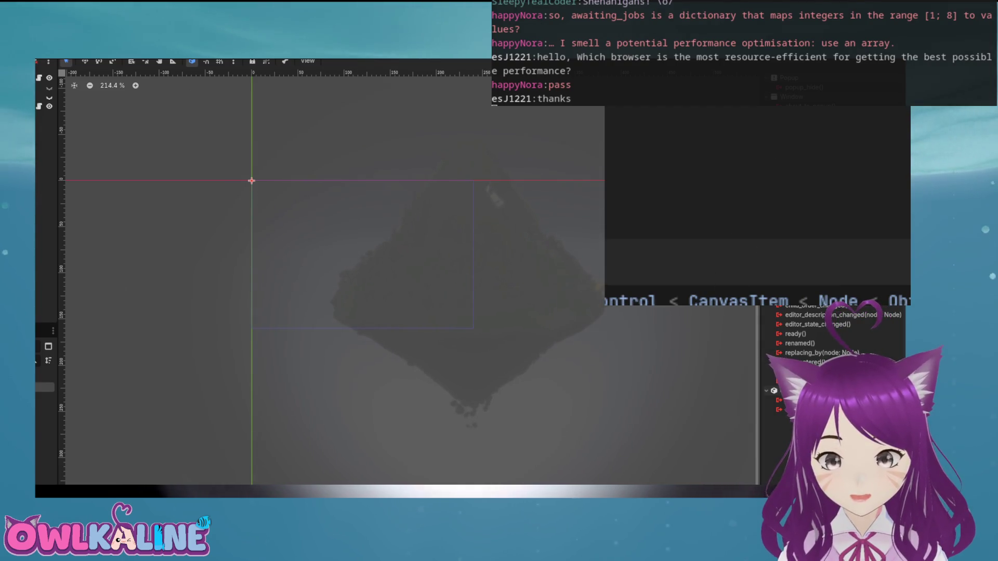
{"action": "key", "text": "Return"}
{"action": "scroll", "coordinate": [257, 178], "scroll_direction": "up", "scroll_amount": 7}
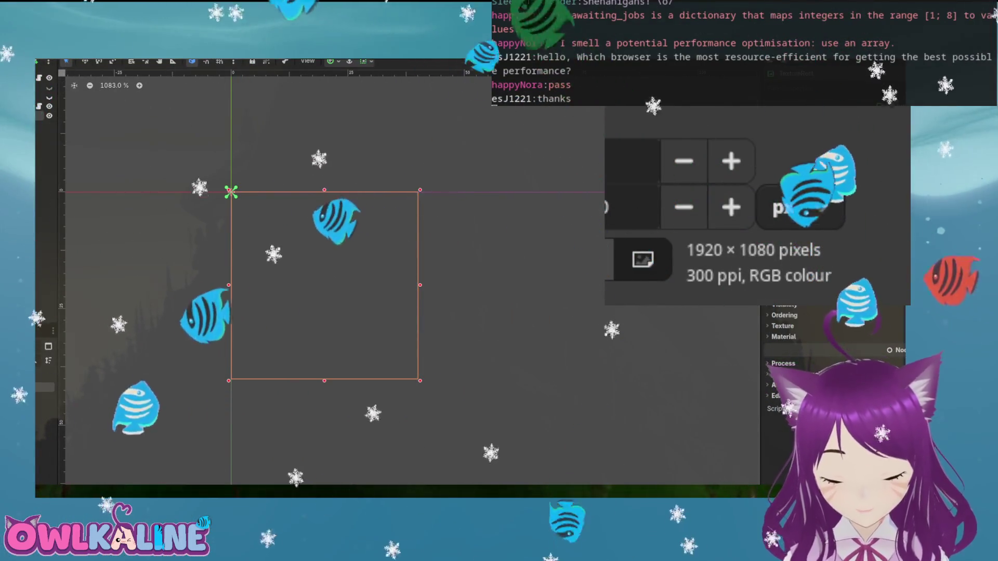
Create a 260 × 140 pixel image in GIMP and zoom in on it
{"action": "type", "text": "260"}
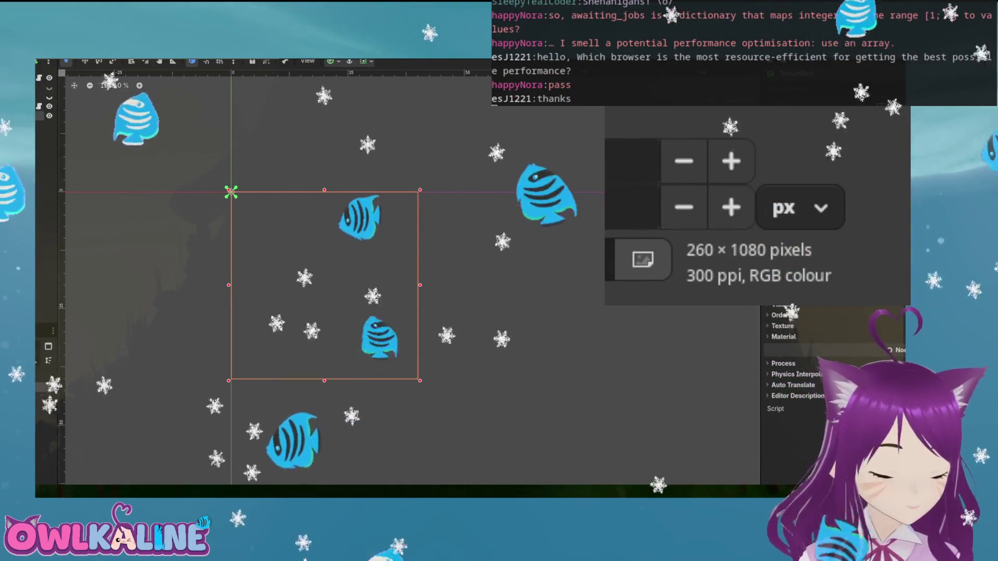
{"action": "type", "text": "140"}
{"action": "key", "text": "Return"}
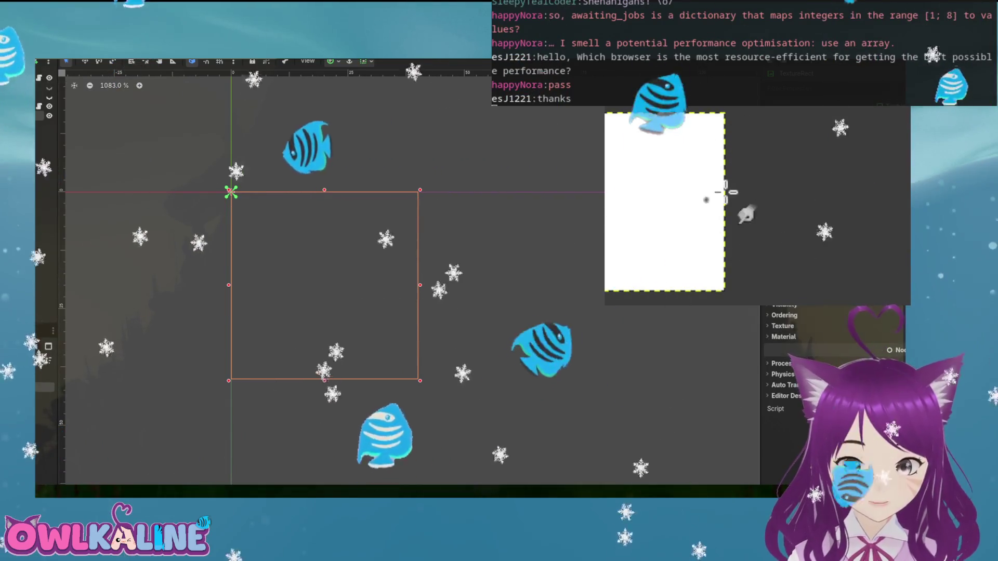
{"action": "scroll", "coordinate": [746, 151], "scroll_direction": "up", "scroll_amount": 2}
{"action": "scroll", "coordinate": [823, 140], "scroll_direction": "up", "scroll_amount": 3}
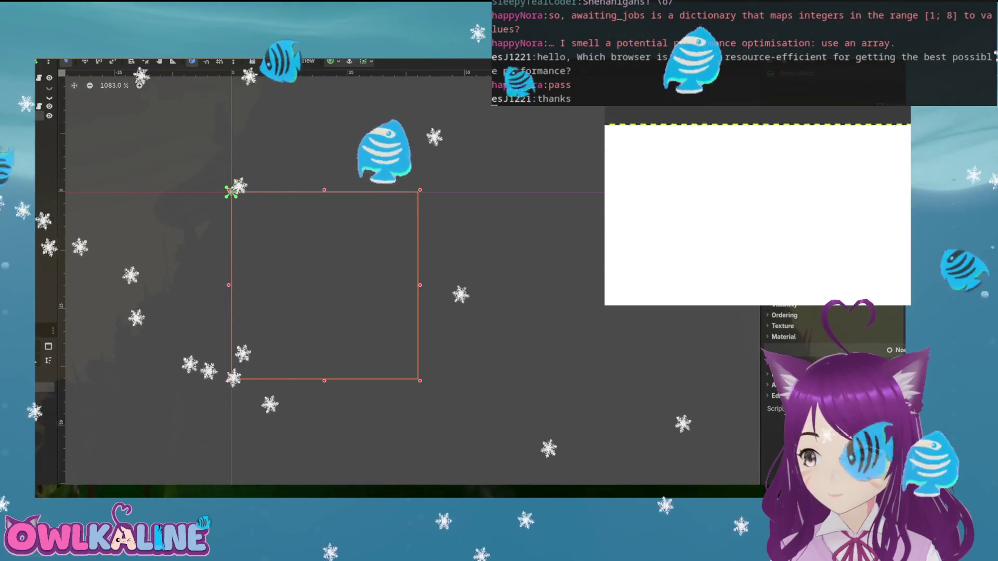
{"action": "scroll", "coordinate": [756, 205], "scroll_direction": "down", "scroll_amount": 2}
{"action": "scroll", "coordinate": [756, 203], "scroll_direction": "up", "scroll_amount": 2}
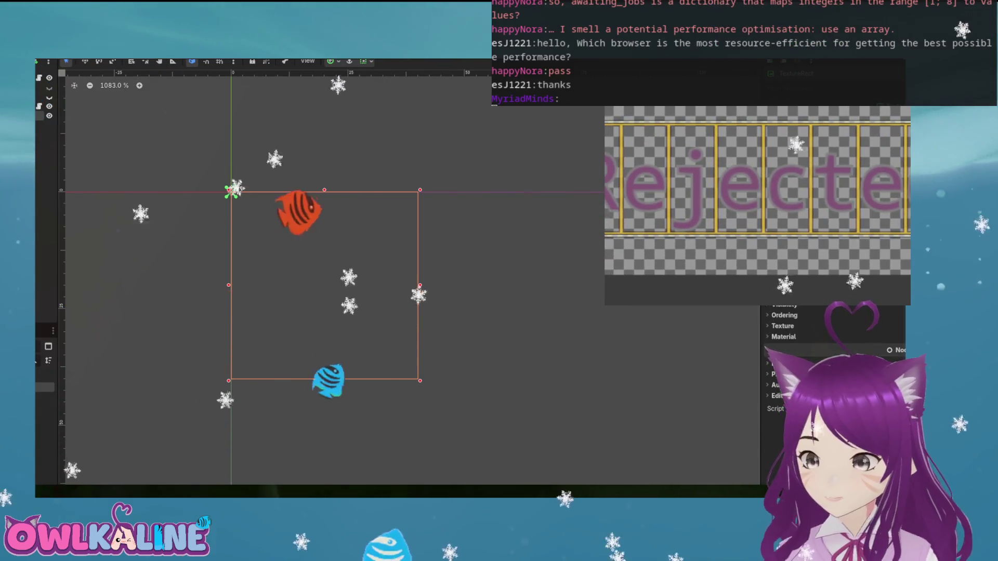
Zoom and pan across the 'Rejected' lettering on the GIMP canvas
{"action": "scroll", "coordinate": [829, 277], "scroll_direction": "up", "scroll_amount": 2}
{"action": "scroll", "coordinate": [829, 276], "scroll_direction": "up", "scroll_amount": 2}
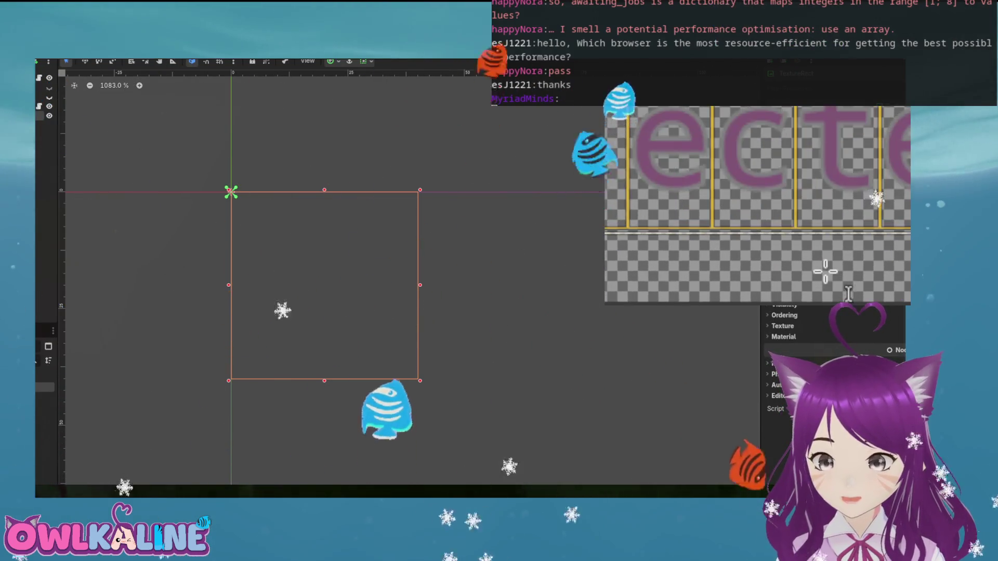
{"action": "mouse_move", "coordinate": [830, 222]}
{"action": "left_mouse_down"}
{"action": "mouse_move", "coordinate": [780, 253]}
{"action": "mouse_move", "coordinate": [843, 279]}
{"action": "left_mouse_up"}
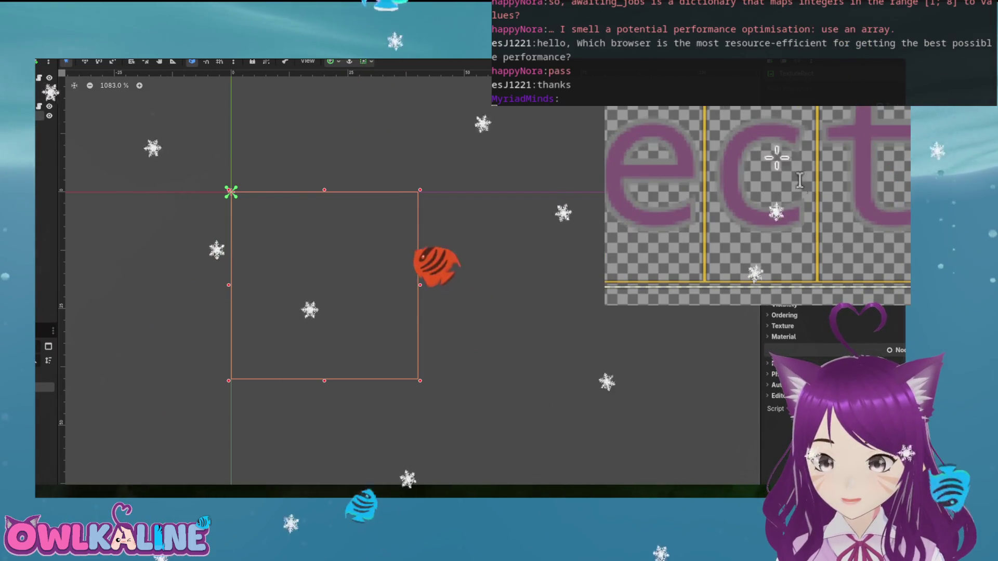
{"action": "scroll", "coordinate": [799, 179], "scroll_direction": "down", "scroll_amount": 2}
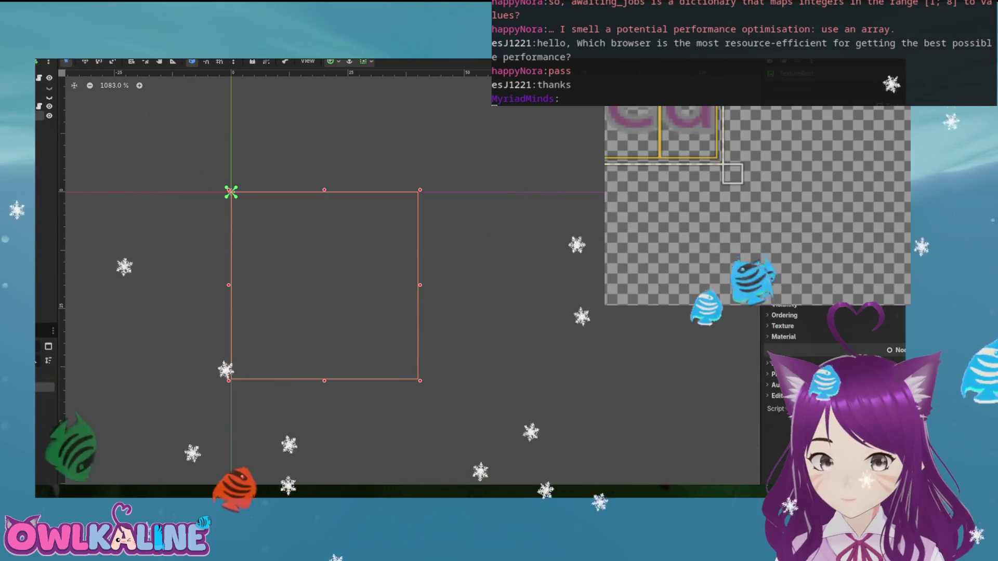
{"action": "scroll", "coordinate": [754, 208], "scroll_direction": "up", "scroll_amount": 3}
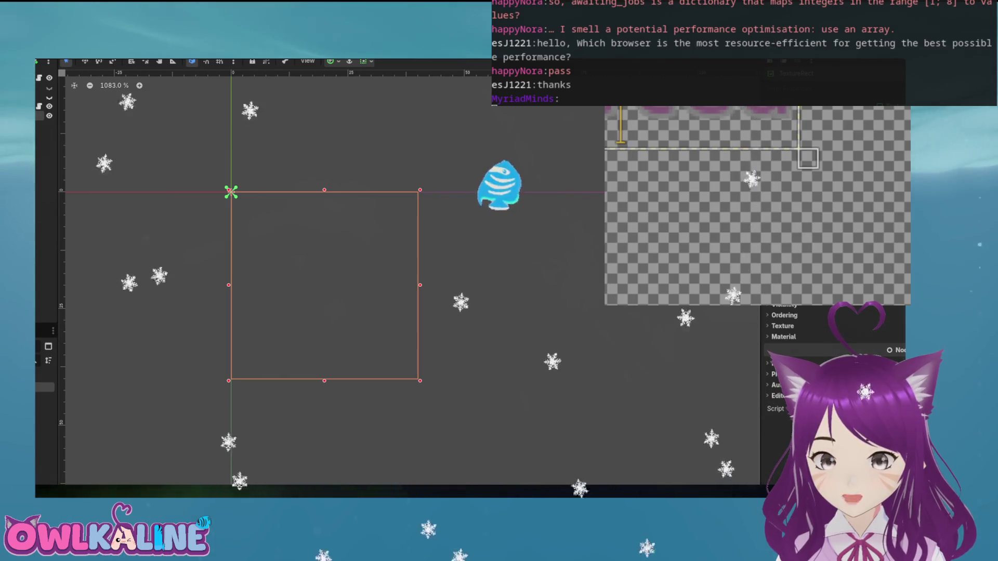
{"action": "left_click_drag", "start_coordinate": [754, 208], "coordinate": [631, 174]}
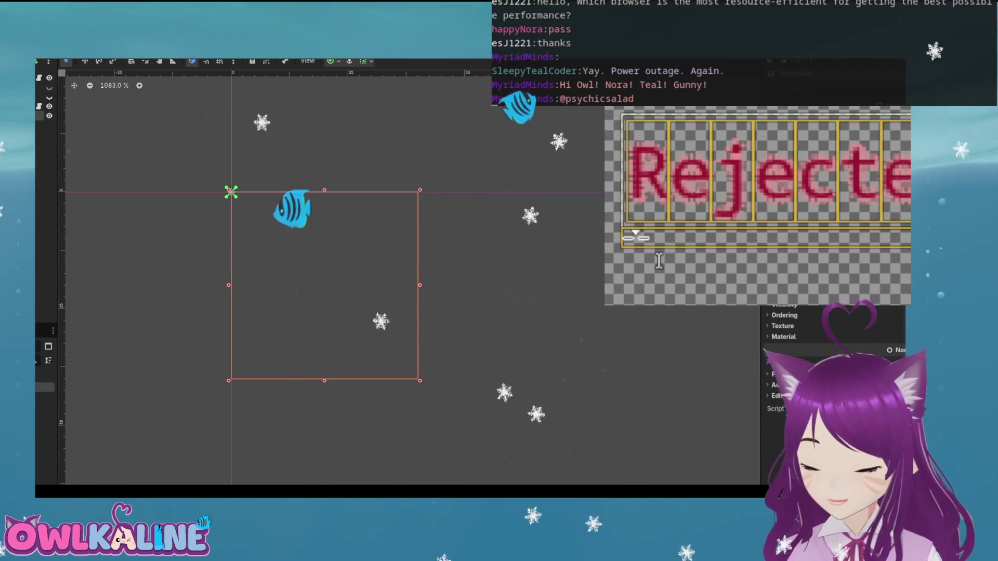
{"action": "scroll", "coordinate": [860, 179], "scroll_direction": "up", "scroll_amount": 2}
{"action": "scroll", "coordinate": [860, 178], "scroll_direction": "up", "scroll_amount": 4}
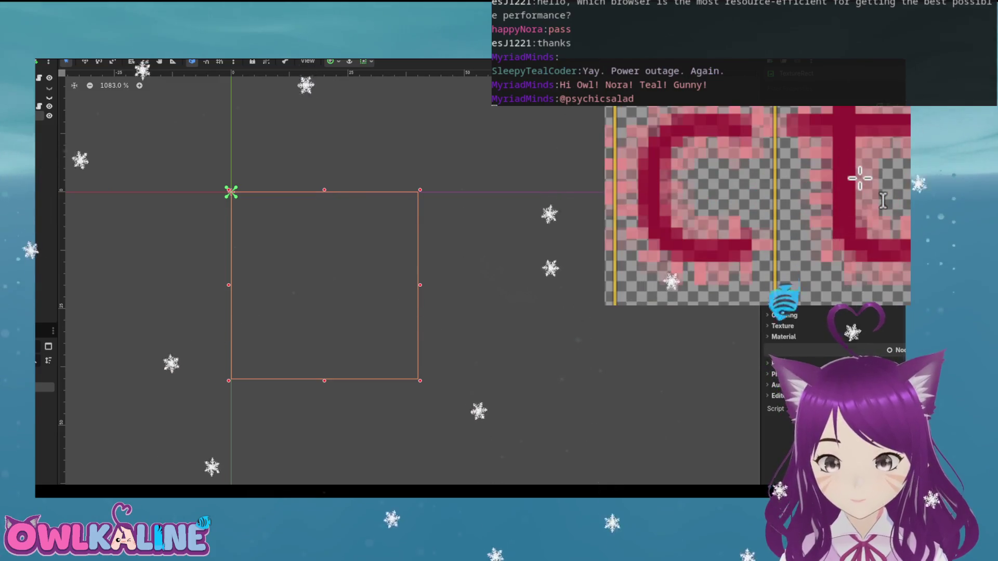
{"action": "scroll", "coordinate": [860, 178], "scroll_direction": "down", "scroll_amount": 3}
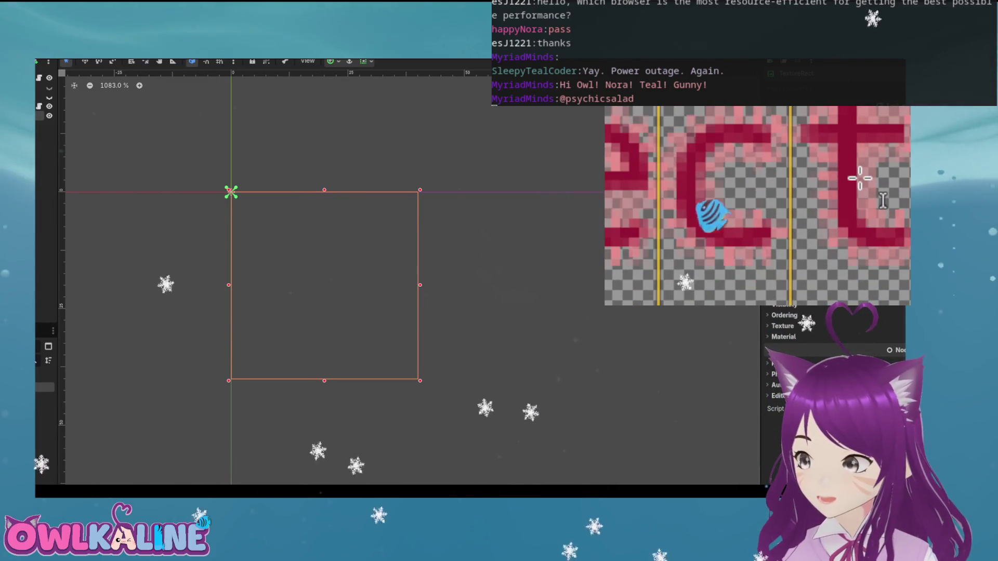
{"action": "scroll", "coordinate": [678, 242], "scroll_direction": "up", "scroll_amount": 3}
{"action": "scroll", "coordinate": [678, 242], "scroll_direction": "down", "scroll_amount": 3}
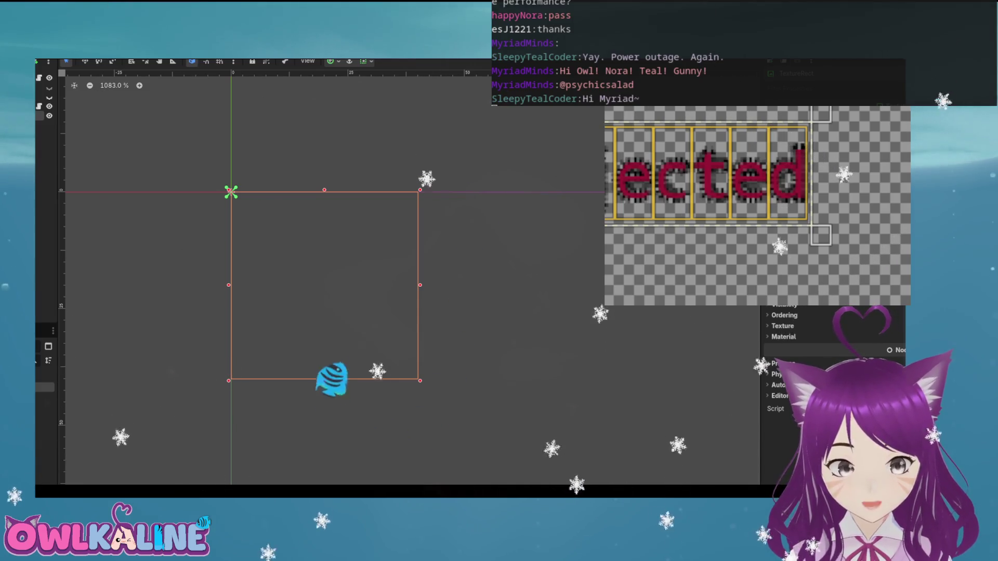
{"action": "left_click", "coordinate": [621, 197]}
{"action": "mouse_move", "coordinate": [621, 198]}
{"action": "left_mouse_down"}
{"action": "mouse_move", "coordinate": [546, 153]}
{"action": "mouse_move", "coordinate": [581, 158]}
{"action": "mouse_move", "coordinate": [612, 134]}
{"action": "left_mouse_up"}
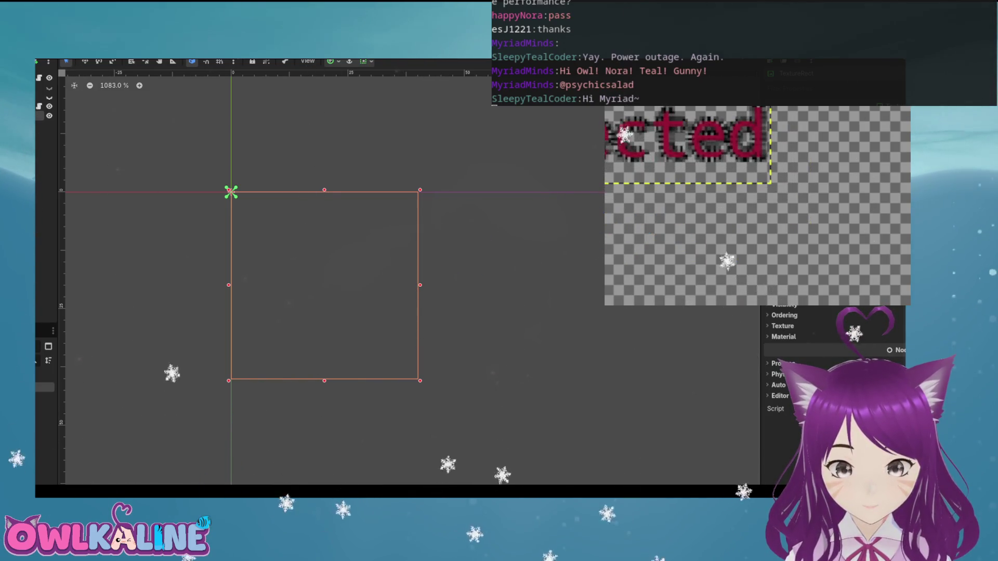
{"action": "scroll", "coordinate": [757, 206], "scroll_direction": "up", "scroll_amount": 5}
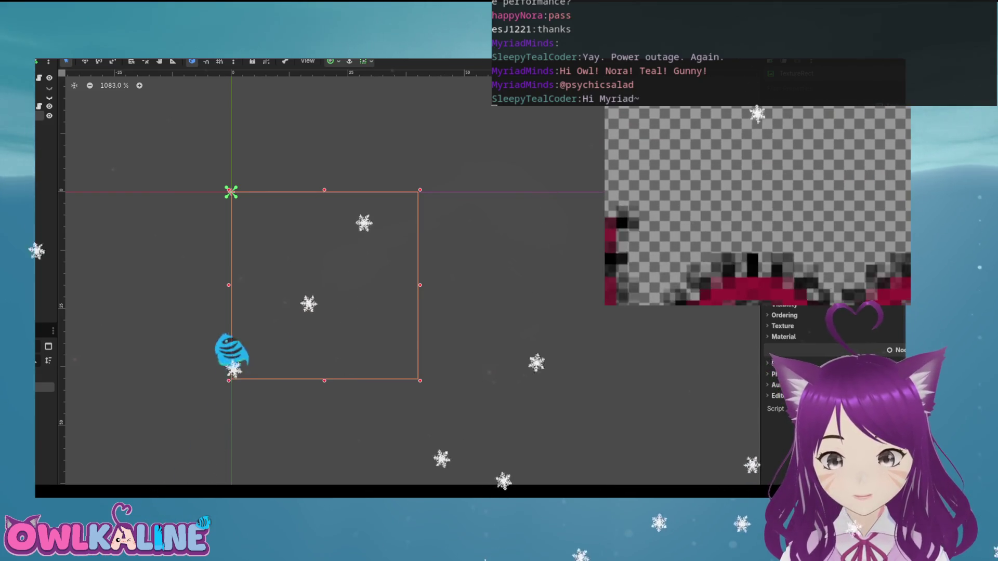
{"action": "scroll", "coordinate": [757, 206], "scroll_direction": "down", "scroll_amount": 3}
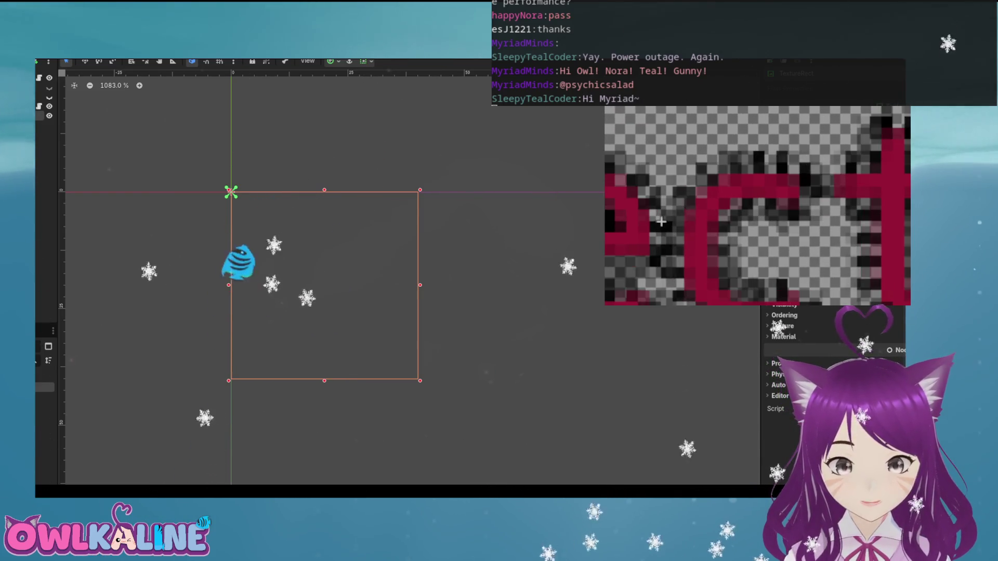
{"action": "scroll", "coordinate": [757, 206], "scroll_direction": "down", "scroll_amount": 3}
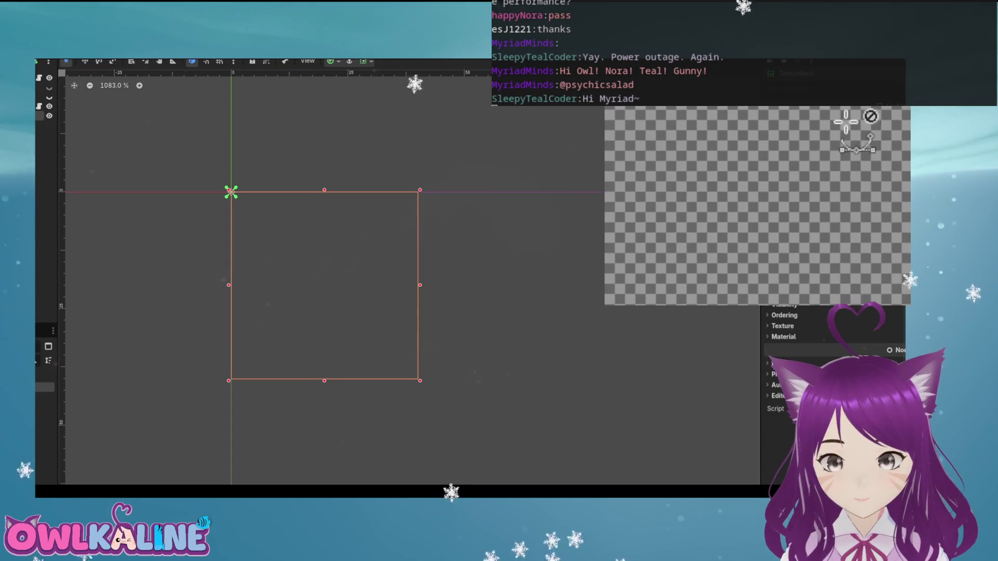
{"action": "scroll", "coordinate": [758, 206], "scroll_direction": "up", "scroll_amount": 2}
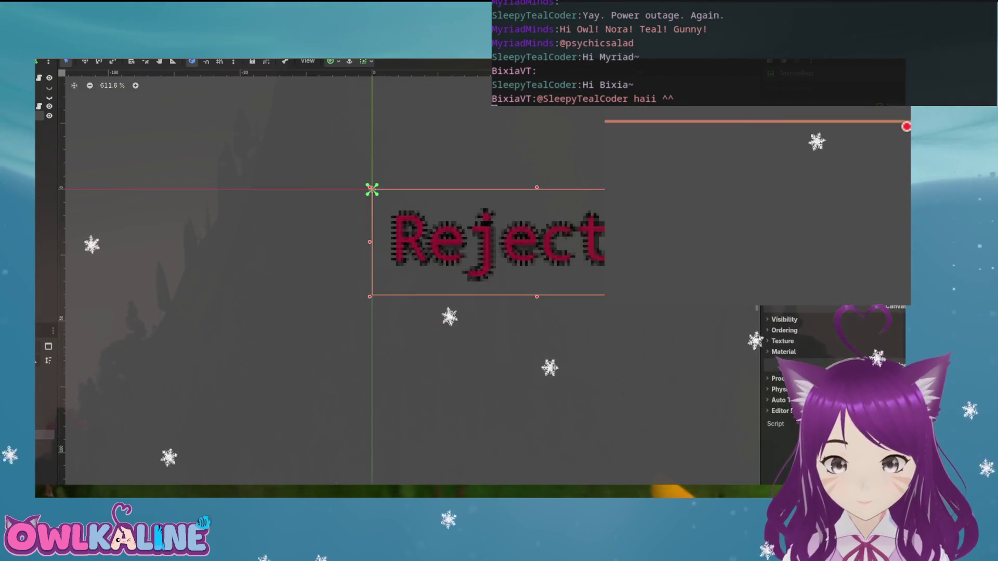
Zoom the 2D view out and open the attach-script dialog for the Rejected TextureRect
{"action": "scroll", "coordinate": [378, 326], "scroll_direction": "down", "scroll_amount": 1}
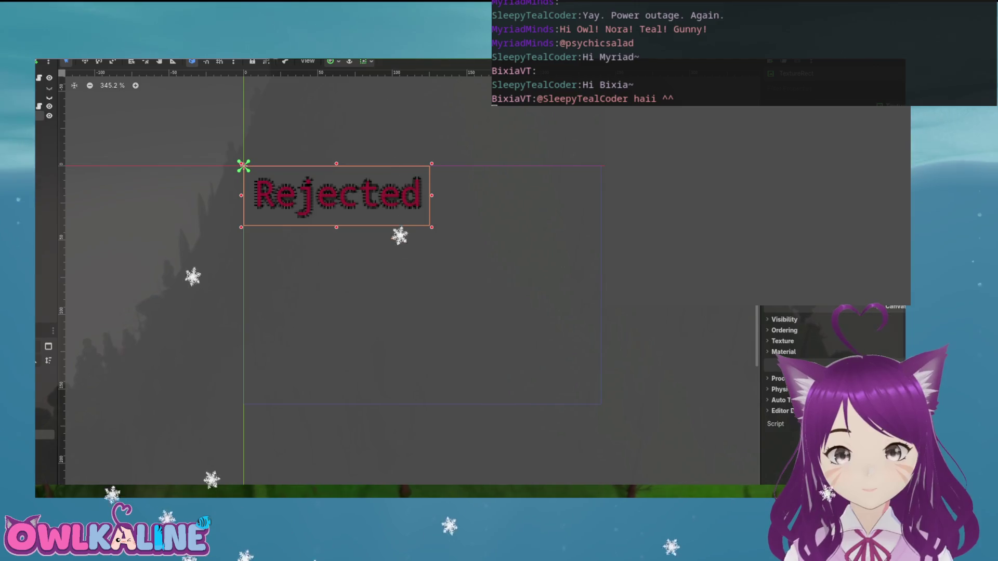
{"action": "scroll", "coordinate": [332, 281], "scroll_direction": "down", "scroll_amount": 1}
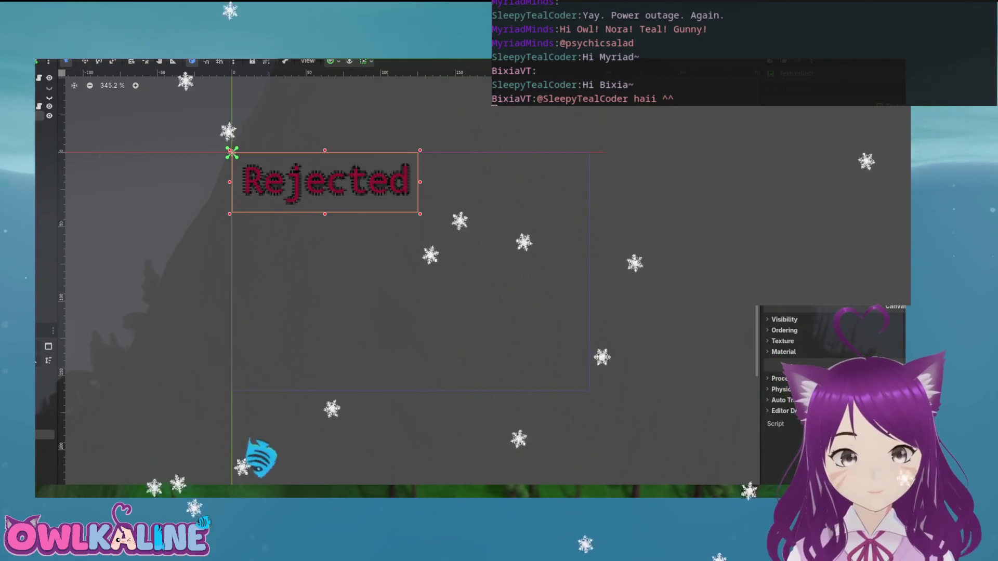
{"action": "key", "text": "ctrl+a"}
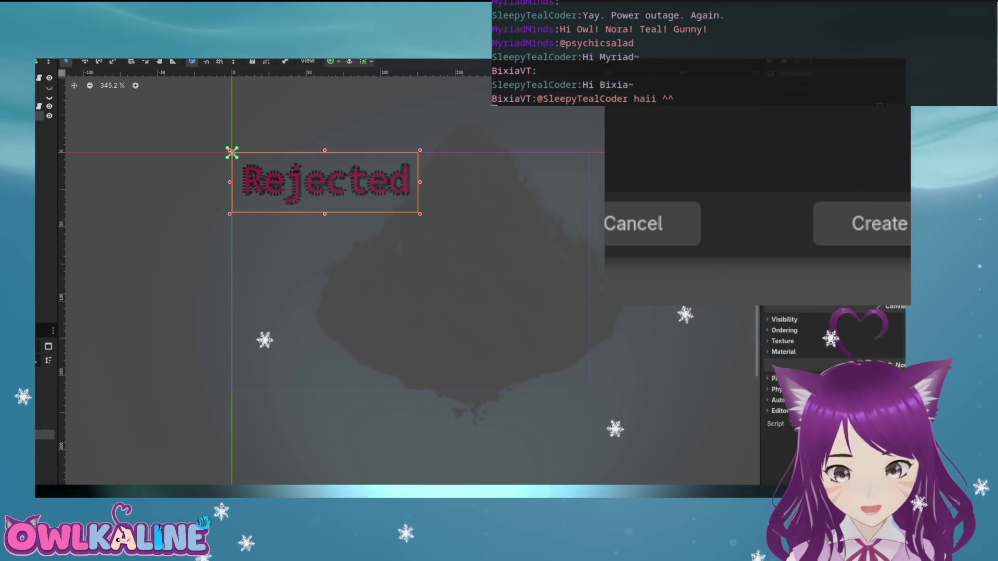
Create grow_and_fade.gd and replace the pass line with position.x = randf
{"action": "left_click", "coordinate": [895, 229]}
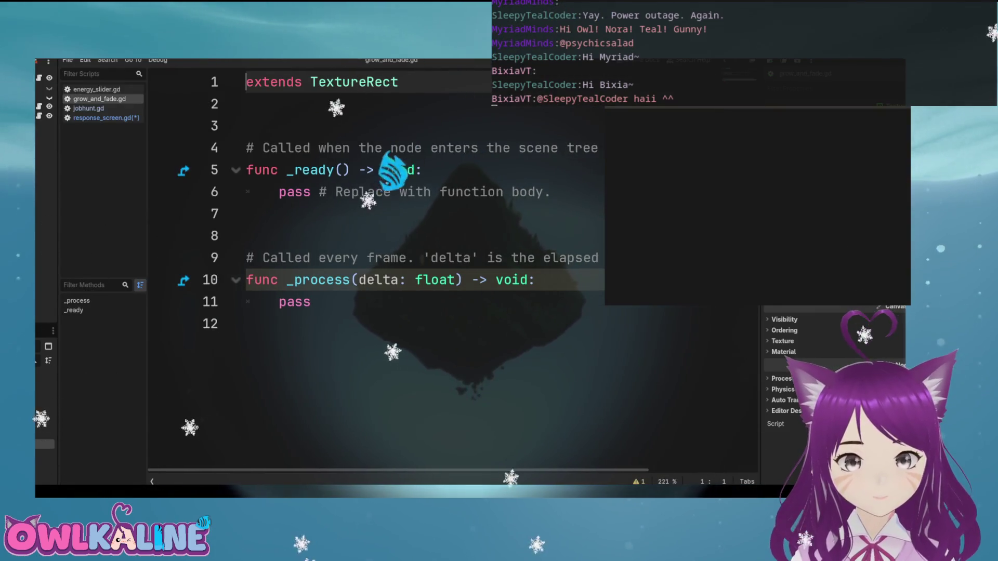
{"action": "left_click_drag", "start_coordinate": [550, 192], "coordinate": [279, 192]}
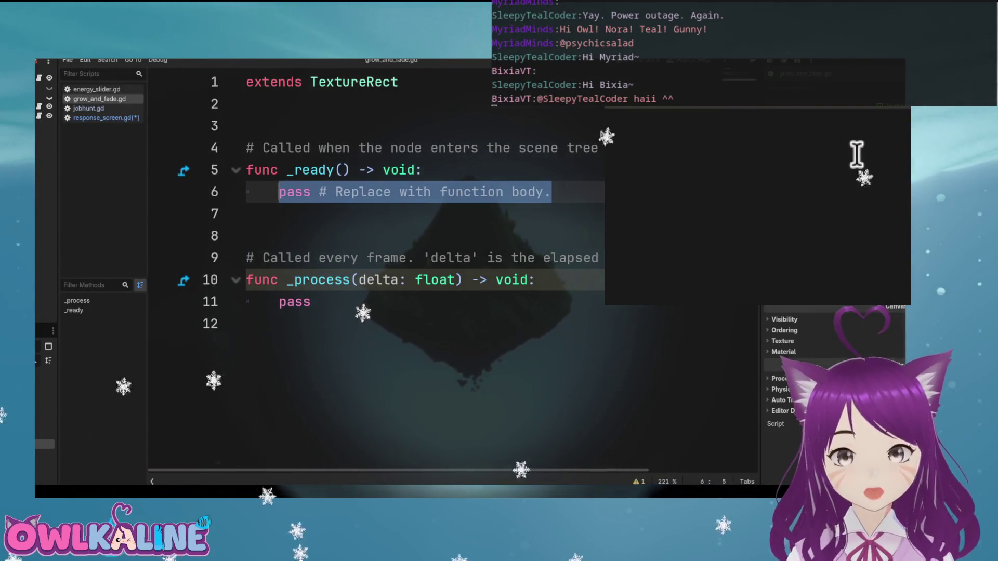
{"action": "key", "text": "BackSpace"}
{"action": "type", "text": "position.x ="}
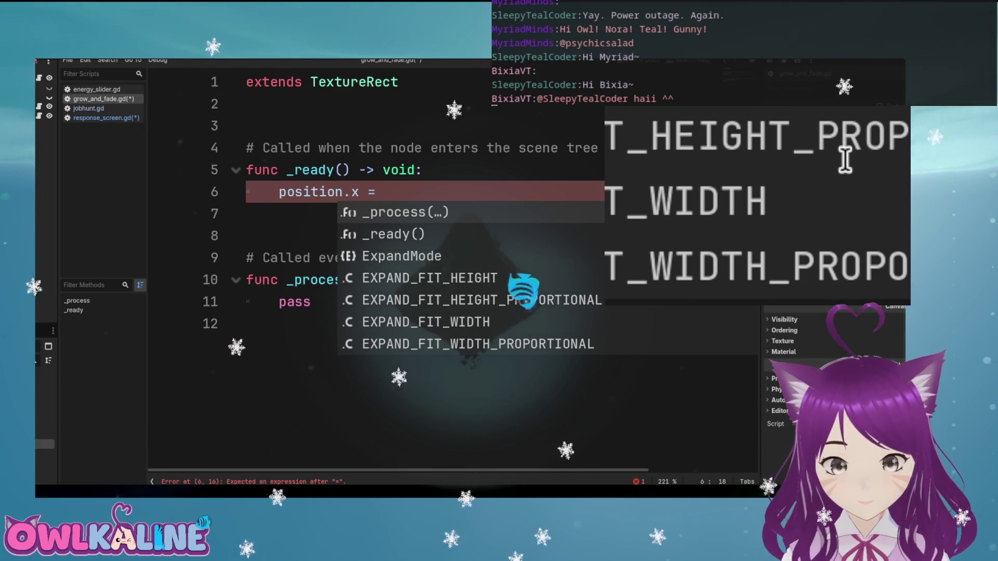
{"action": "type", "text": "s"}
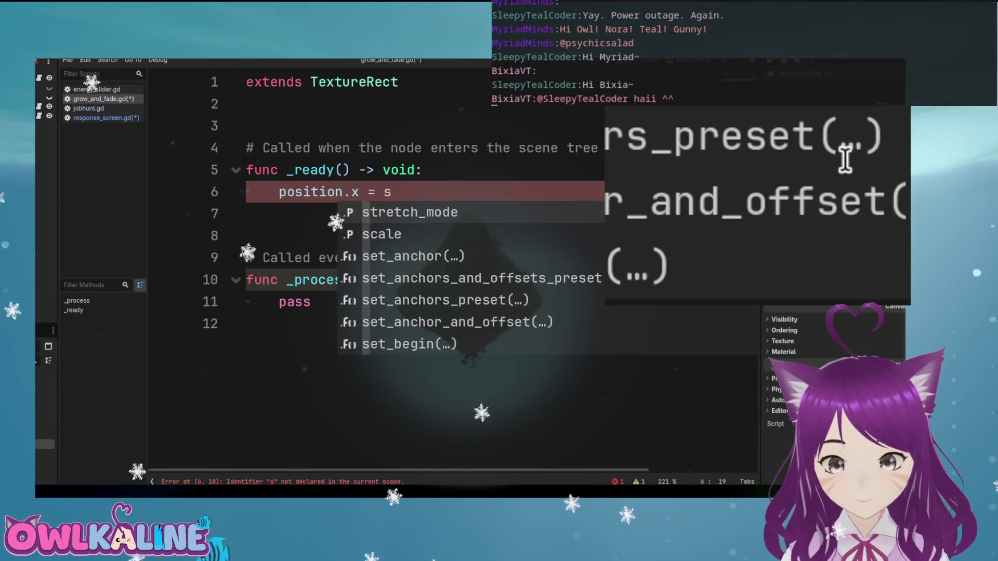
{"action": "key", "text": "BackSpace"}
{"action": "type", "text": "ran"}
{"action": "key", "text": "Return"}
Complete the expression as min(randf()*260, size.x*0.5)
{"action": "type", "text": "\\"}
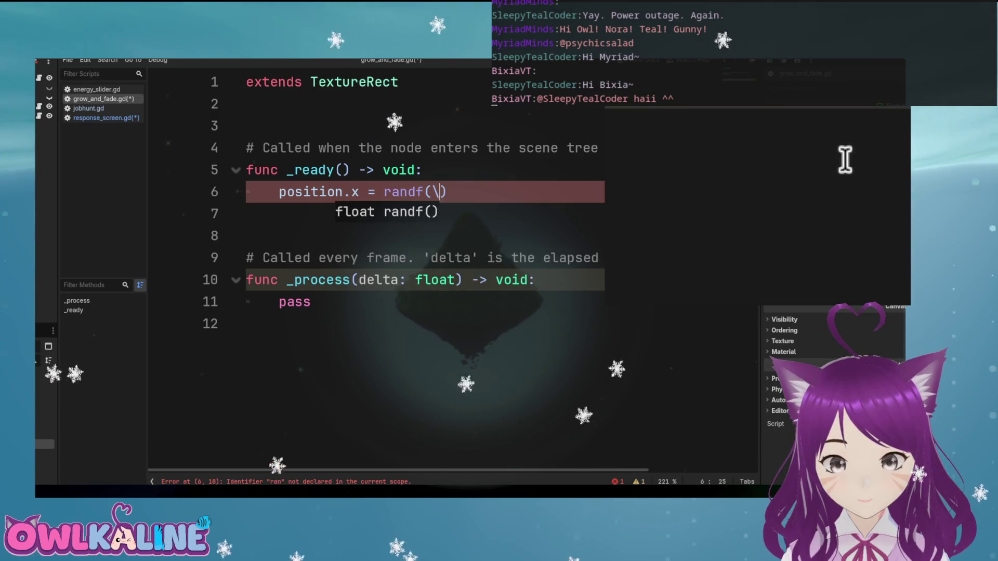
{"action": "type", "text": "*"}
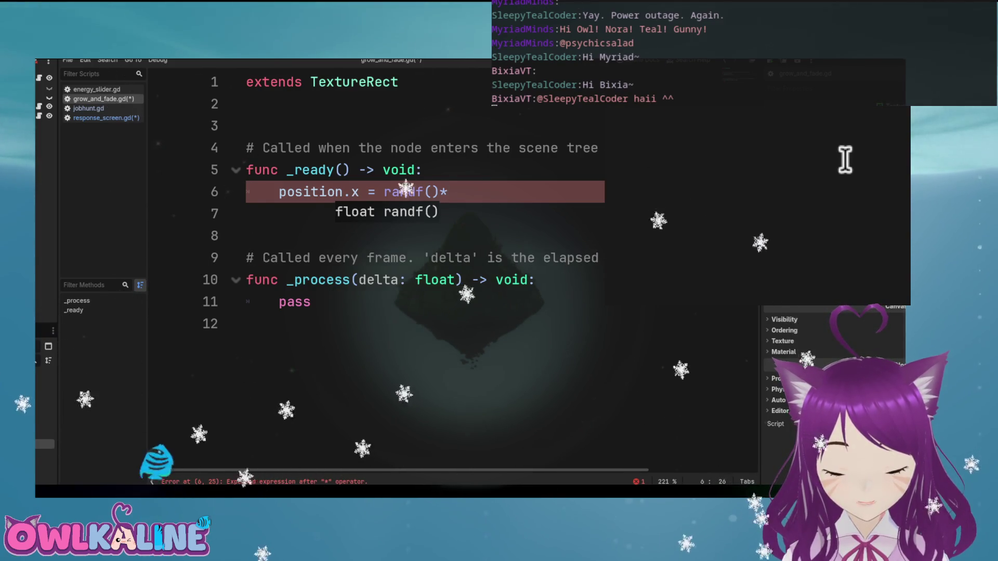
{"action": "type", "text": "260"}
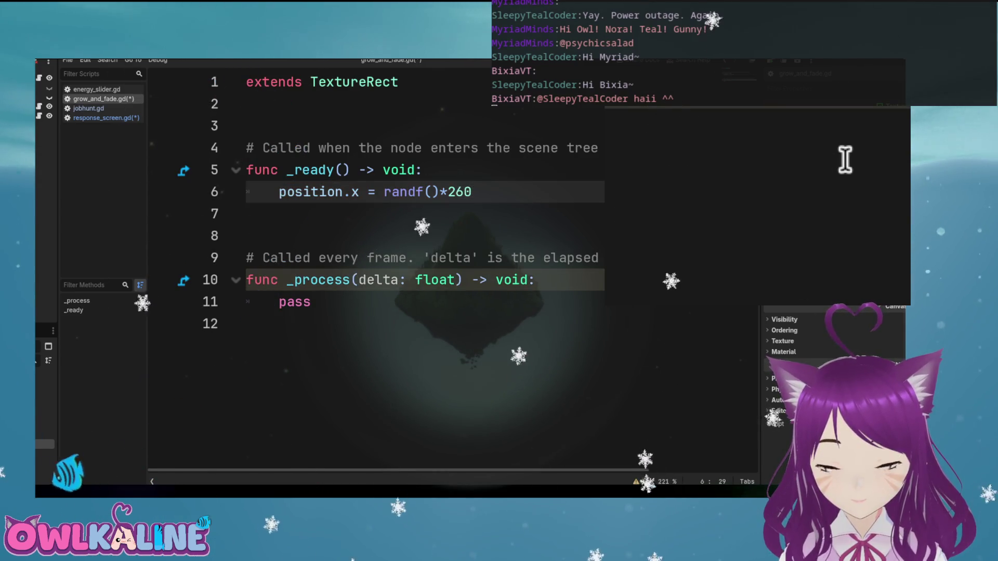
{"action": "key", "text": "Left"}
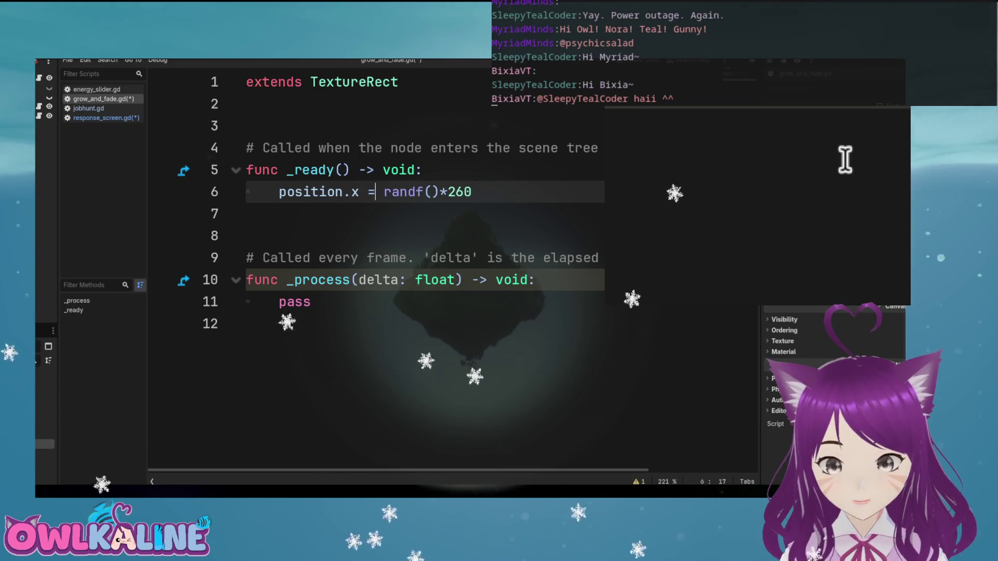
{"action": "type", "text": "min("}
{"action": "key", "text": "End"}
{"action": "type", "text": ", "}
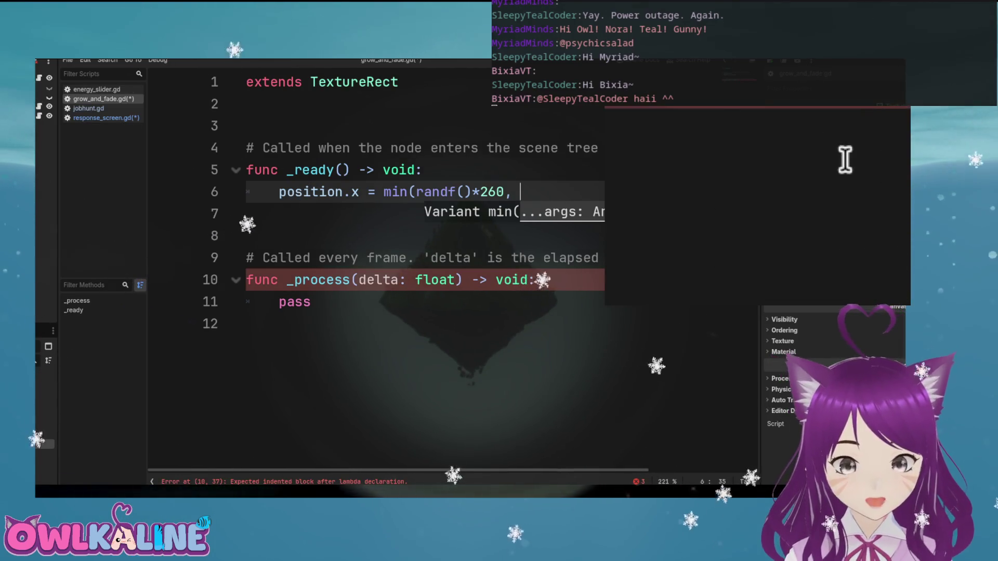
{"action": "type", "text": "si"}
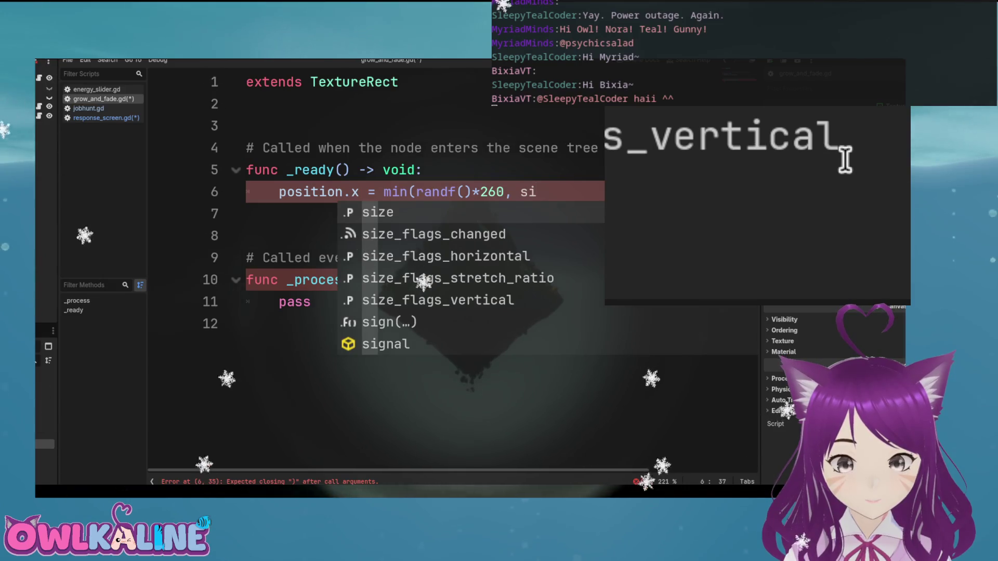
{"action": "type", "text": "ze.x*0.5"}
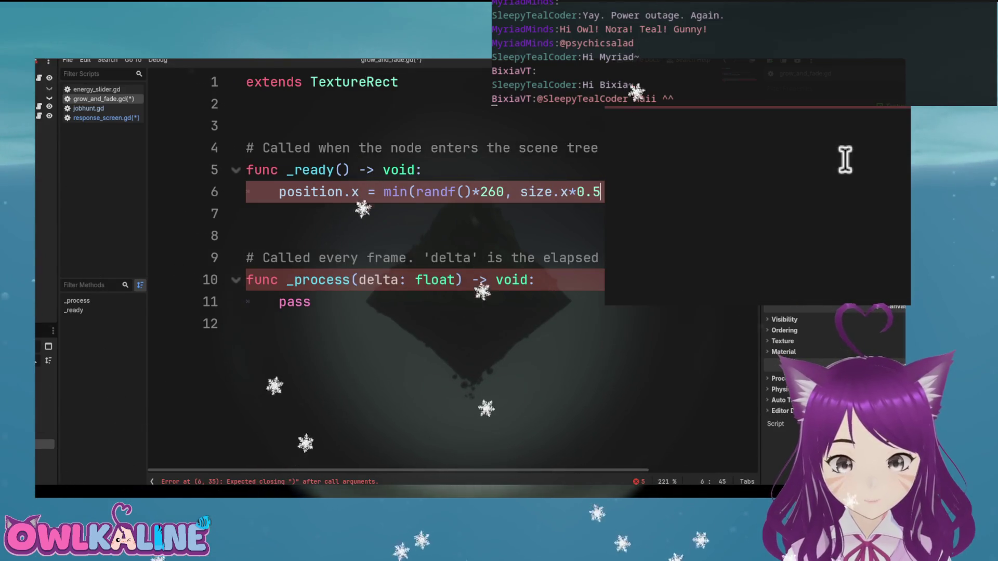
{"action": "type", "text": " -"}
{"action": "key", "text": "BackSpace"}
{"action": "key", "text": "BackSpace"}
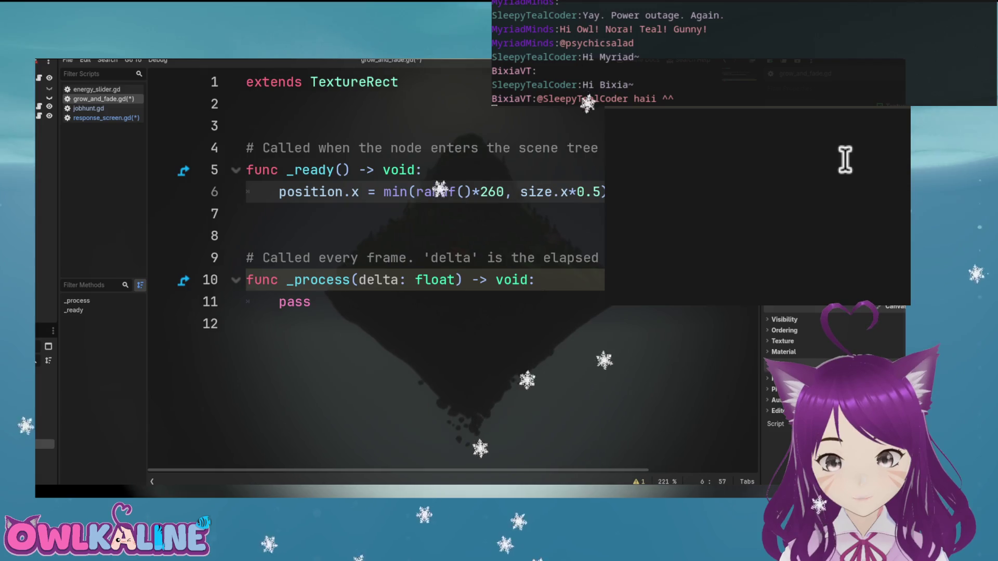
Nest the position.x expression in an extra min/max clamp bounded by 260 and save
{"action": "type", "text": "-"}
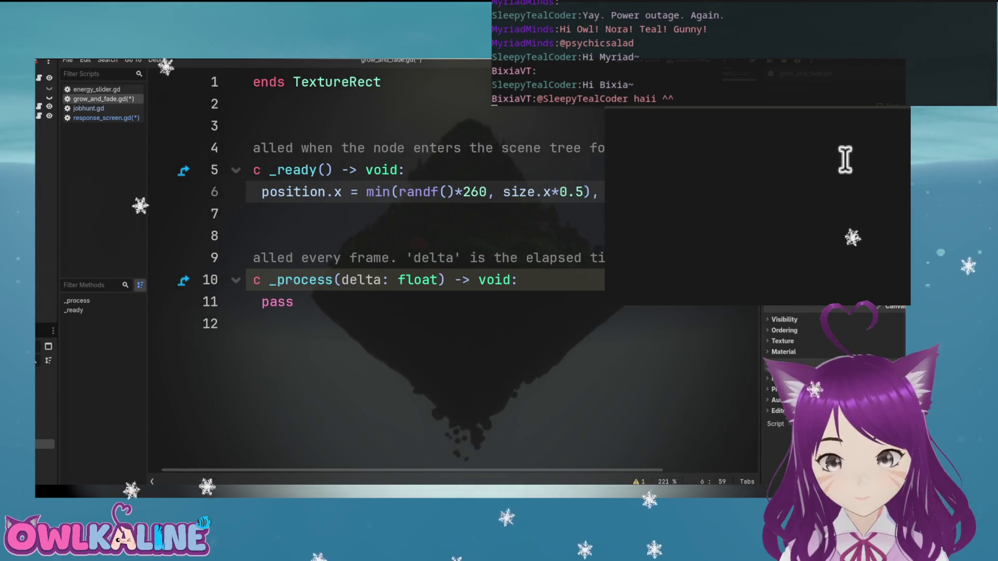
{"action": "key", "text": "Home"}
{"action": "key", "text": "Right"}
{"action": "key", "text": "Right"}
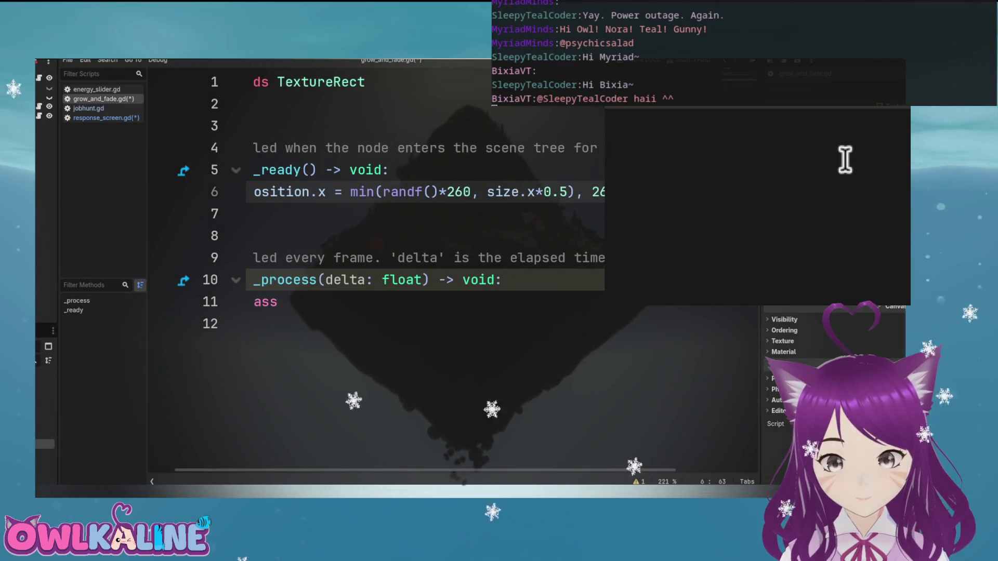
{"action": "key", "text": "Right"}
{"action": "key", "text": "Right"}
{"action": "key", "text": "Right"}
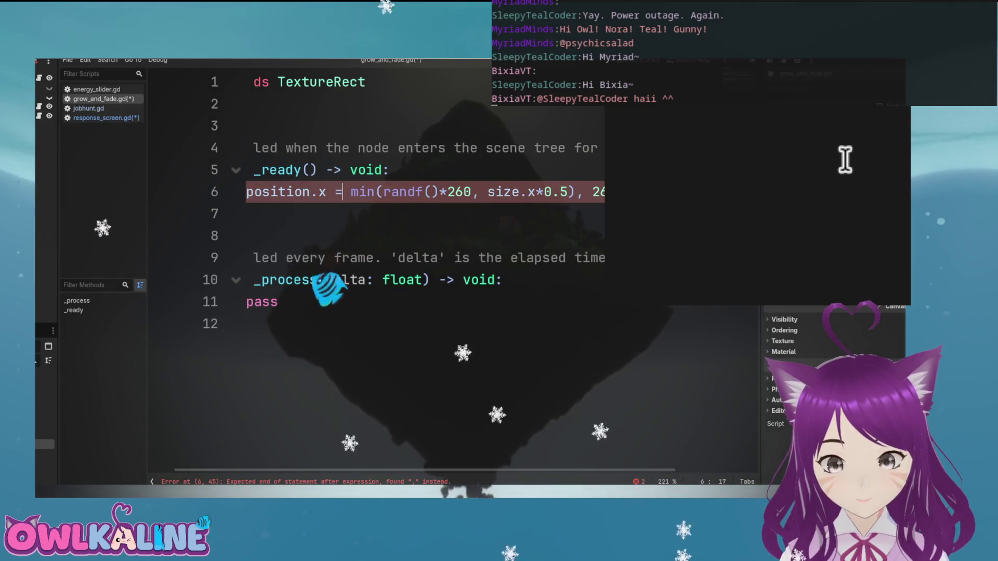
{"action": "type", "text": ","}
{"action": "key", "text": "BackSpace"}
{"action": "type", "text": "max("}
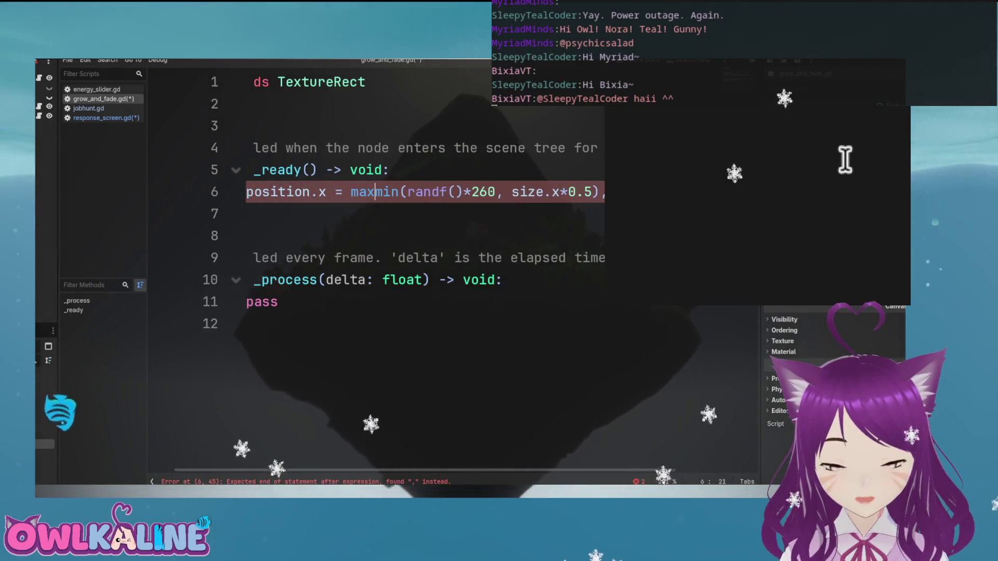
{"action": "type", "text": ", 260)"}
{"action": "key", "text": "ctrl+s"}
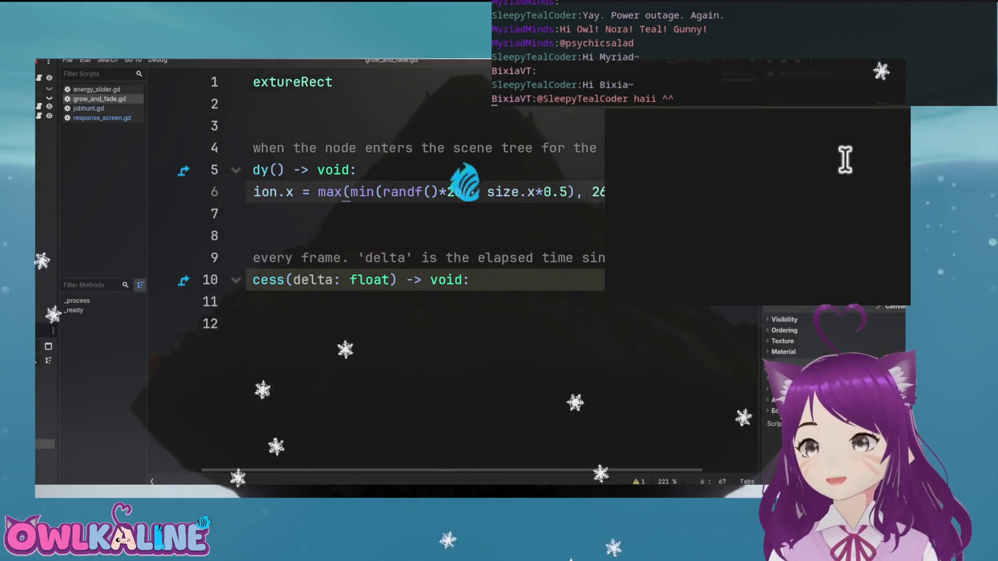
{"action": "double_click", "coordinate": [361, 191]}
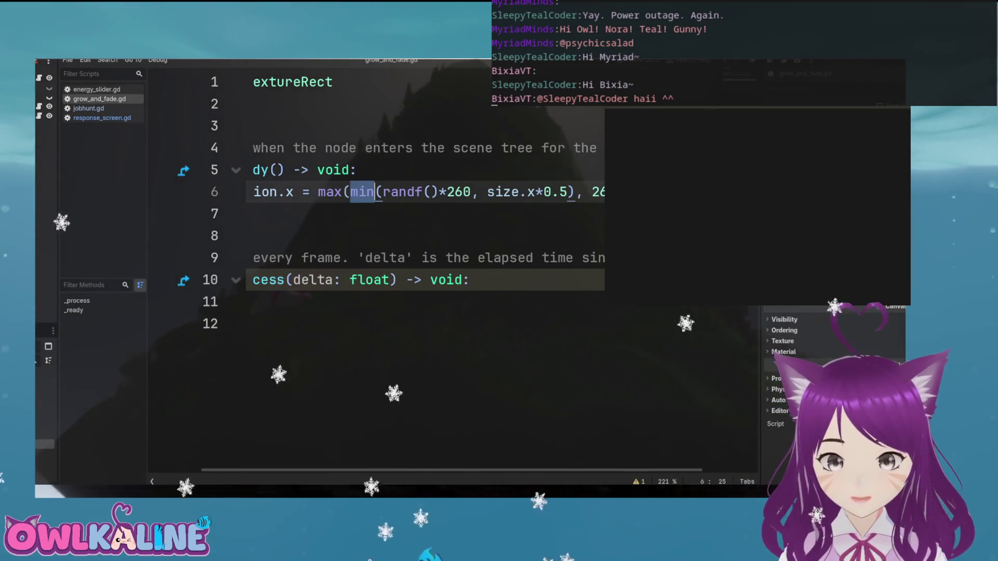
{"action": "type", "text": "max"}
{"action": "left_click", "coordinate": [318, 192]}
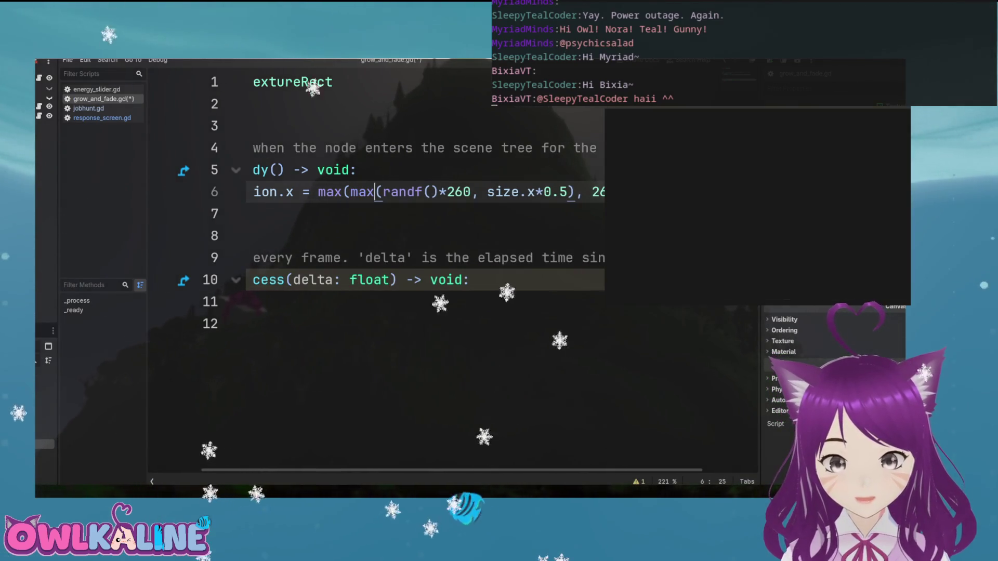
{"action": "key", "text": "Delete"}
{"action": "key", "text": "Delete"}
{"action": "key", "text": "Delete"}
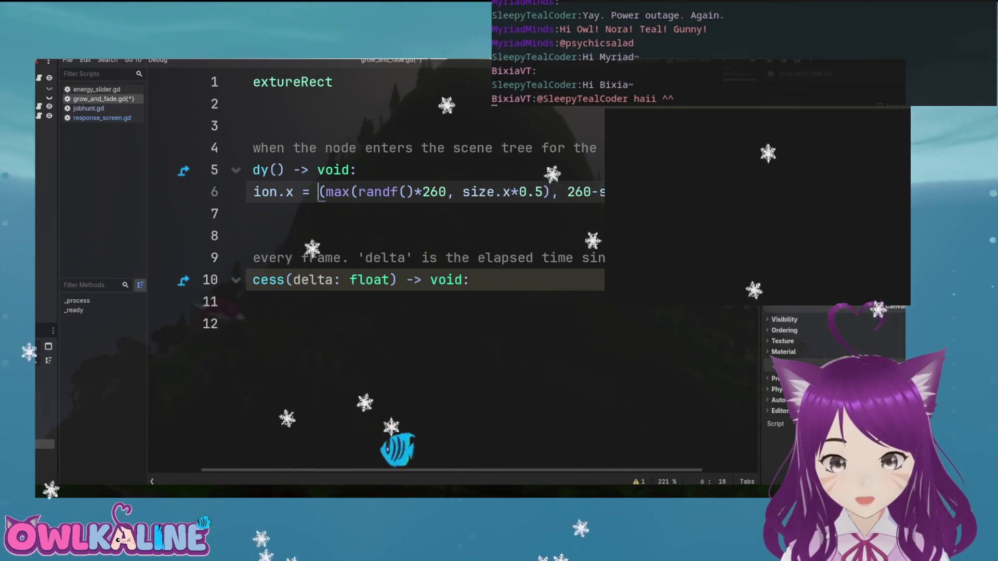
{"action": "type", "text": "min"}
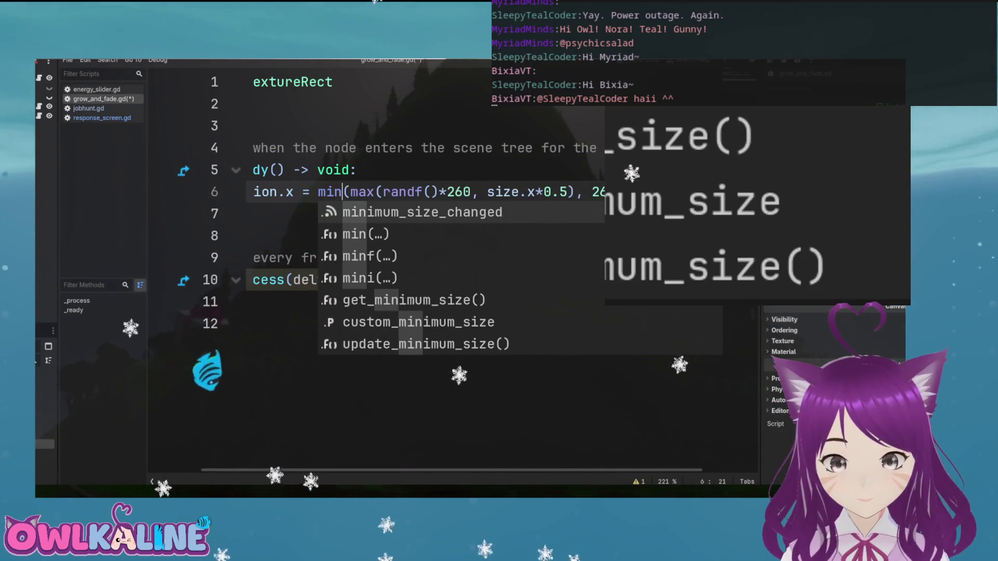
{"action": "key", "text": "Escape"}
{"action": "key", "text": "Home"}
{"action": "key", "text": "End"}
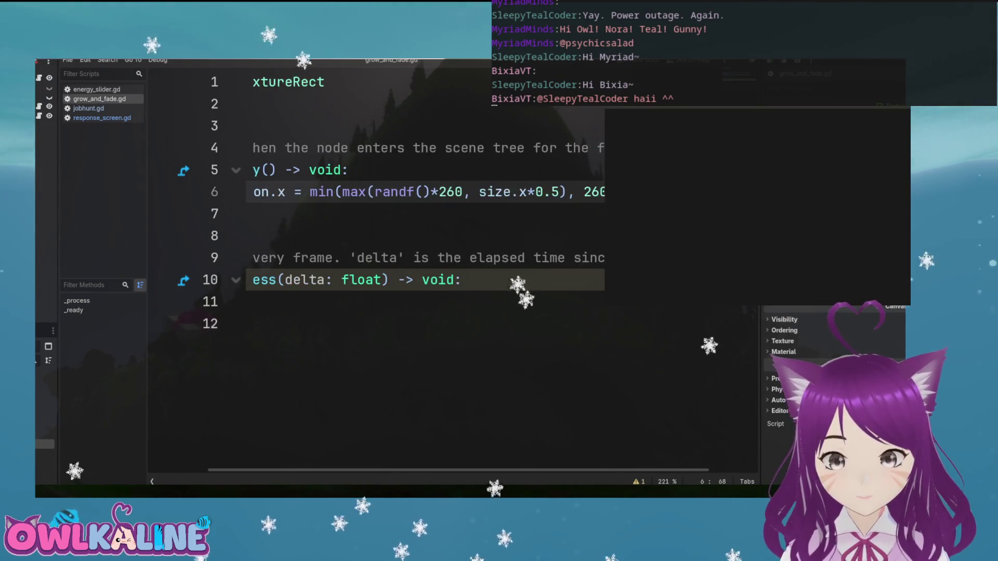
Duplicate it as a position.y line using size.y and randf()*140, save, and indent line 8
{"action": "key", "text": "Home"}
{"action": "key", "text": "End"}
{"action": "key", "text": "Return"}
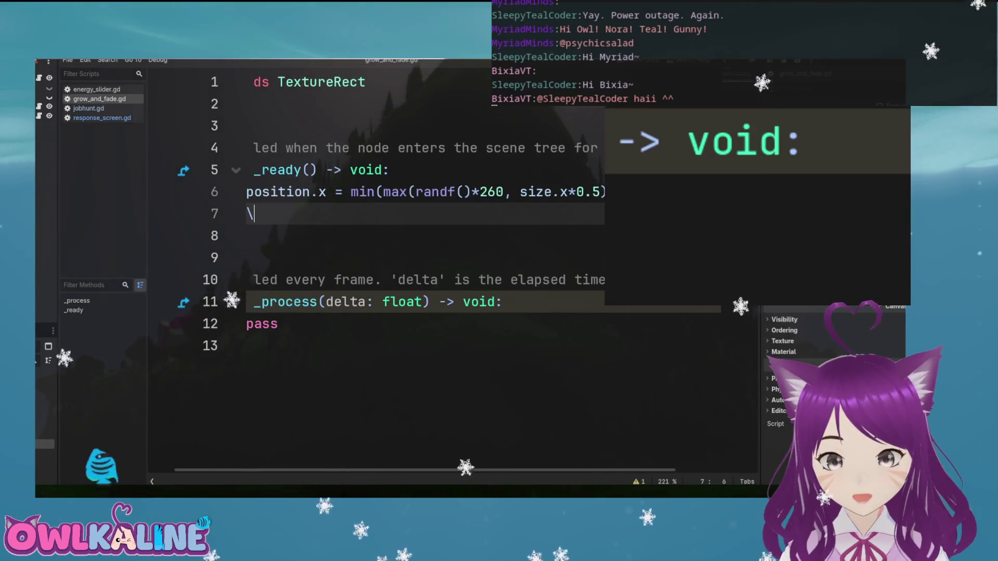
{"action": "key", "text": "ctrl+v"}
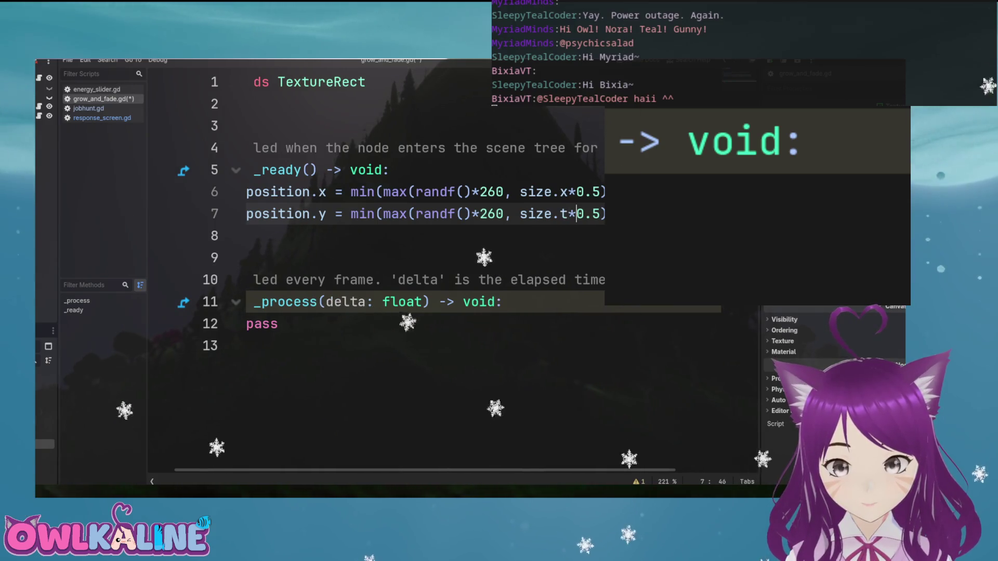
{"action": "key", "text": "Left"}
{"action": "key", "text": "Left"}
{"action": "key", "text": "Left"}
{"action": "key", "text": "BackSpace"}
{"action": "key", "text": "Escape"}
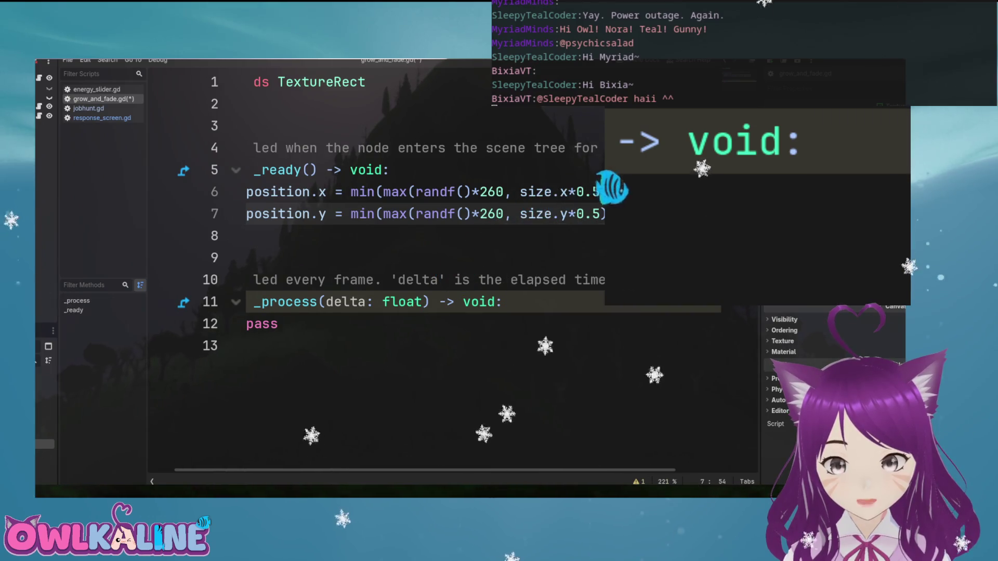
{"action": "left_click", "coordinate": [351, 214]}
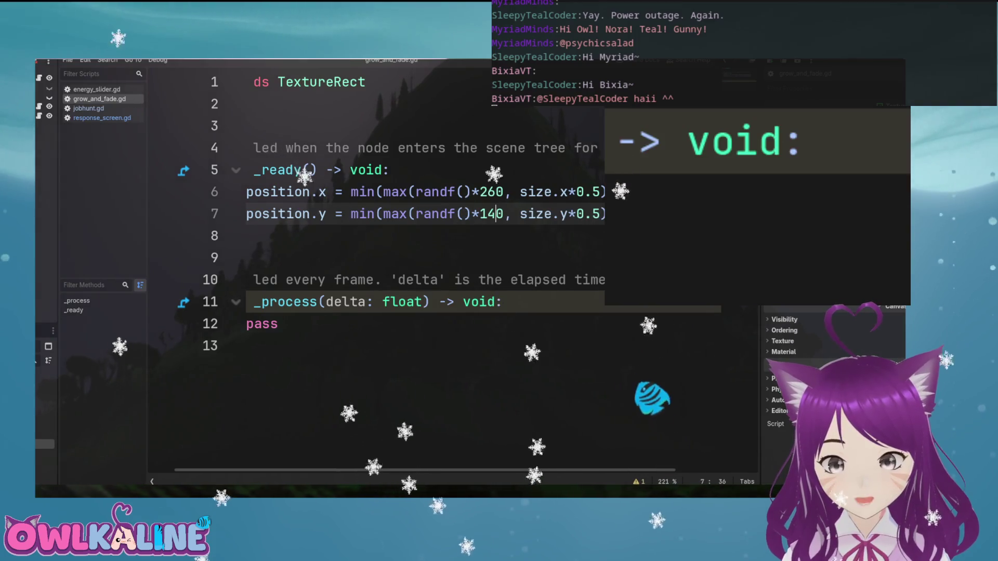
{"action": "key", "text": "Down"}
{"action": "key", "text": "ctrl+s"}
{"action": "key", "text": "Tab"}
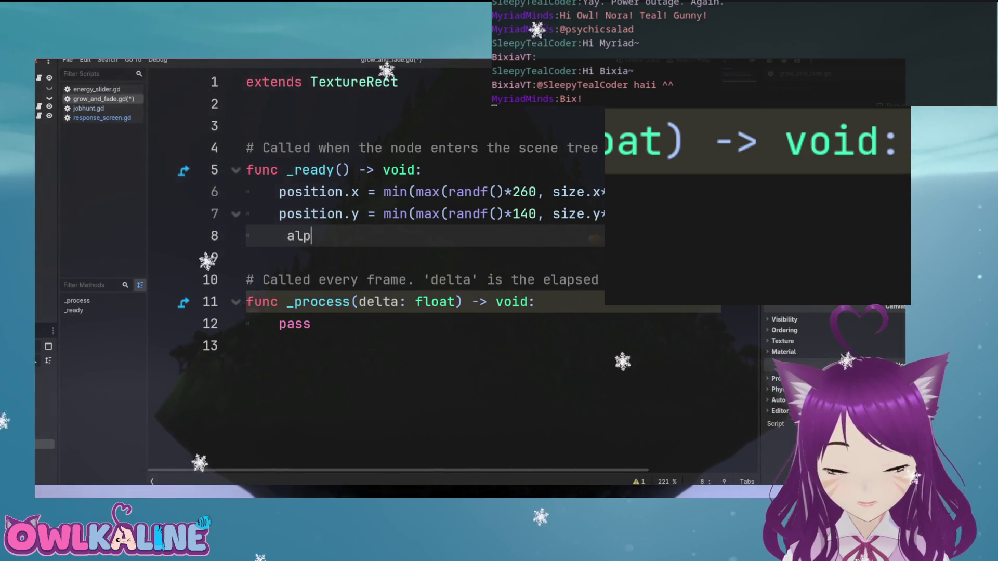
Erase the unfinished 'alp' text on line 8 and browse the node's Input and Texture properties in the Inspector
{"action": "key", "text": "BackSpace"}
{"action": "key", "text": "BackSpace"}
{"action": "key", "text": "BackSpace"}
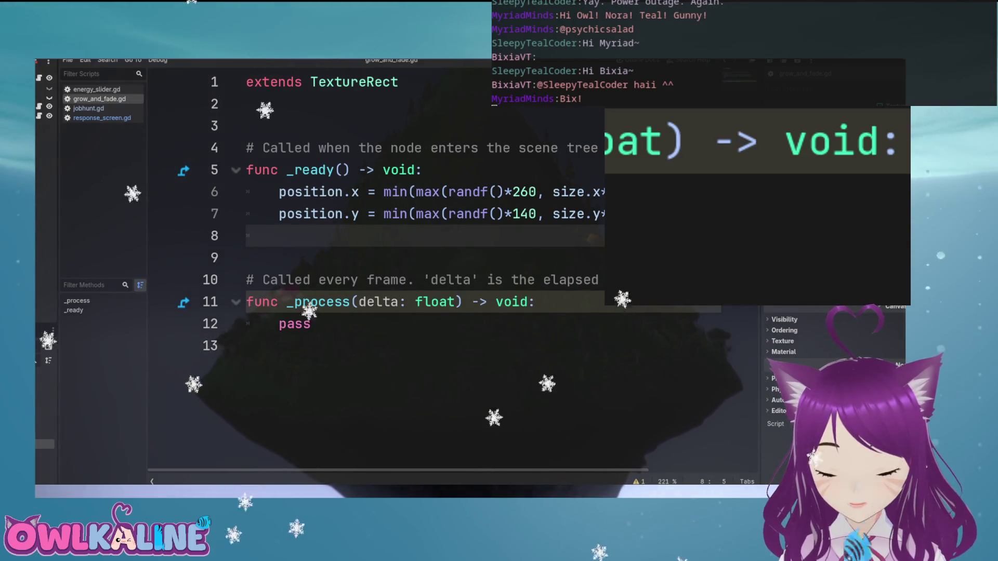
{"action": "scroll", "coordinate": [831, 390], "scroll_direction": "up", "scroll_amount": 3}
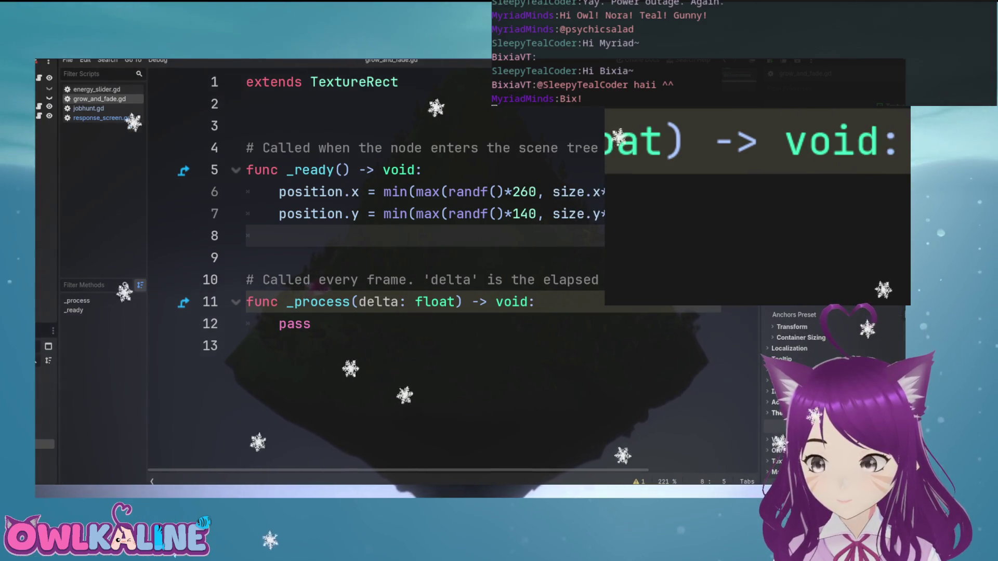
{"action": "left_click", "coordinate": [774, 401]}
{"action": "left_click", "coordinate": [773, 391]}
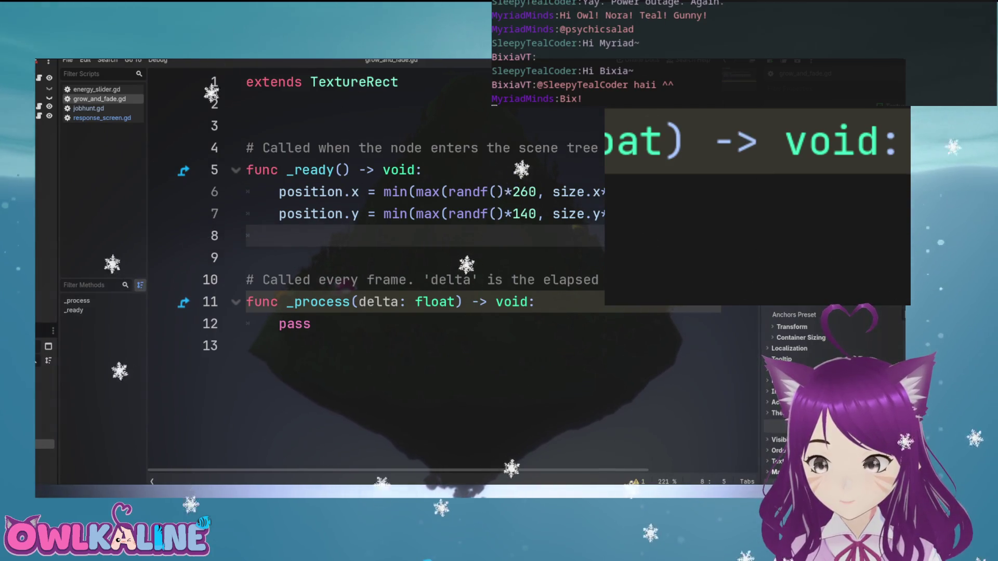
{"action": "left_click", "coordinate": [778, 461]}
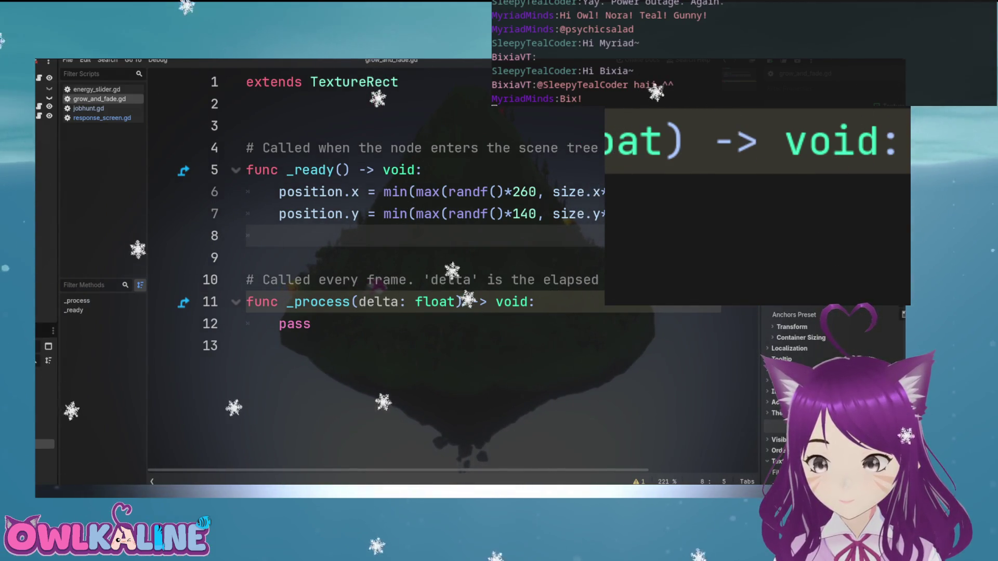
{"action": "scroll", "coordinate": [785, 395], "scroll_direction": "down", "scroll_amount": 5}
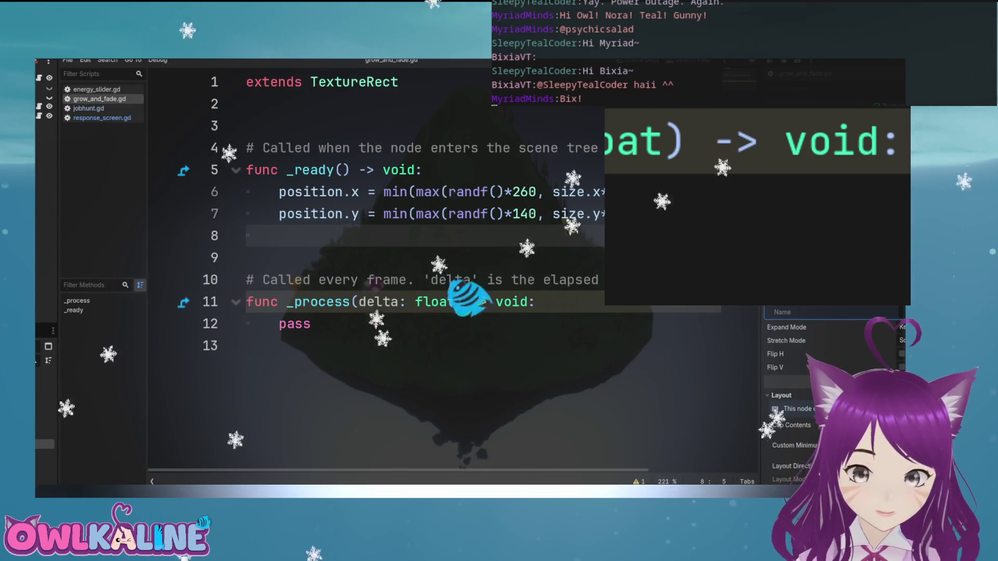
{"action": "scroll", "coordinate": [785, 395], "scroll_direction": "down", "scroll_amount": 1}
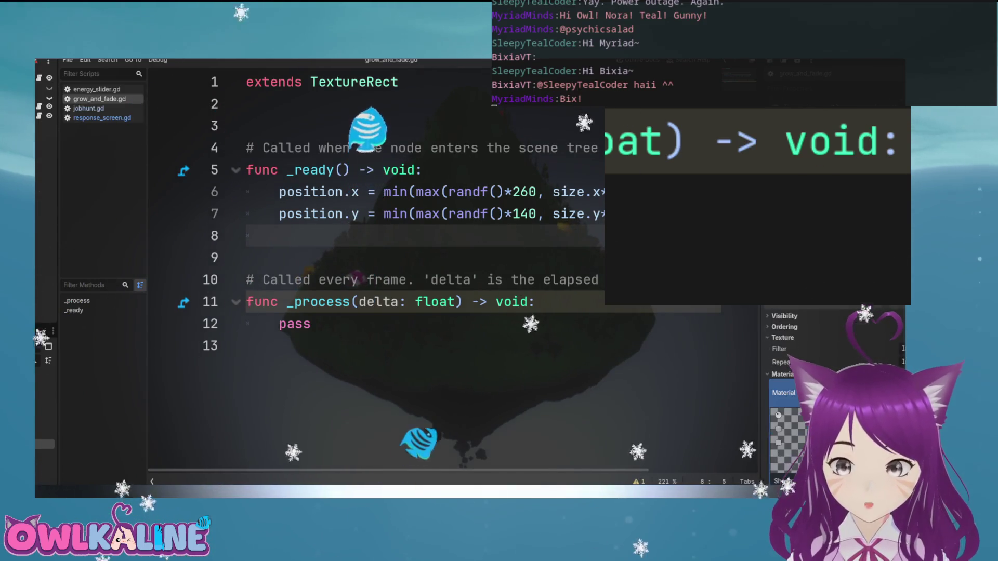
Check the Rejected node in the 2D view, cancel the Create dialog, and return to grow_and_fade.gd
{"action": "key", "text": "ctrl+F1"}
{"action": "scroll", "coordinate": [472, 190], "scroll_direction": "down", "scroll_amount": 1}
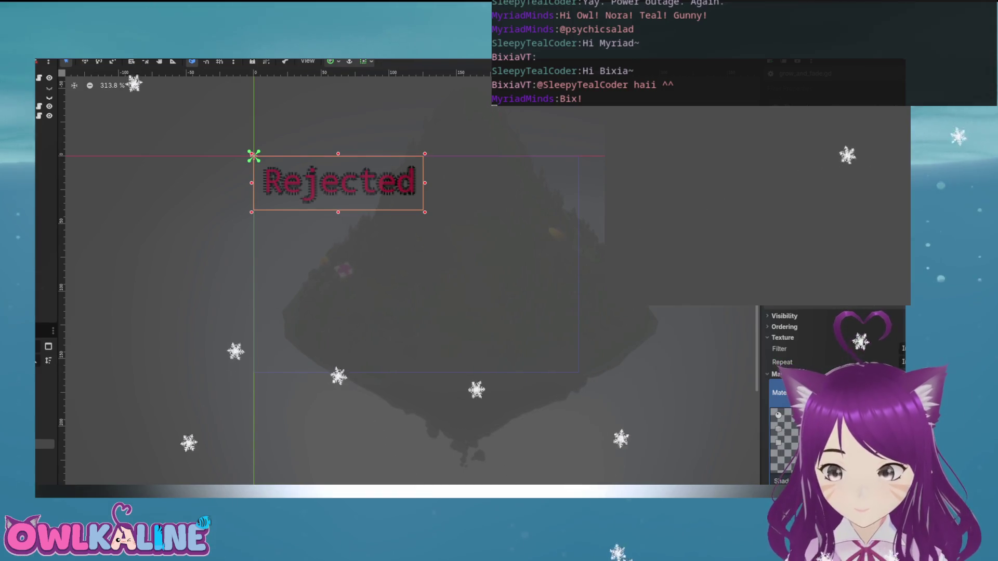
{"action": "key", "text": "ctrl+a"}
{"action": "left_click", "coordinate": [657, 160]}
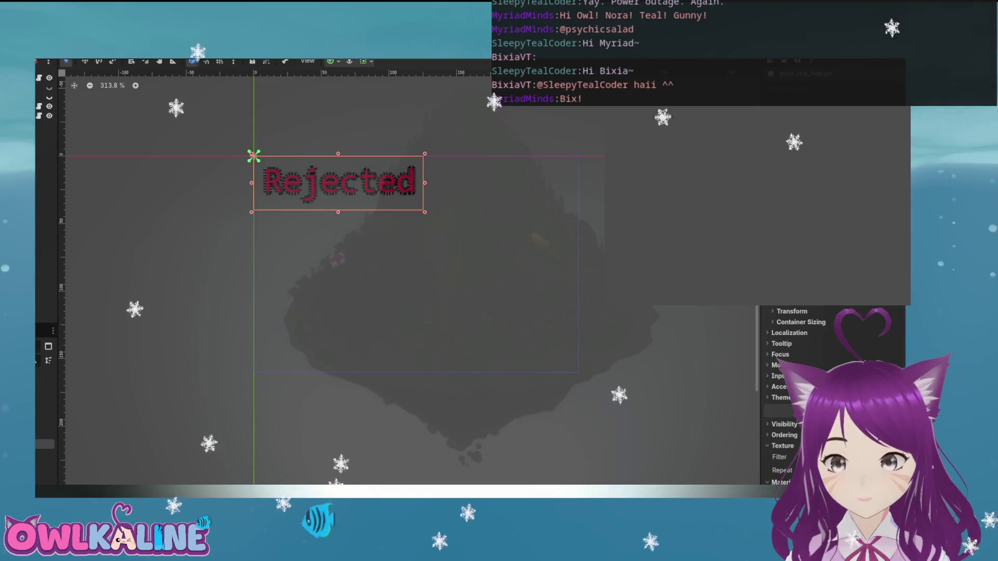
{"action": "scroll", "coordinate": [782, 390], "scroll_direction": "up", "scroll_amount": 1}
{"action": "left_click", "coordinate": [810, 461]}
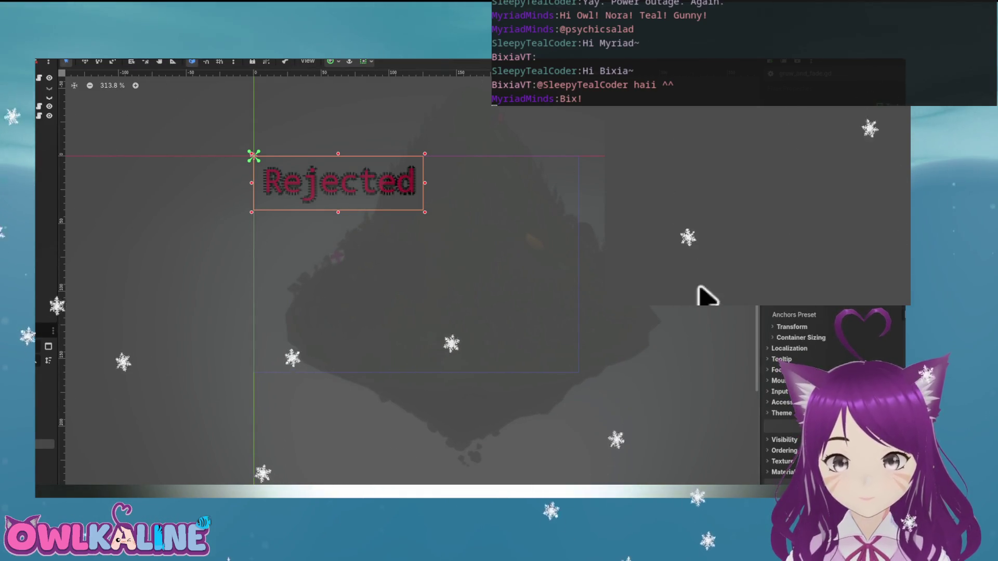
{"action": "key", "text": "ctrl+F3"}
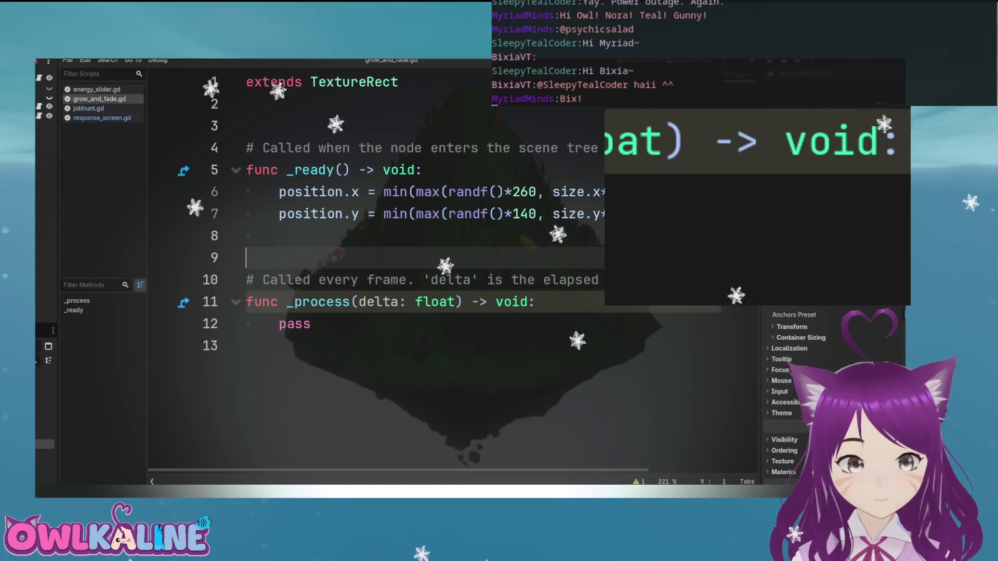
Try and discard several property attempts on line 8 ('a =', 'transpa', 'co')
{"action": "type", "text": "alpha ="}
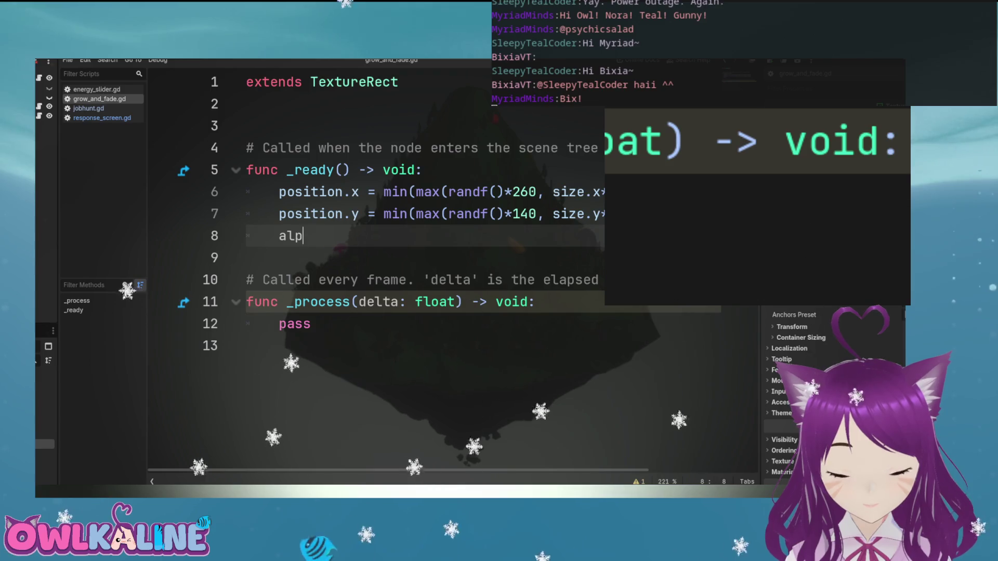
{"action": "key", "text": "BackSpace"}
{"action": "type", "text": "trans"}
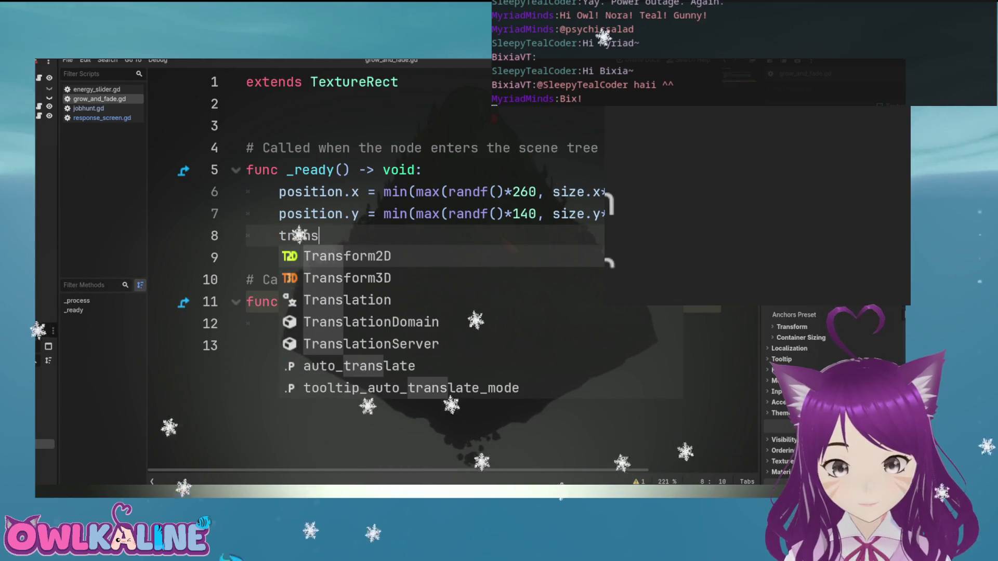
{"action": "type", "text": "pa"}
{"action": "key", "text": "BackSpace"}
{"action": "key", "text": "BackSpace"}
{"action": "key", "text": "BackSpace"}
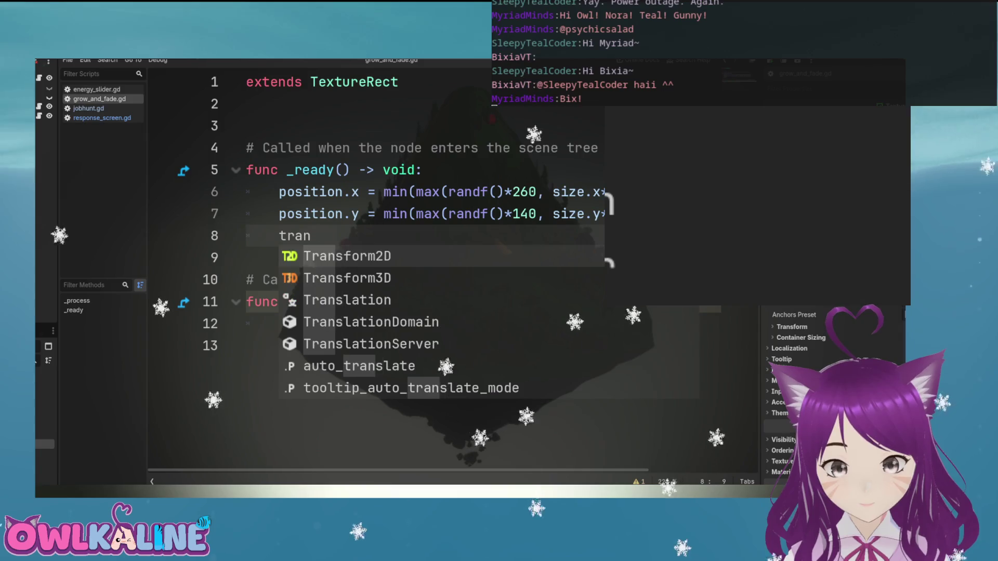
{"action": "key", "text": "BackSpace"}
{"action": "key", "text": "BackSpace"}
{"action": "type", "text": "co"}
{"action": "key", "text": "BackSpace"}
{"action": "key", "text": "BackSpace"}
{"action": "type", "text": "a"}
{"action": "key", "text": "BackSpace"}
{"action": "key", "text": "BackSpace"}
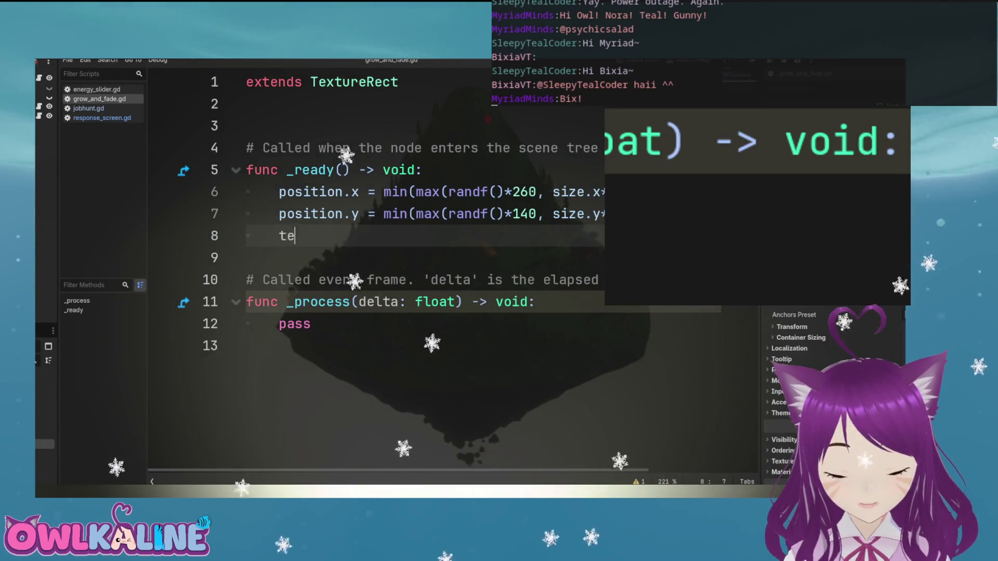
Type texture. on line 8, look through its set_ method suggestions, and save the script
{"action": "type", "text": "xture."}
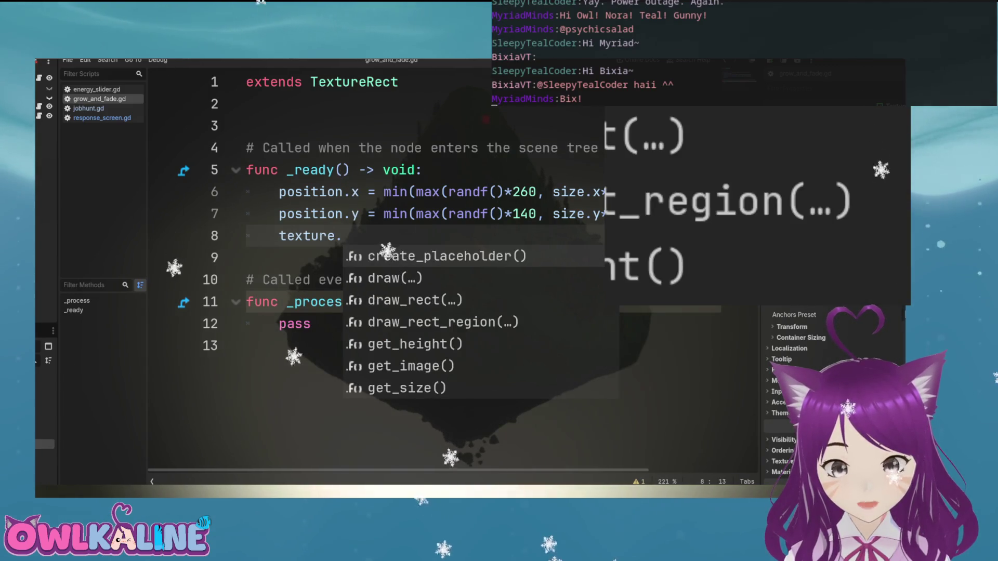
{"action": "key", "text": "Down"}
{"action": "key", "text": "Down"}
{"action": "key", "text": "Down"}
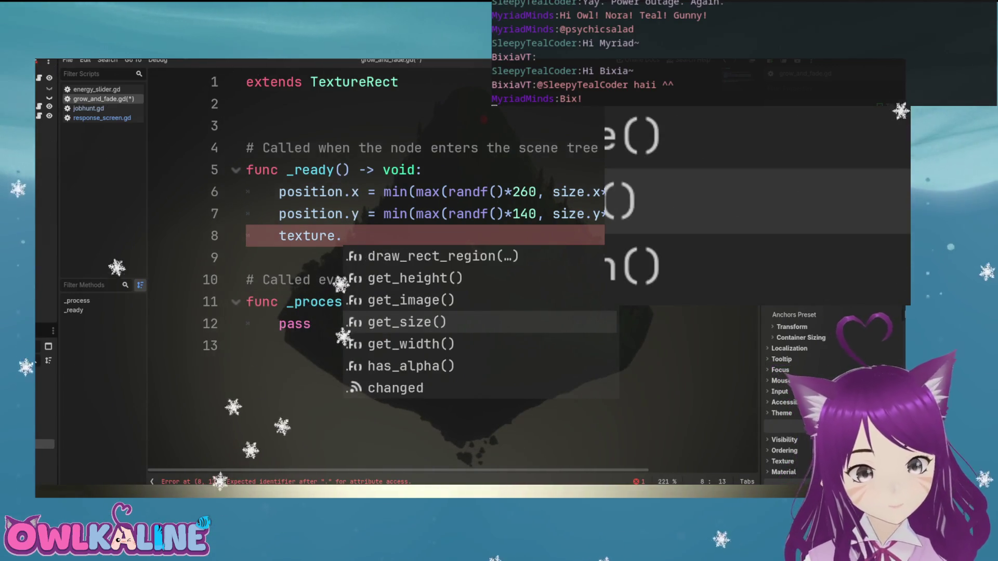
{"action": "key", "text": "Down"}
{"action": "key", "text": "Down"}
{"action": "key", "text": "Down"}
{"action": "key", "text": "Down"}
{"action": "key", "text": "Down"}
{"action": "key", "text": "Down"}
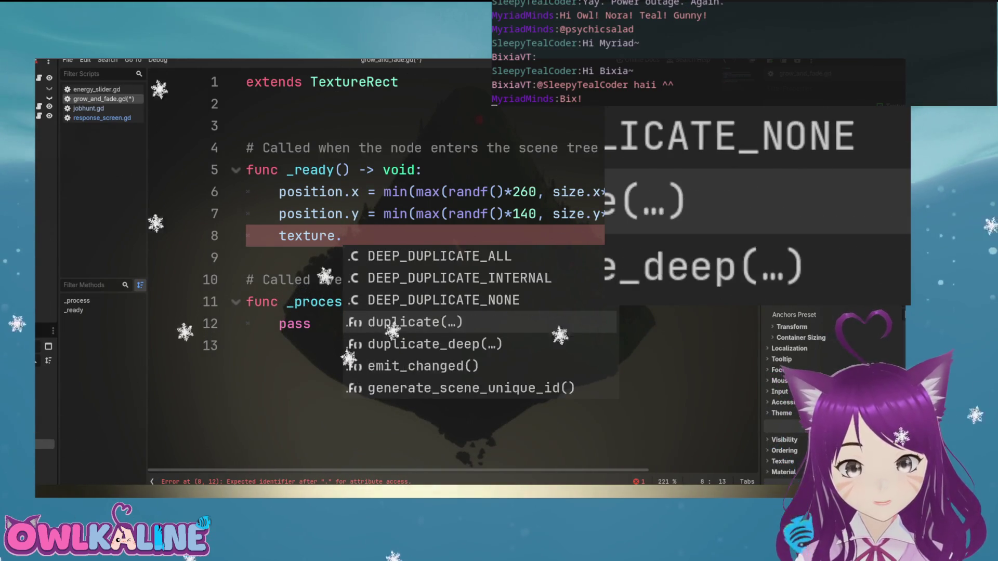
{"action": "key", "text": "Down"}
{"action": "key", "text": "Down"}
{"action": "key", "text": "Down"}
{"action": "key", "text": "Down"}
{"action": "key", "text": "Down"}
{"action": "key", "text": "Down"}
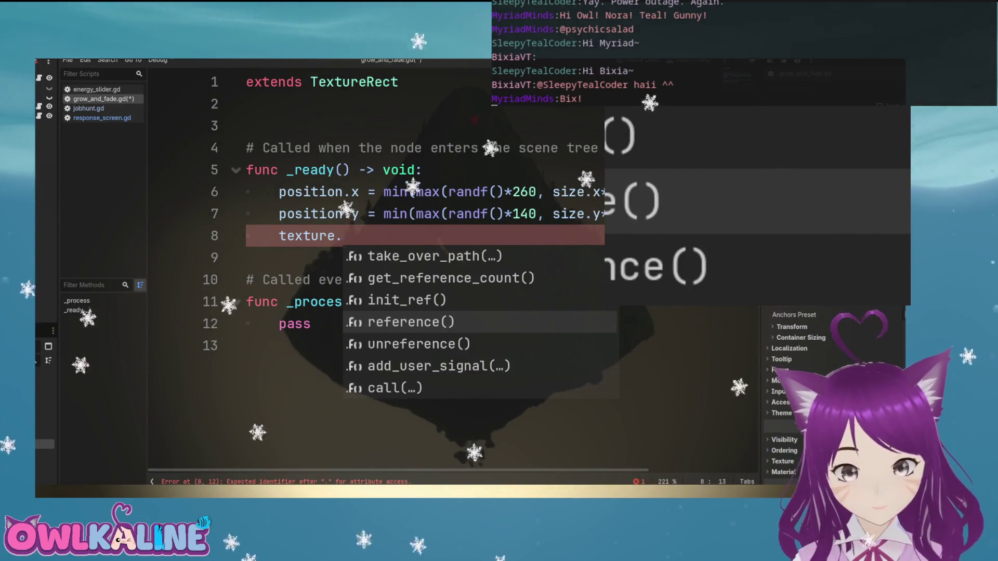
{"action": "type", "text": "set_"}
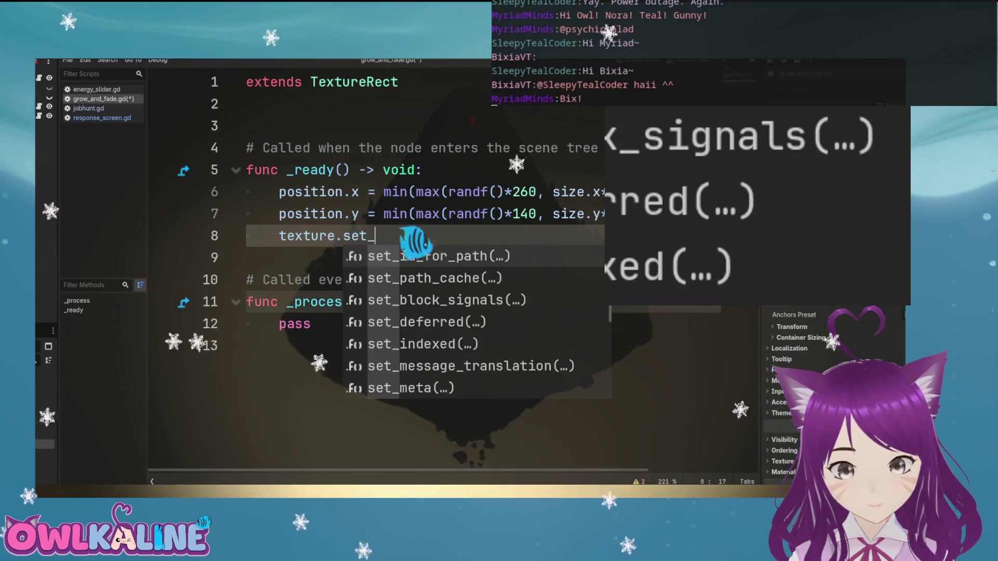
{"action": "type", "text": "alp"}
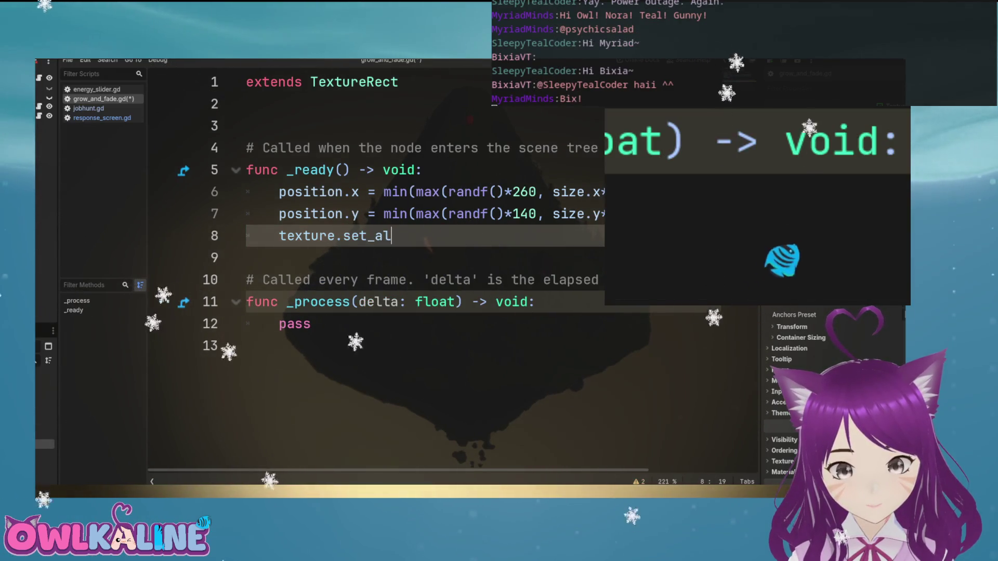
{"action": "key", "text": "BackSpace"}
{"action": "key", "text": "BackSpace"}
{"action": "key", "text": "BackSpace"}
{"action": "key", "text": "ctrl+s"}
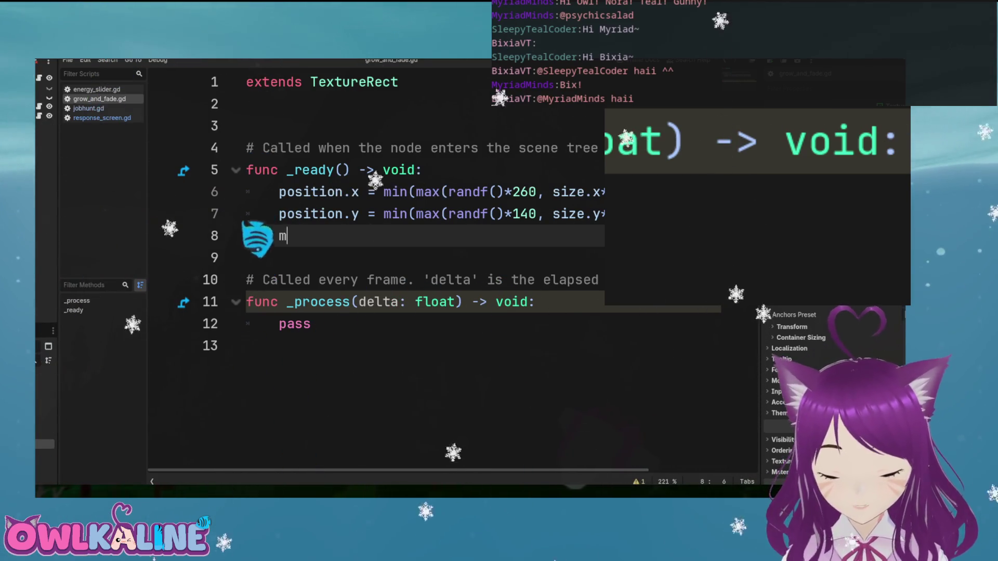
Write modulate.a = 1.0; to set full opacity at startup
{"action": "type", "text": "modulate.a = "}
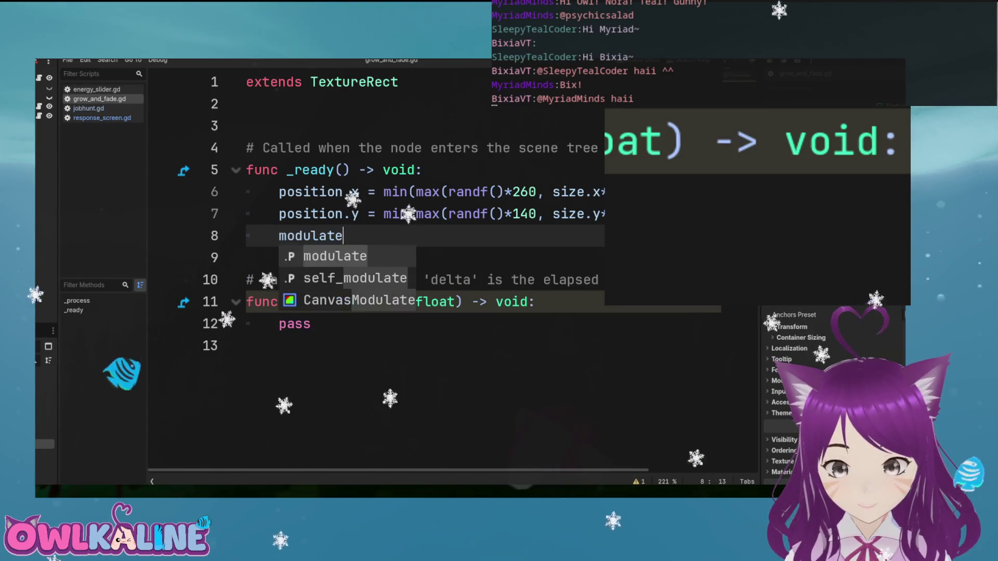
{"action": "type", "text": "1.0;s"}
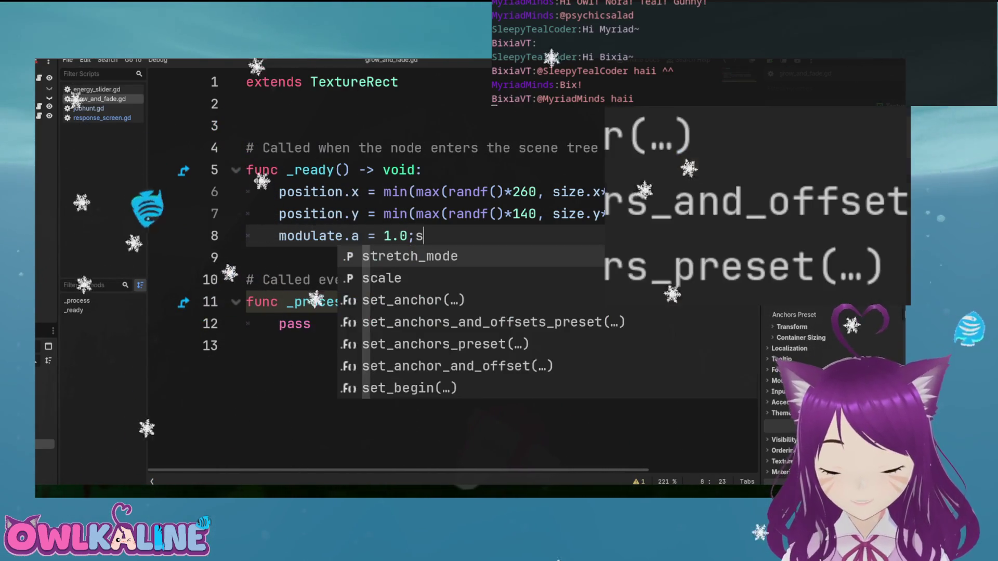
{"action": "key", "text": "BackSpace"}
{"action": "key", "text": "Return"}
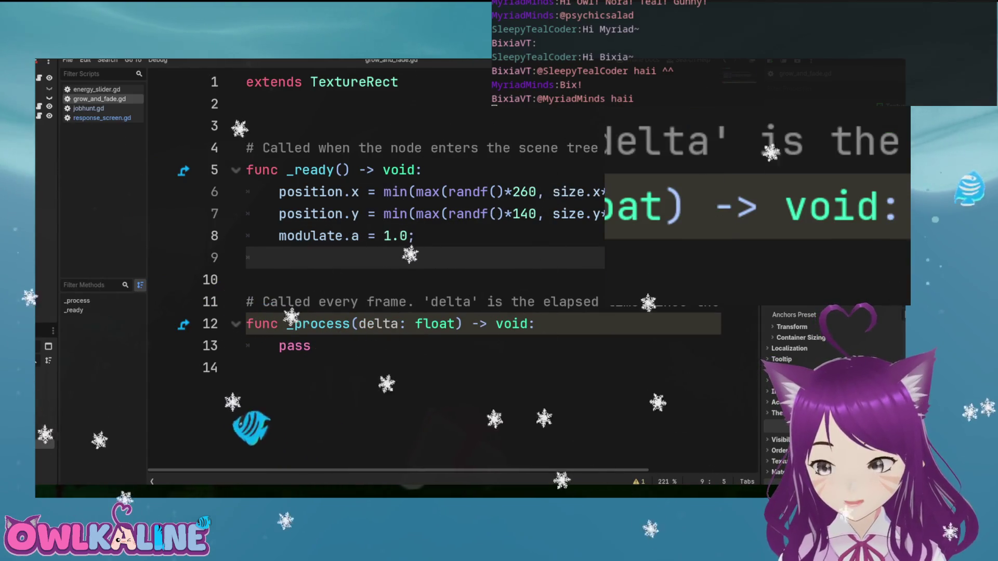
Add var tween = create_tween() using autocomplete and begin a tween_property call below it
{"action": "type", "text": "var tween = "}
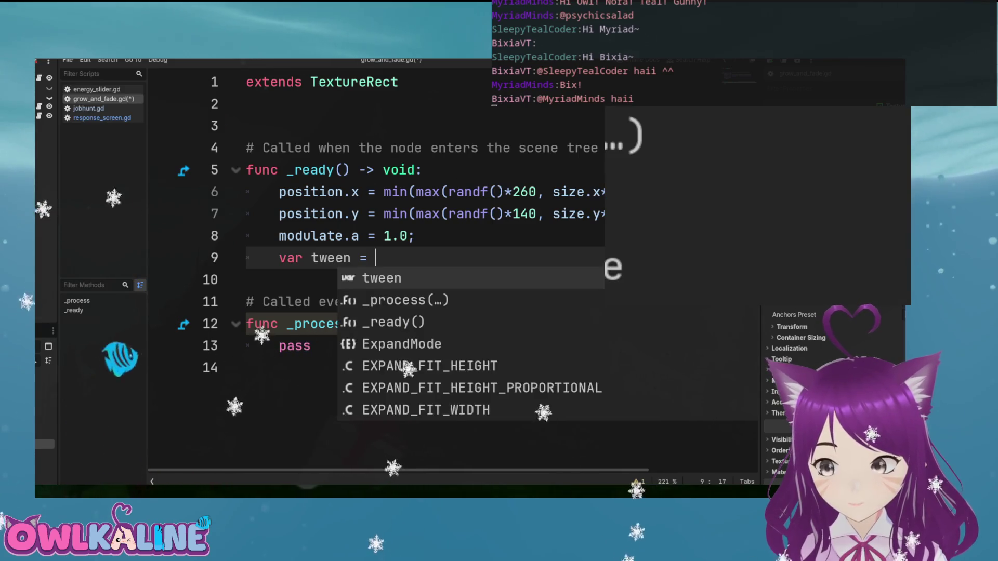
{"action": "type", "text": "tw"}
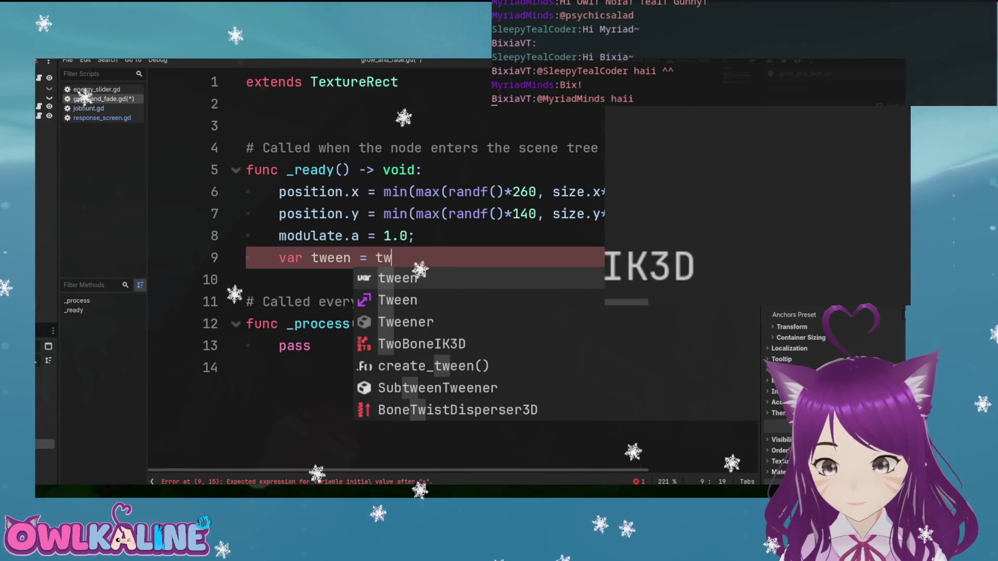
{"action": "key", "text": "BackSpace"}
{"action": "key", "text": "BackSpace"}
{"action": "type", "text": "cre"}
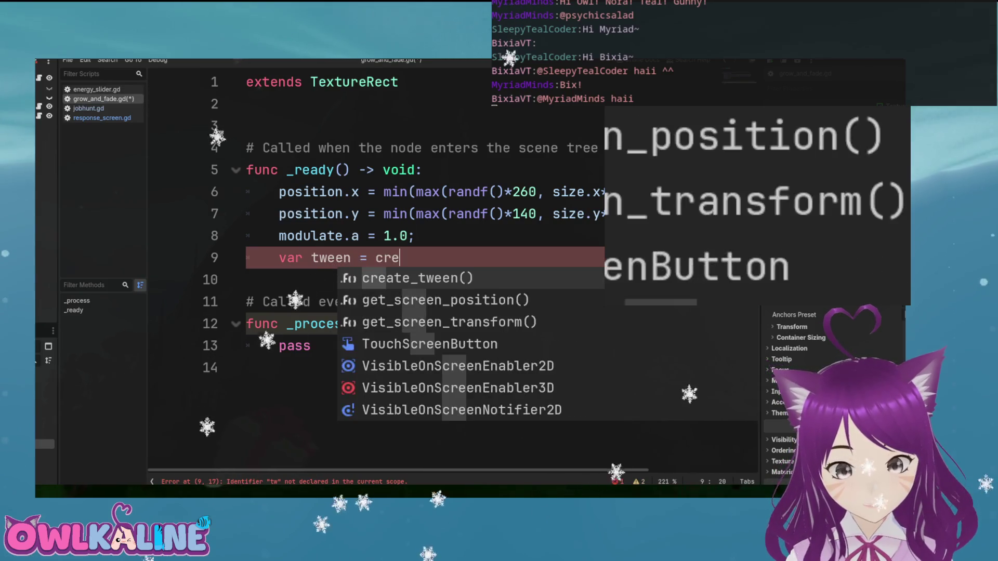
{"action": "key", "text": "Return"}
{"action": "type", "text": "\\"}
{"action": "key", "text": "Return"}
{"action": "type", "text": "\\"}
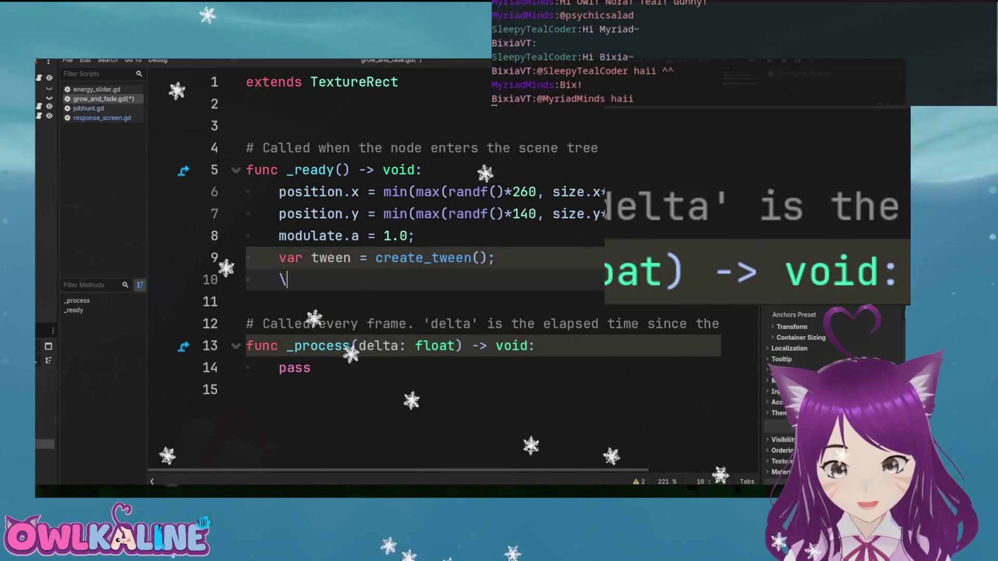
{"action": "type", "text": ".tween_pr"}
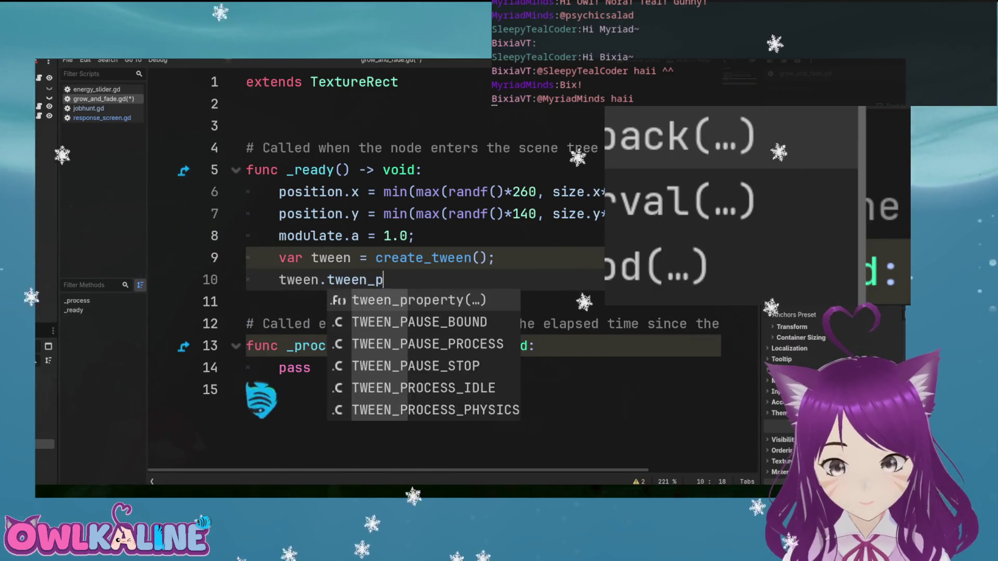
Complete tween.tween_property(self, "modulate:a", …) on line 10, check its docs, and save
{"action": "key", "text": "Return"}
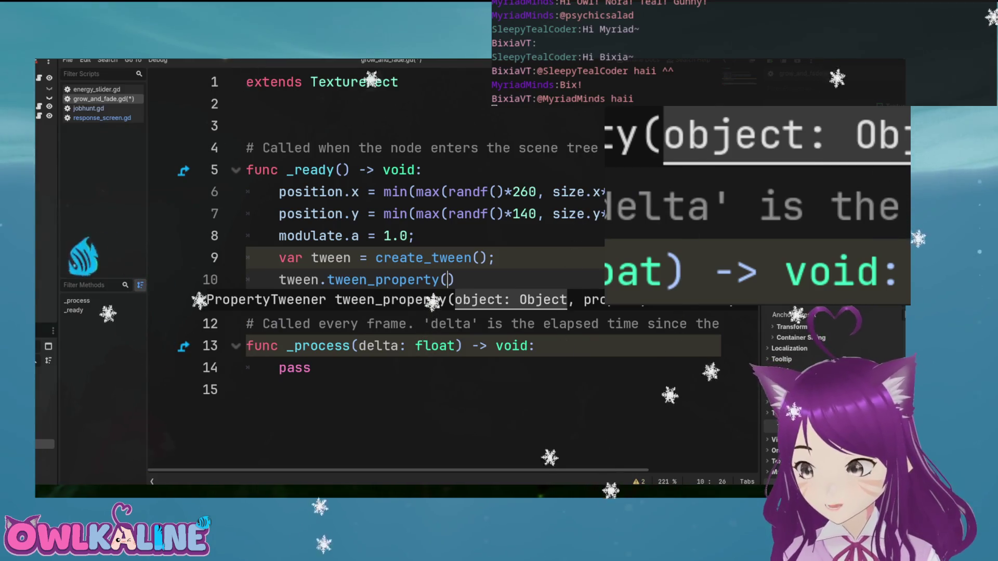
{"action": "type", "text": "self"}
{"action": "type", "text": ", \""}
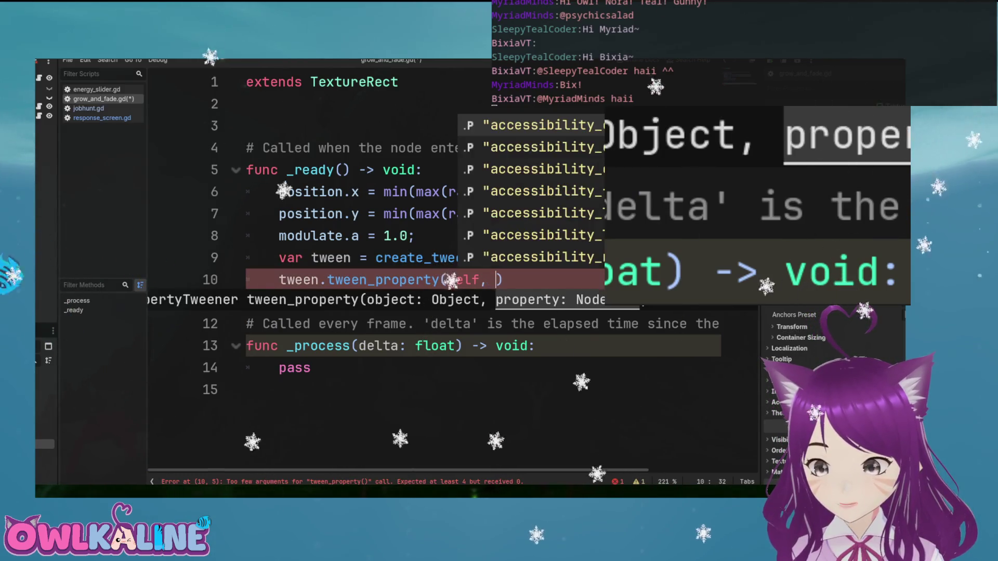
{"action": "type", "text": "modulate:a\","}
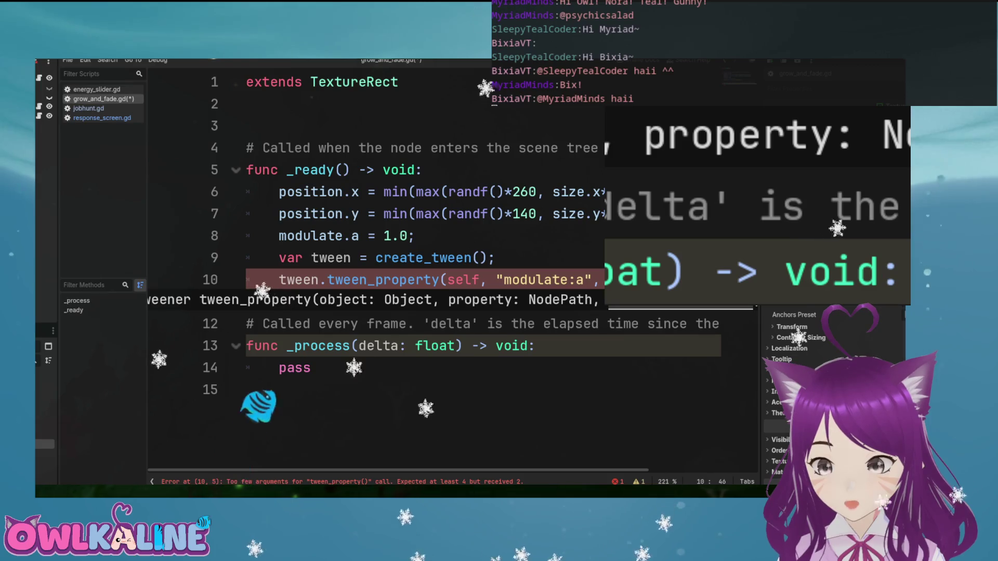
{"action": "type", "text": ".0"}
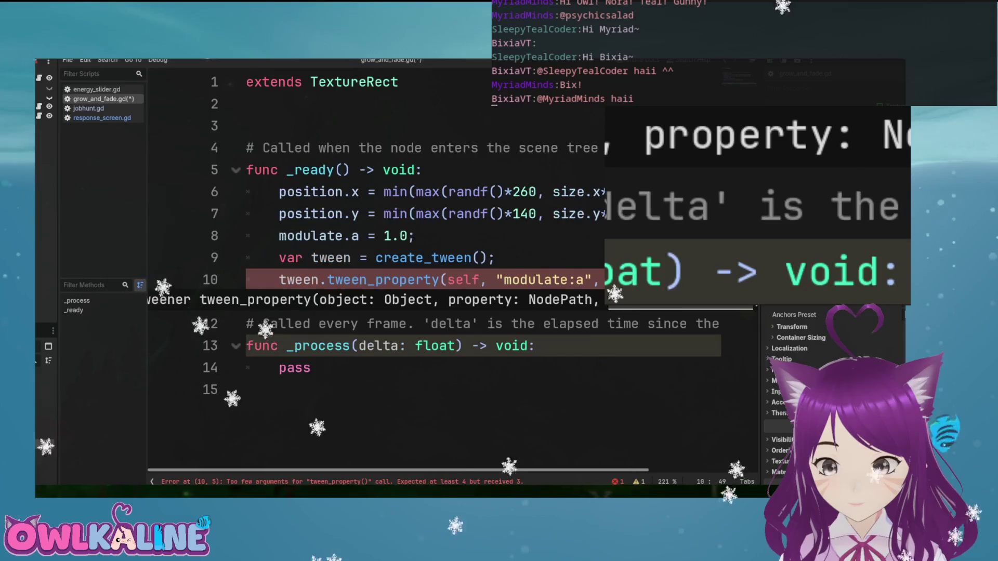
{"action": "left_click", "coordinate": [415, 279]}
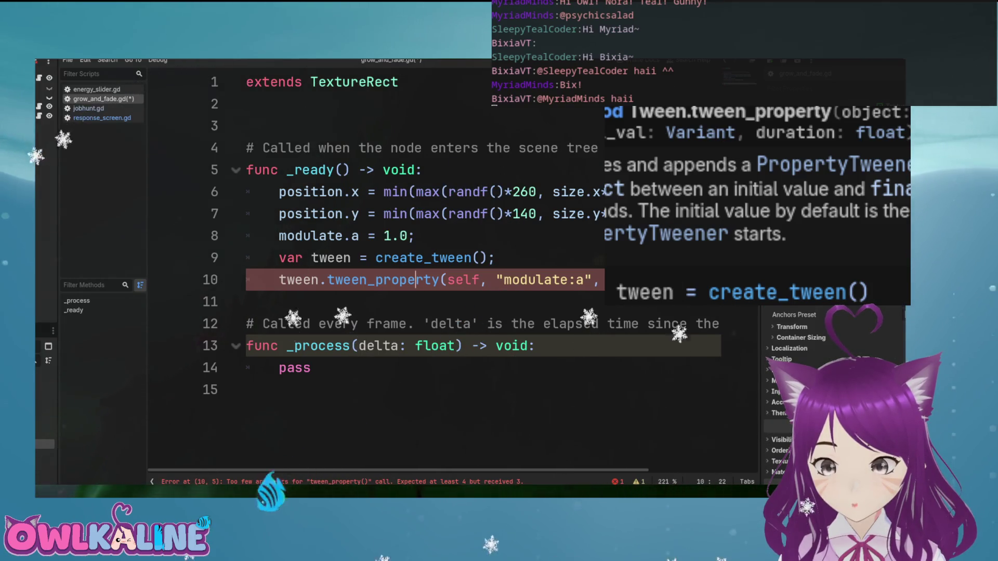
{"action": "key", "text": "End"}
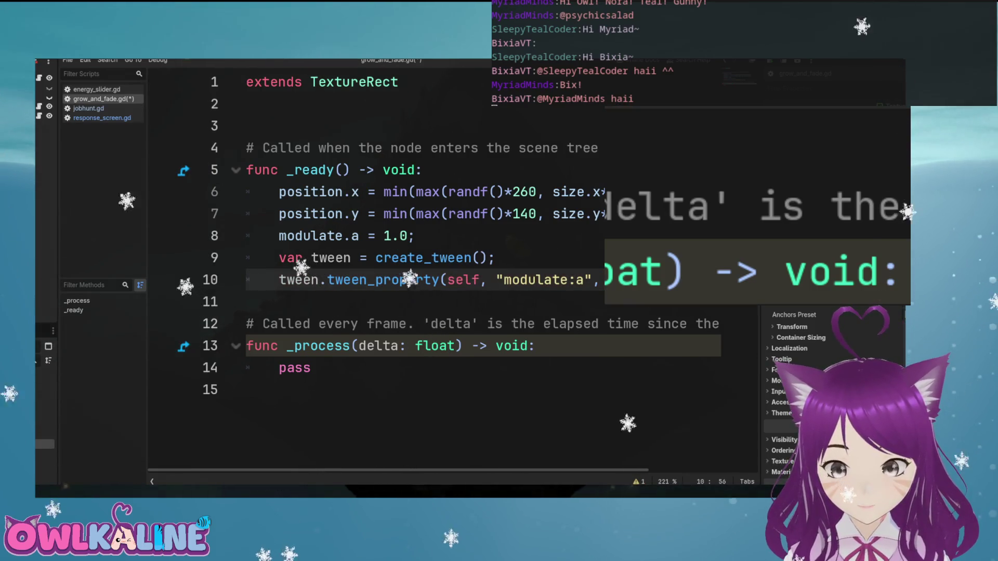
{"action": "key", "text": "ctrl+s"}
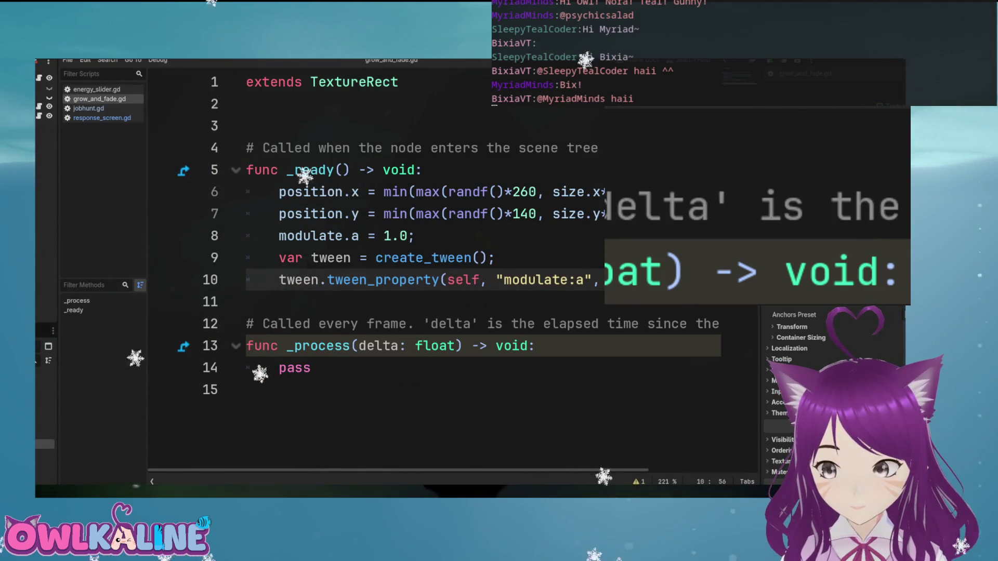
{"action": "key", "text": "Return"}
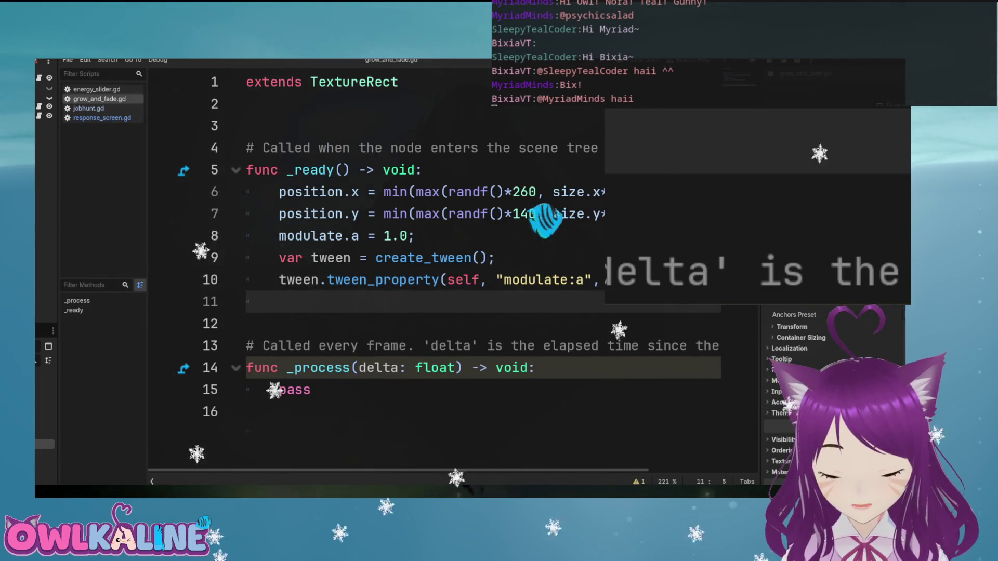
Add add_child(tween); on line 11 and start a tween.s call on the next line
{"action": "type", "text": "add_child(tween);"}
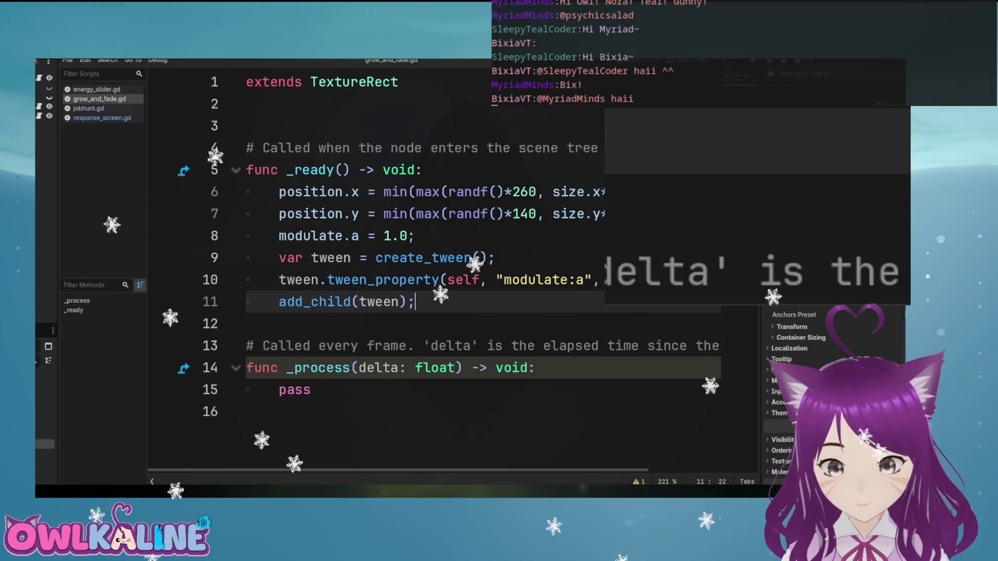
{"action": "key", "text": "Return"}
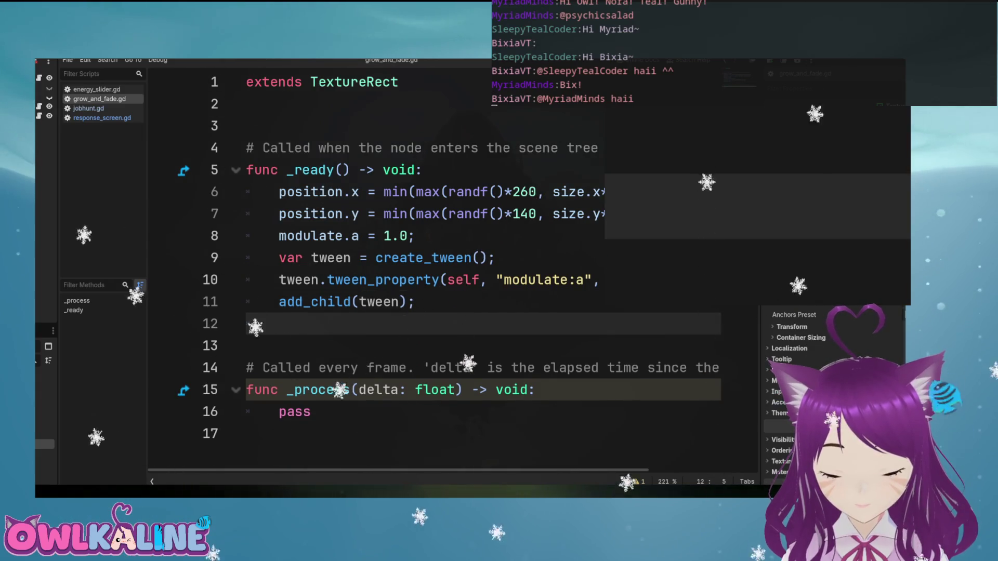
{"action": "type", "text": "tween.st"}
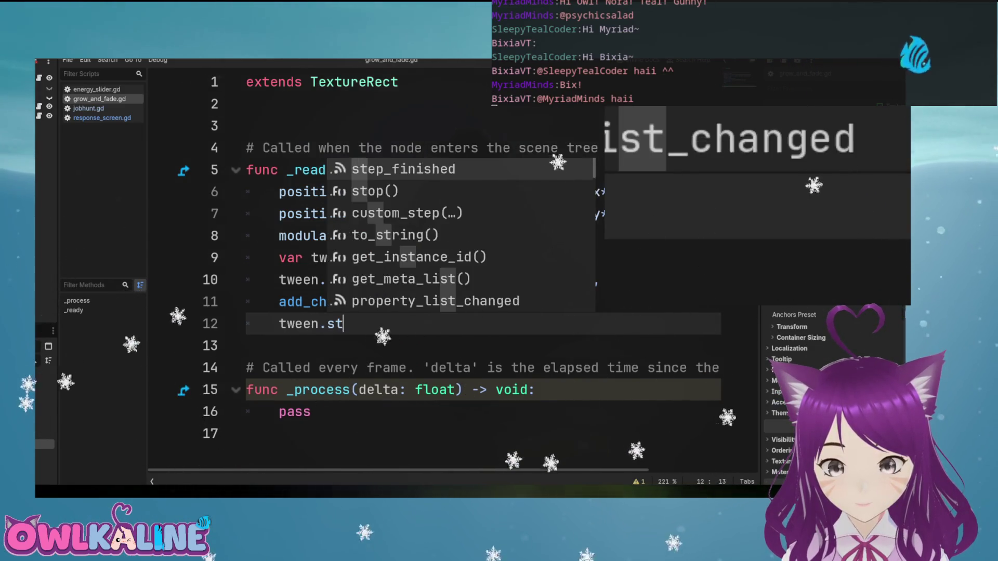
{"action": "type", "text": "ar"}
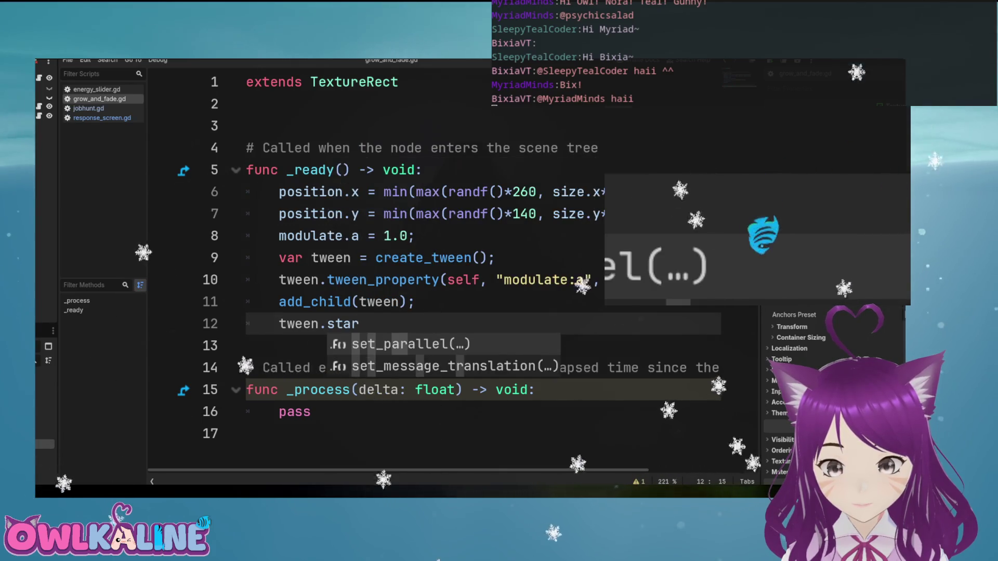
{"action": "key", "text": "BackSpace"}
{"action": "key", "text": "BackSpace"}
{"action": "key", "text": "BackSpace"}
{"action": "key", "text": "BackSpace"}
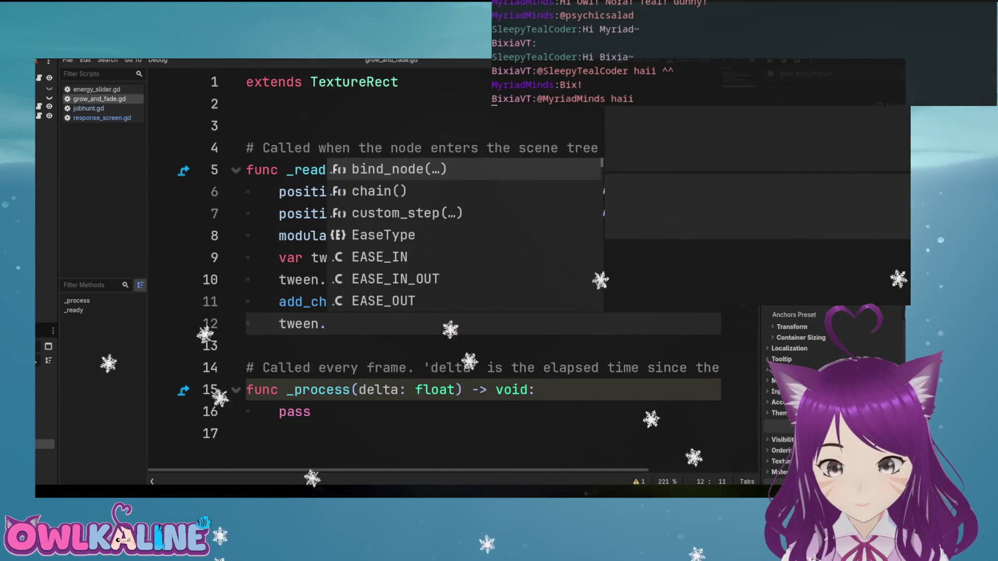
{"action": "type", "text": "s"}
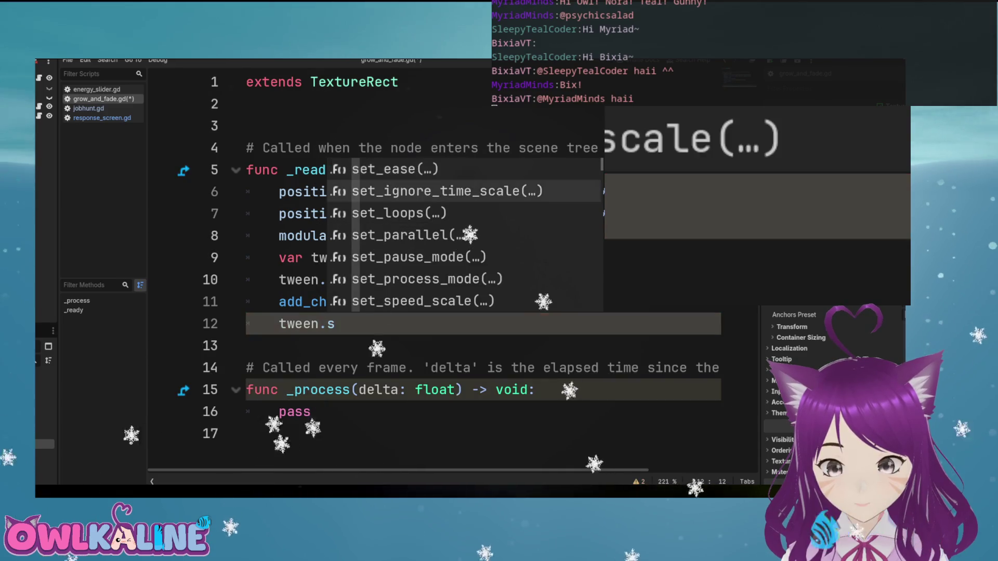
Browse the tween's method suggestions, then delete the unfinished tween.s line
{"action": "key", "text": "Down"}
{"action": "key", "text": "Down"}
{"action": "key", "text": "Down"}
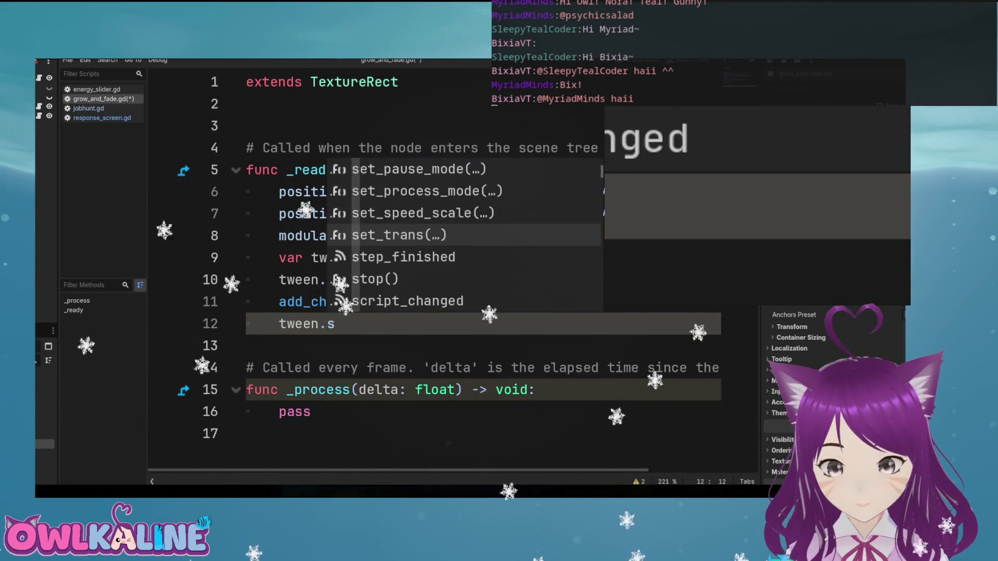
{"action": "key", "text": "Down"}
{"action": "key", "text": "Down"}
{"action": "key", "text": "Down"}
{"action": "key", "text": "Down"}
{"action": "key", "text": "Down"}
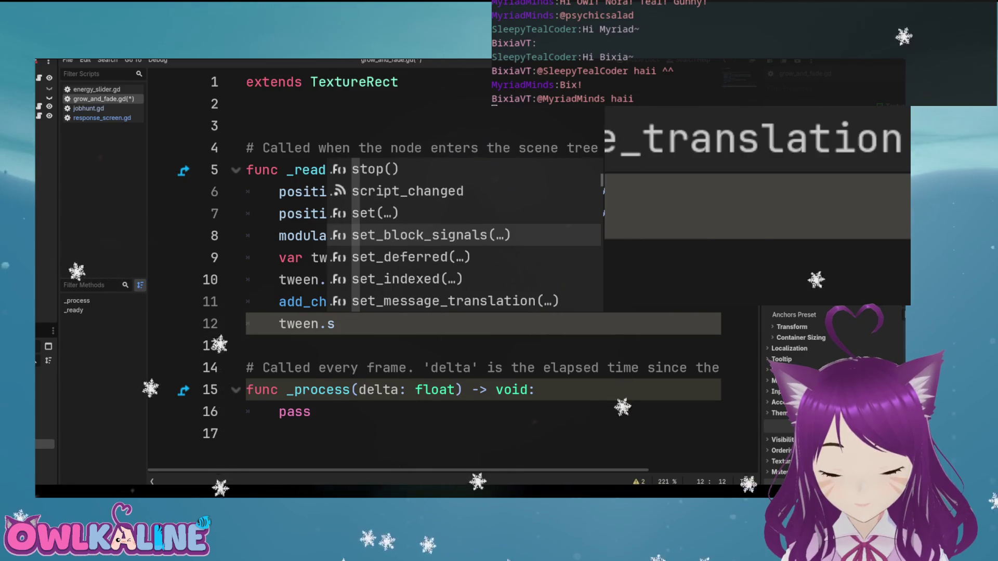
{"action": "key", "text": "Down"}
{"action": "key", "text": "Down"}
{"action": "key", "text": "Down"}
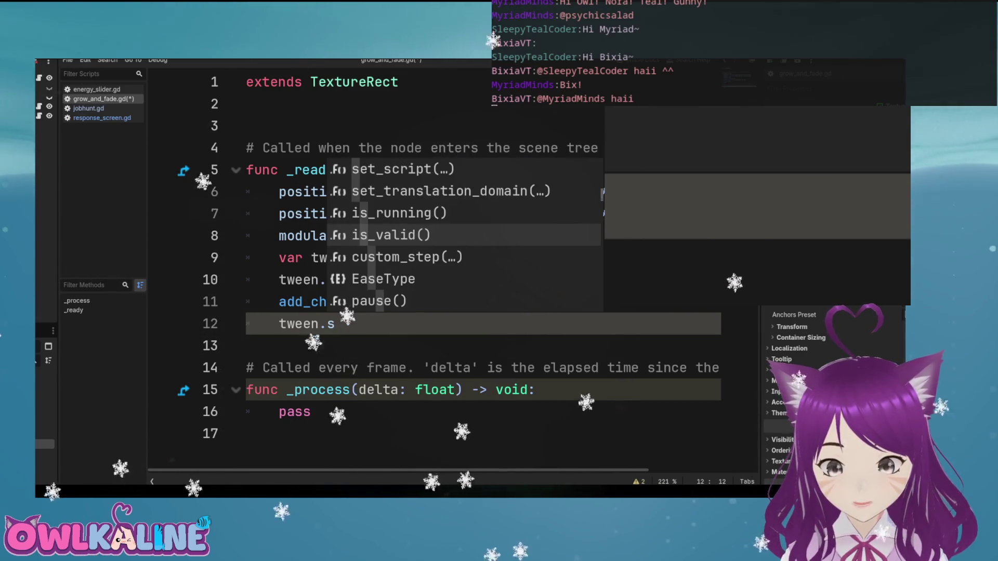
{"action": "key", "text": "Down"}
{"action": "key", "text": "Down"}
{"action": "key", "text": "Down"}
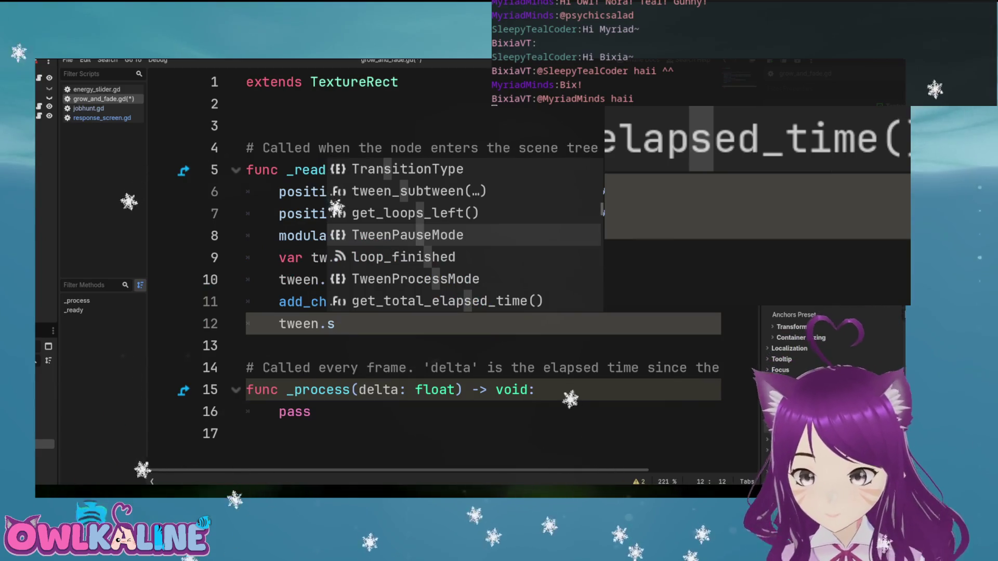
{"action": "key", "text": "Down"}
{"action": "key", "text": "Down"}
{"action": "key", "text": "Down"}
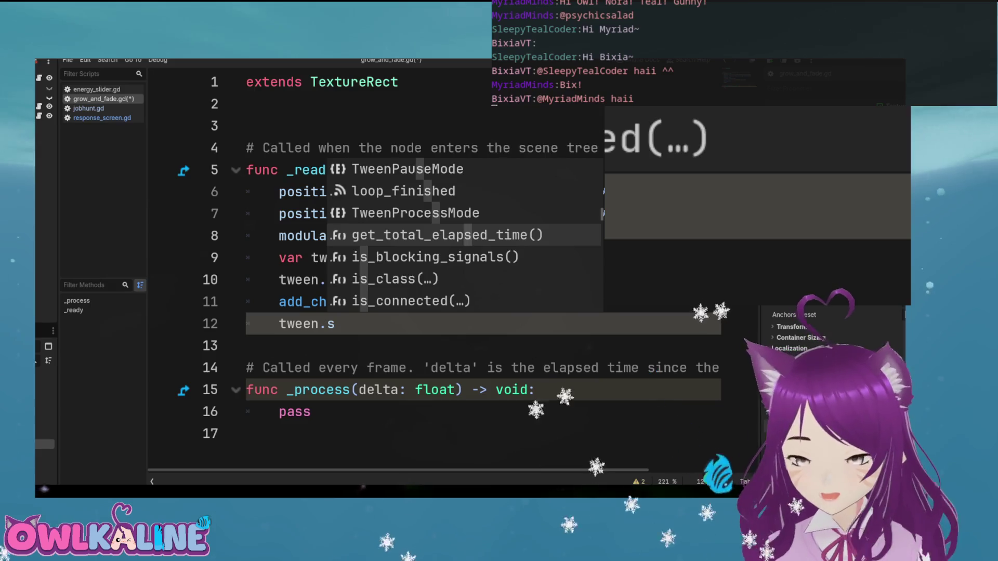
{"action": "key", "text": "Down"}
{"action": "key", "text": "Down"}
{"action": "key", "text": "Down"}
{"action": "key", "text": "Down"}
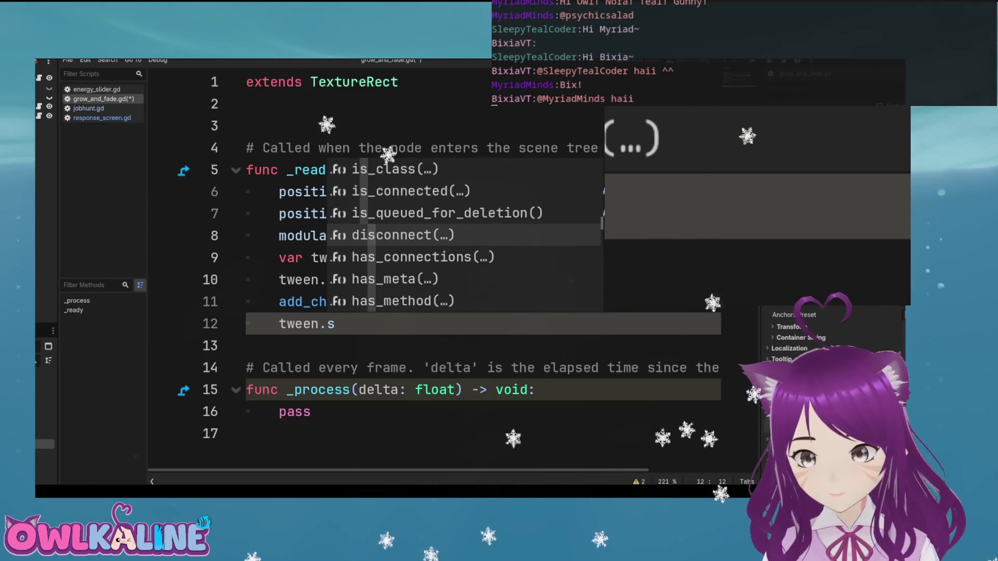
{"action": "key", "text": "Down"}
{"action": "key", "text": "Down"}
{"action": "key", "text": "Down"}
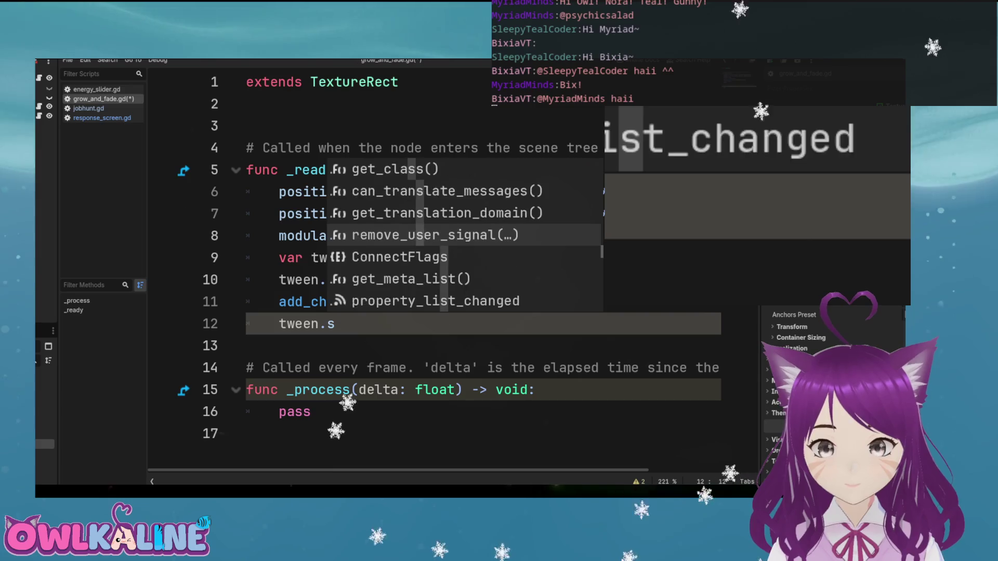
{"action": "key", "text": "Down"}
{"action": "key", "text": "Down"}
{"action": "key", "text": "Down"}
{"action": "key", "text": "Down"}
{"action": "key", "text": "Down"}
{"action": "key", "text": "Down"}
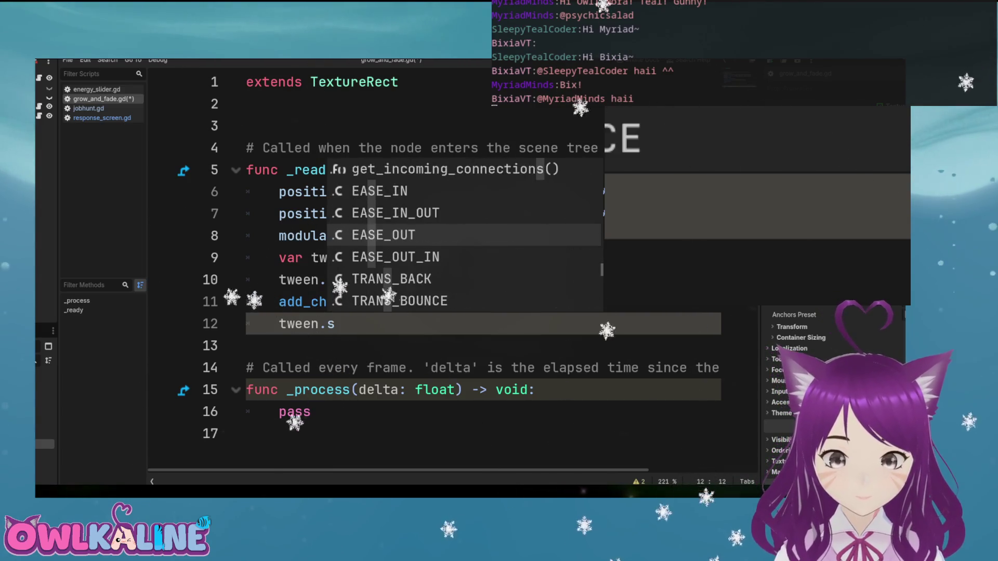
{"action": "key", "text": "Escape"}
{"action": "key", "text": "shift+Home"}
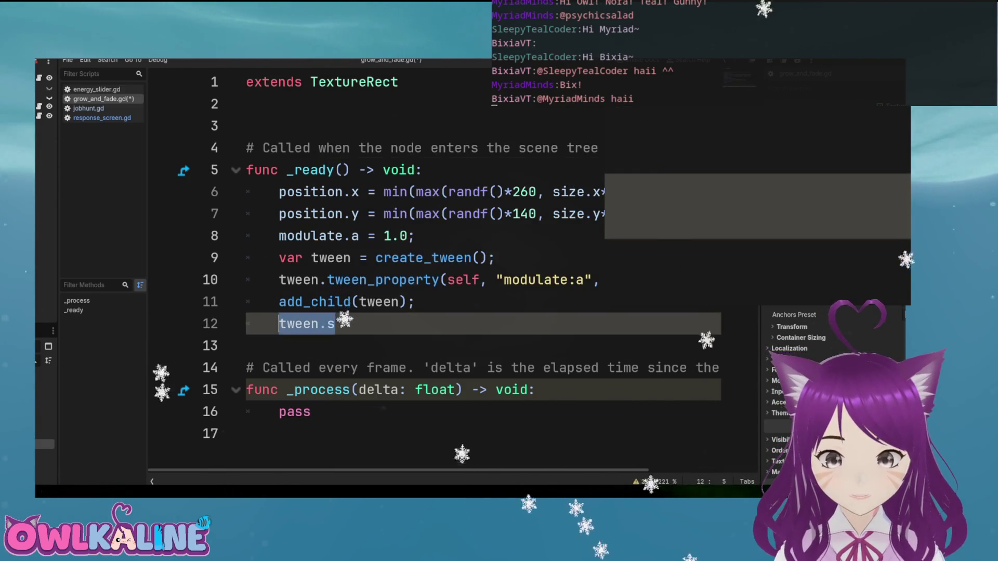
{"action": "key", "text": "BackSpace"}
{"action": "key", "text": "BackSpace"}
Save grow_and_fade.gd, check the Rejected node in 2D, and run the game to test the fade
{"action": "key", "text": "ctrl+s"}
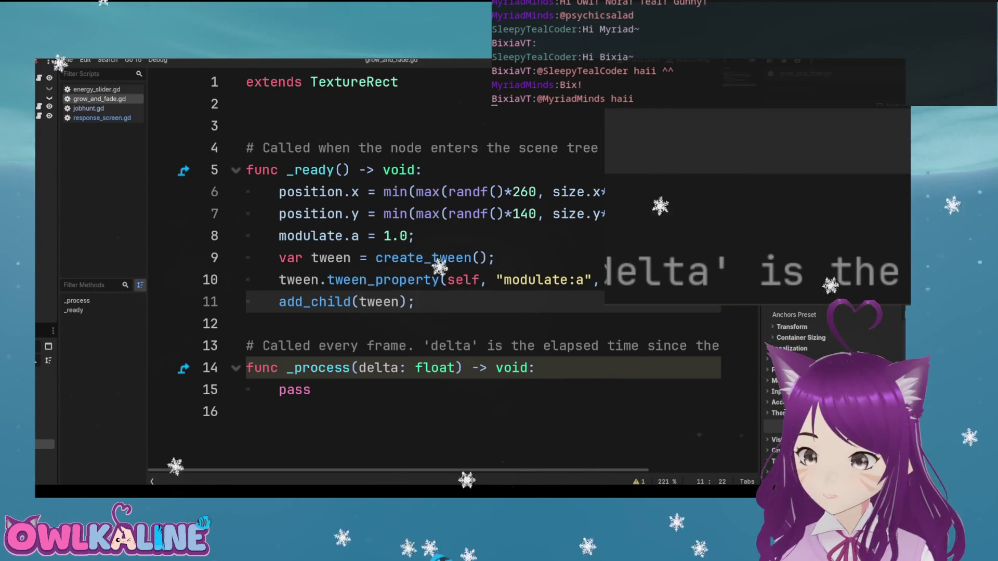
{"action": "key", "text": "ctrl+F1"}
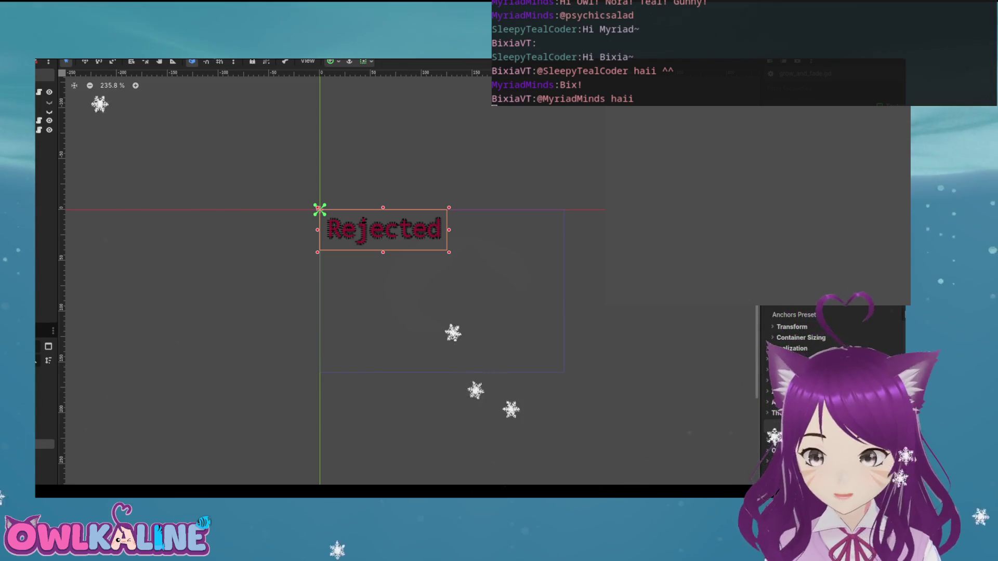
{"action": "key", "text": "ctrl+F3"}
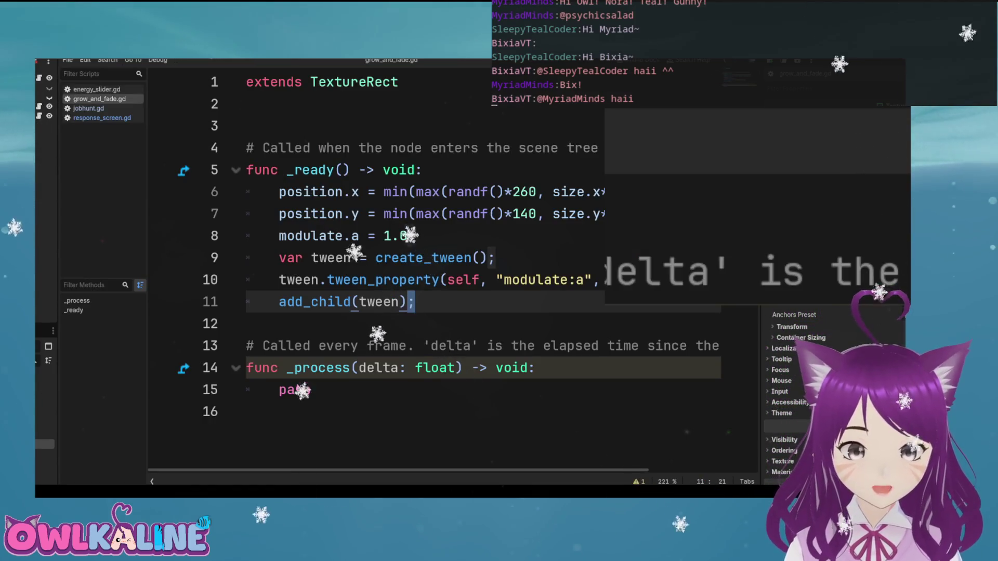
{"action": "left_click", "coordinate": [728, 280]}
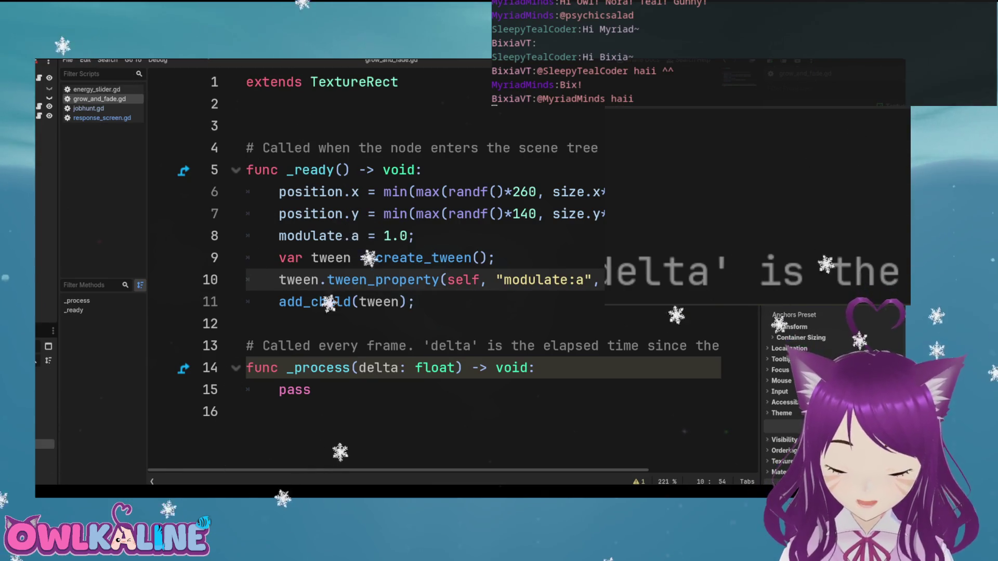
{"action": "left_click", "coordinate": [497, 258]}
{"action": "key", "text": "F5"}
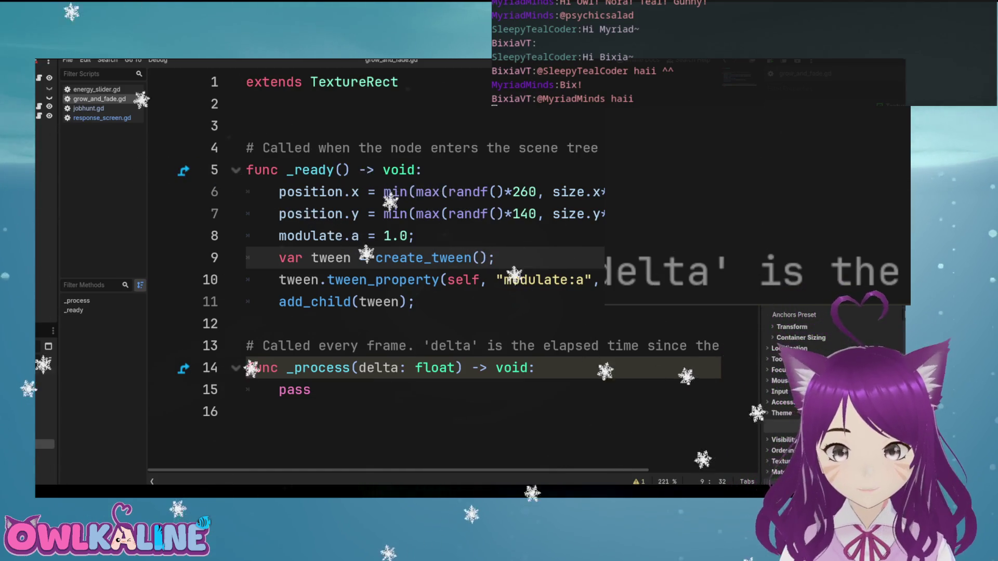
{"action": "left_click", "coordinate": [422, 170]}
Add print(size.x); as the first line of _ready and run the game to log the width
{"action": "key", "text": "Return"}
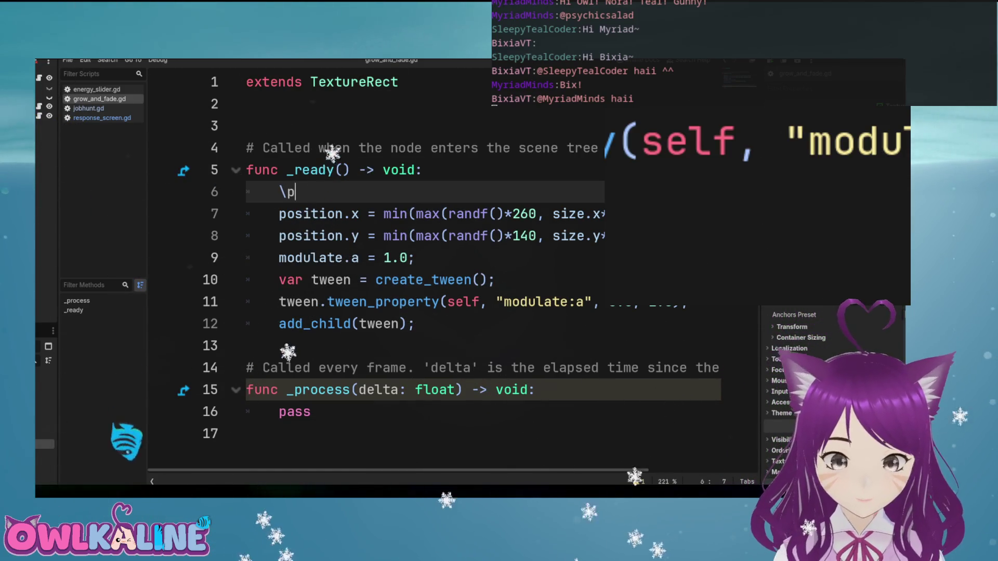
{"action": "type", "text": "size.x);"}
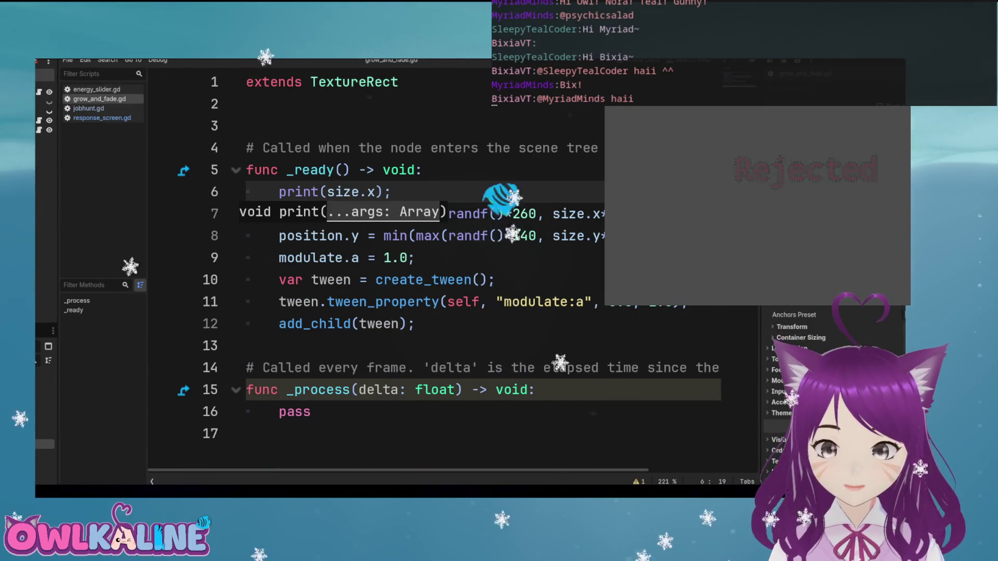
{"action": "key", "text": "F5"}
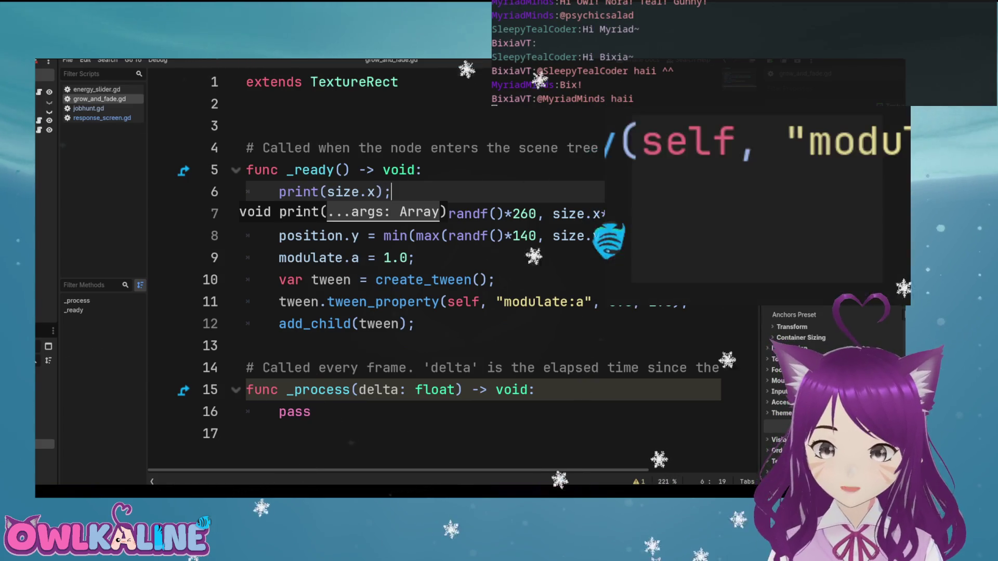
{"action": "key", "text": "Down"}
{"action": "key", "text": "Down"}
{"action": "key", "text": "Down"}
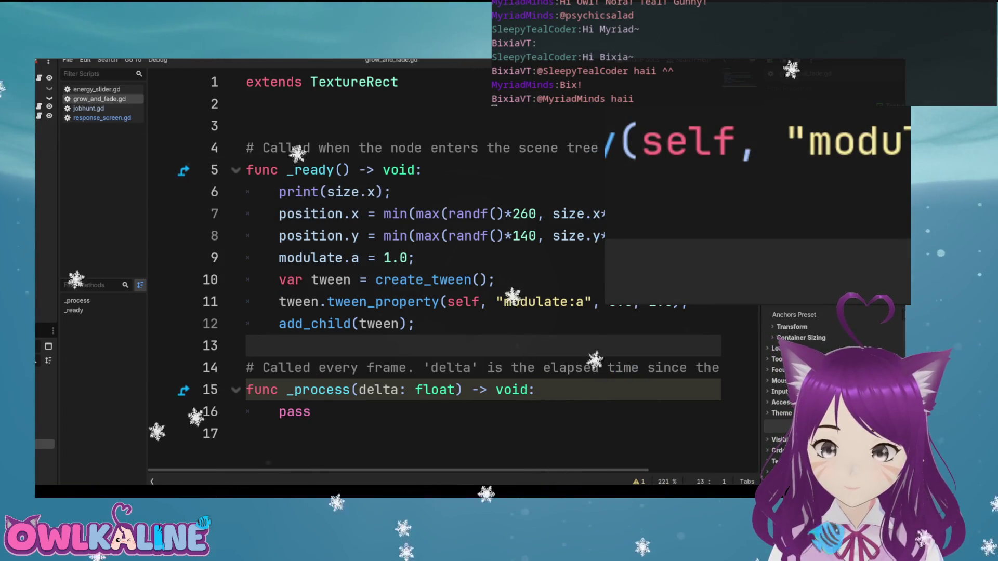
{"action": "scroll", "coordinate": [431, 260], "scroll_direction": "right", "scroll_amount": 4}
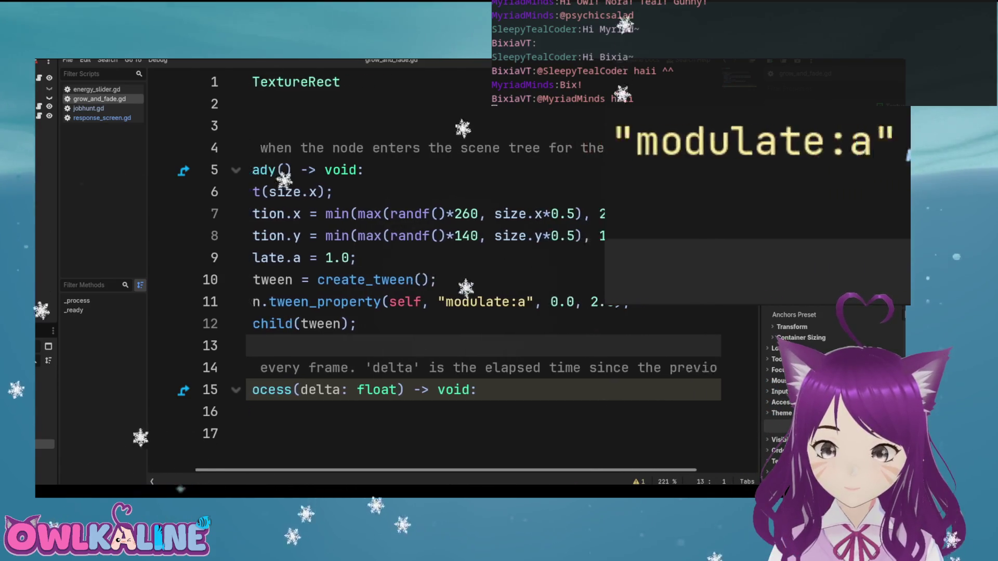
Remove *0.5 from size.x in line 7's position.x clamp, save, and run the game
{"action": "double_click", "coordinate": [343, 214]}
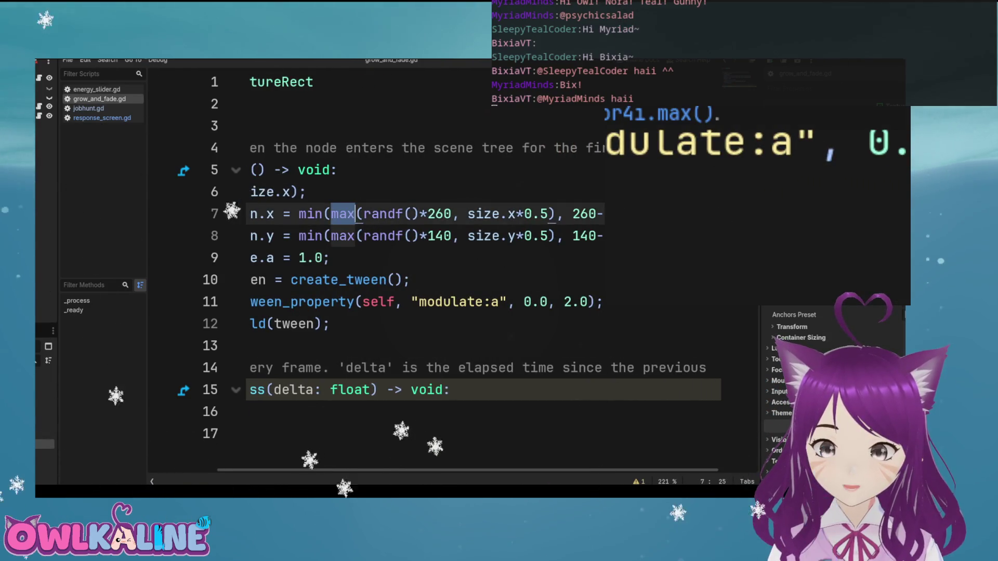
{"action": "mouse_move", "coordinate": [444, 213]}
{"action": "left_mouse_down"}
{"action": "mouse_move", "coordinate": [306, 192]}
{"action": "mouse_move", "coordinate": [363, 214]}
{"action": "left_mouse_up"}
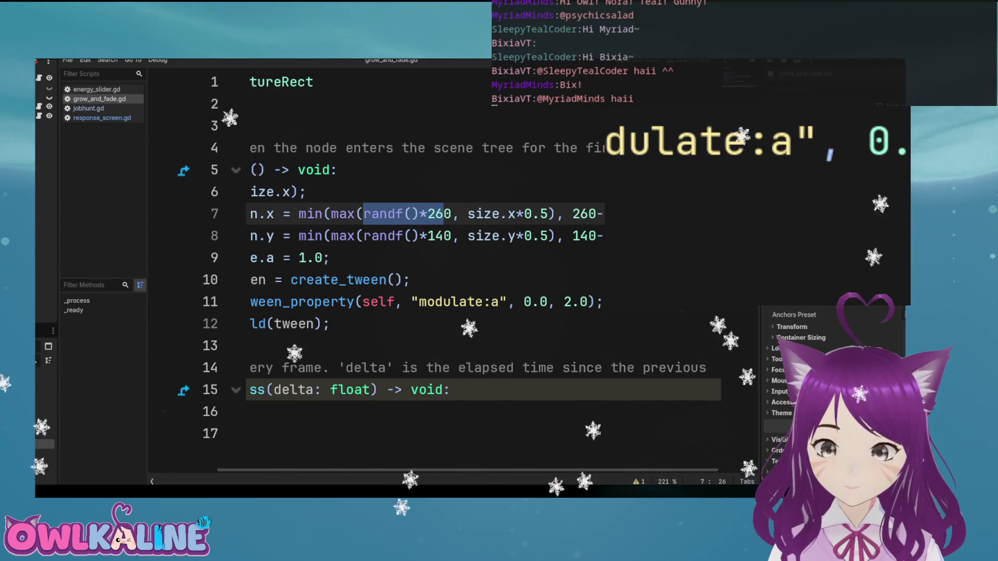
{"action": "left_click_drag", "start_coordinate": [475, 213], "coordinate": [549, 214]}
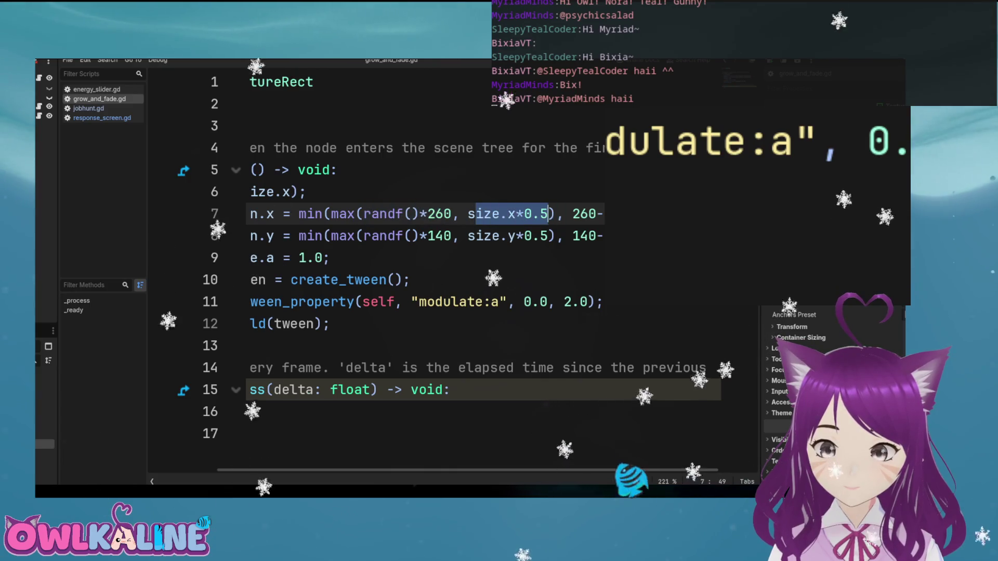
{"action": "key", "text": "Right"}
{"action": "key", "text": "shift+Left"}
{"action": "key", "text": "shift+Left"}
{"action": "key", "text": "shift+Left"}
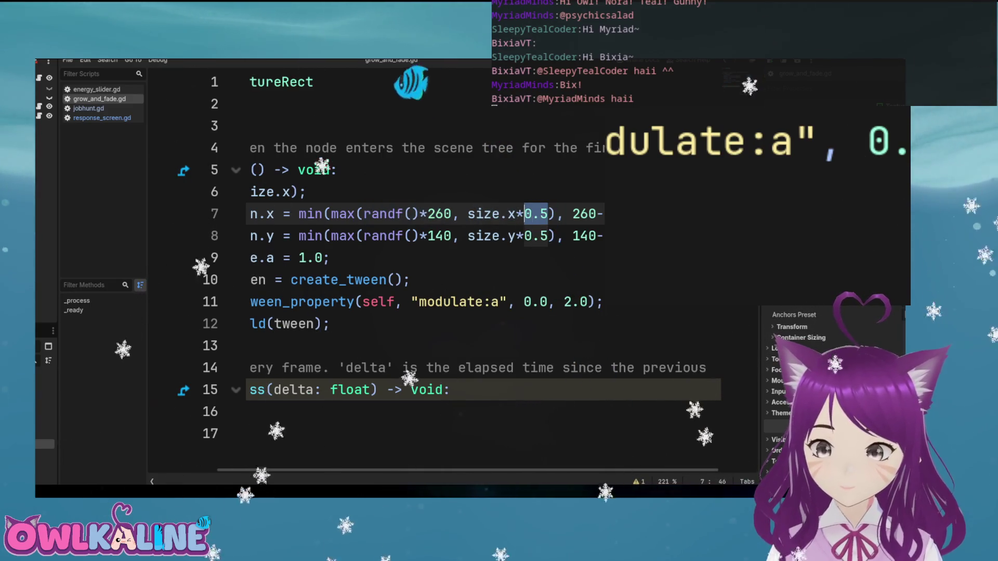
{"action": "key", "text": "BackSpace"}
{"action": "key", "text": "Right"}
{"action": "key", "text": "Right"}
{"action": "key", "text": "Right"}
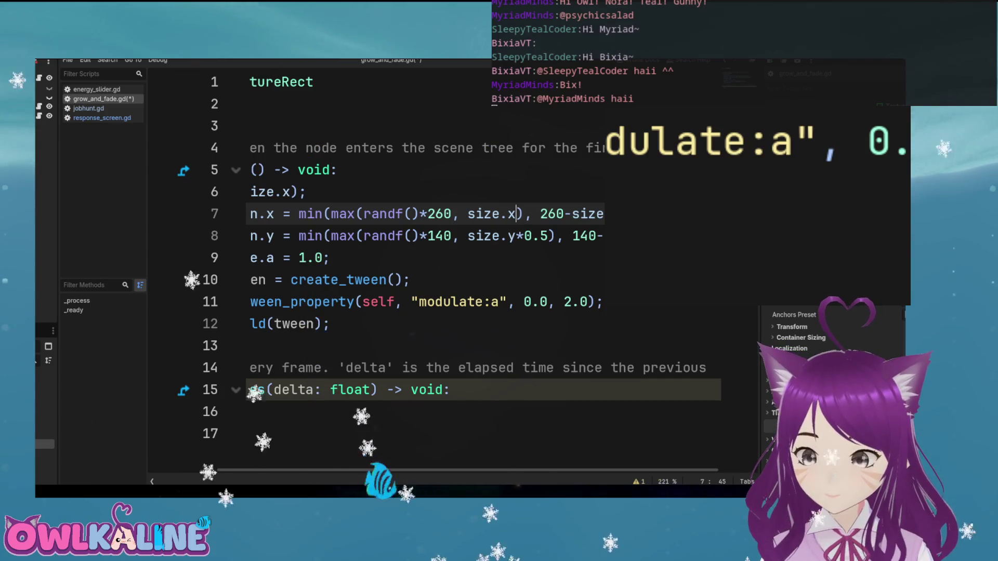
{"action": "key", "text": "shift+Right"}
{"action": "key", "text": "shift+Right"}
{"action": "key", "text": "shift+Right"}
{"action": "key", "text": "shift+Right"}
{"action": "key", "text": "shift+Right"}
{"action": "key", "text": "shift+Right"}
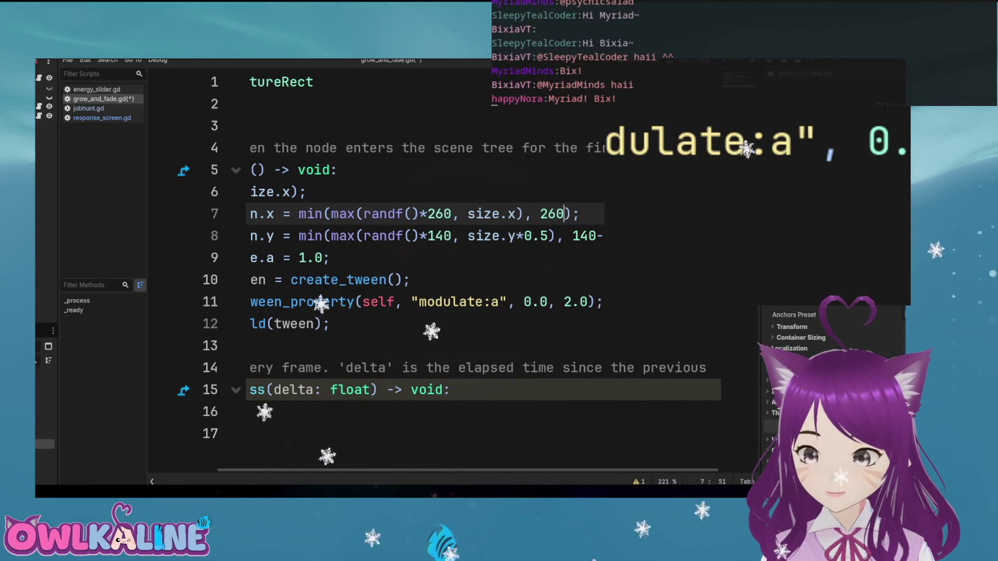
{"action": "key", "text": "ctrl+s"}
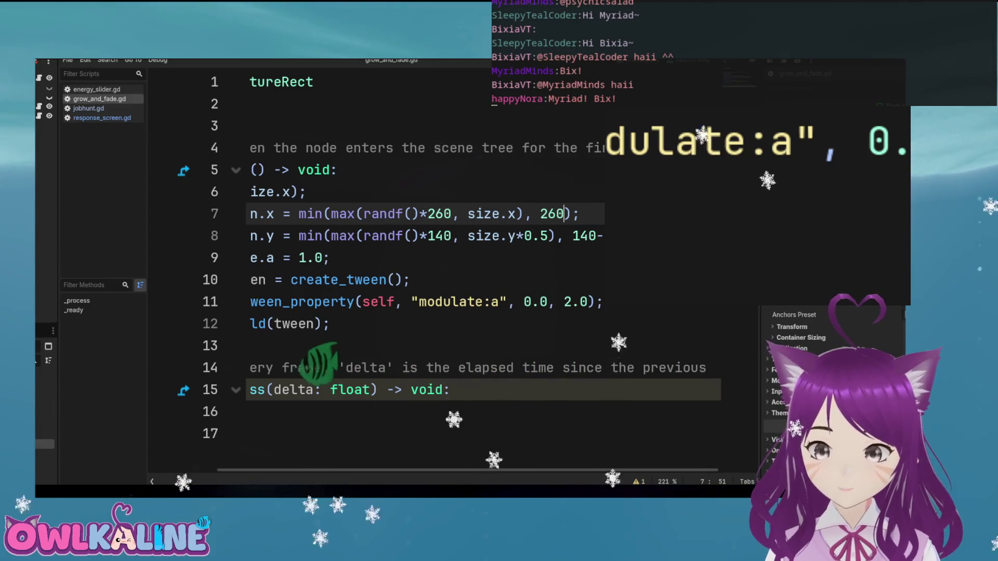
{"action": "key", "text": "F5"}
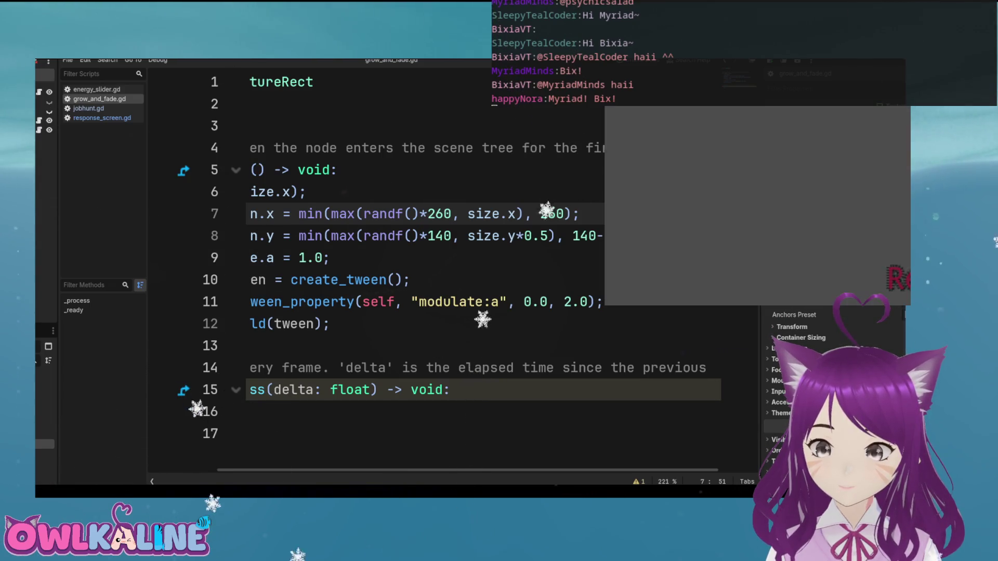
Set the max lower bound to 0.0 with upper bound 260-size.x, save, and rerun
{"action": "left_click", "coordinate": [460, 213]}
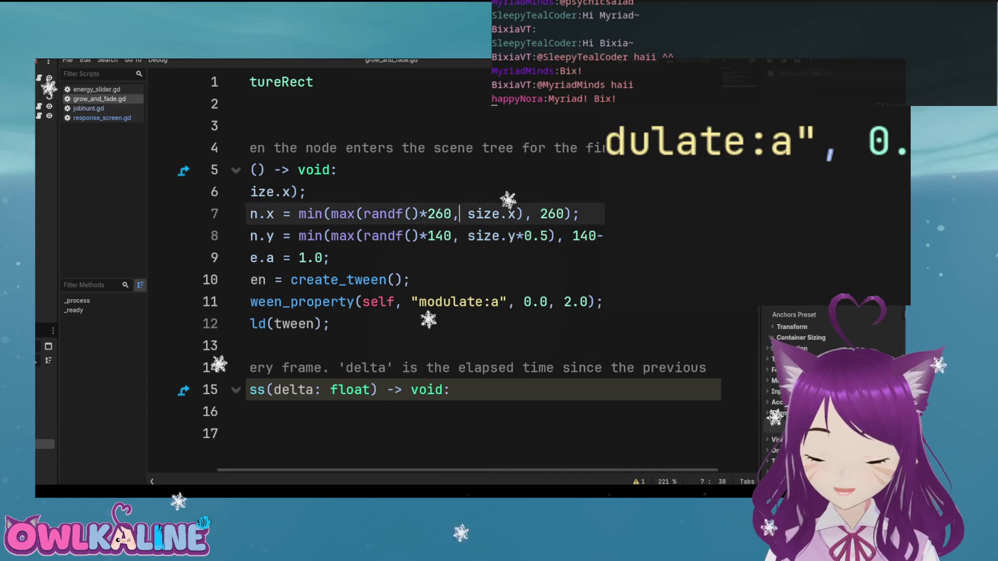
{"action": "type", "text": "-size*0.5"}
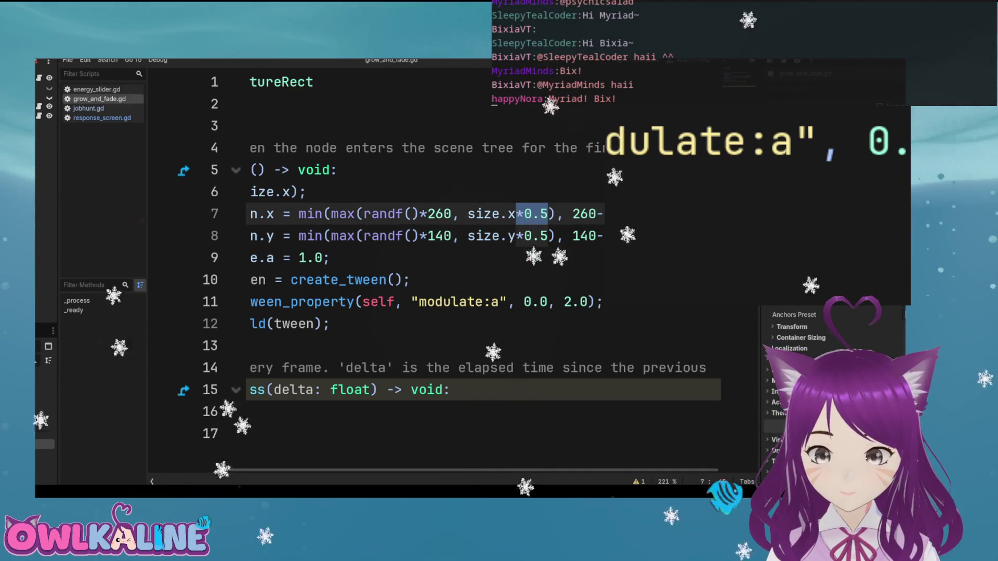
{"action": "left_click_drag", "start_coordinate": [554, 214], "coordinate": [468, 214]}
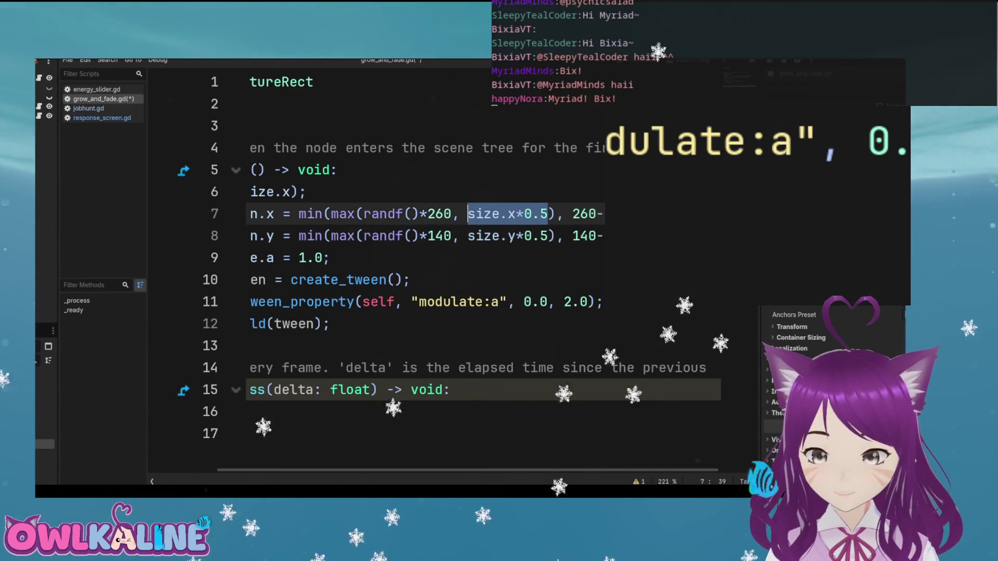
{"action": "type", "text": "0.0), 260-"}
{"action": "left_click", "coordinate": [605, 213]}
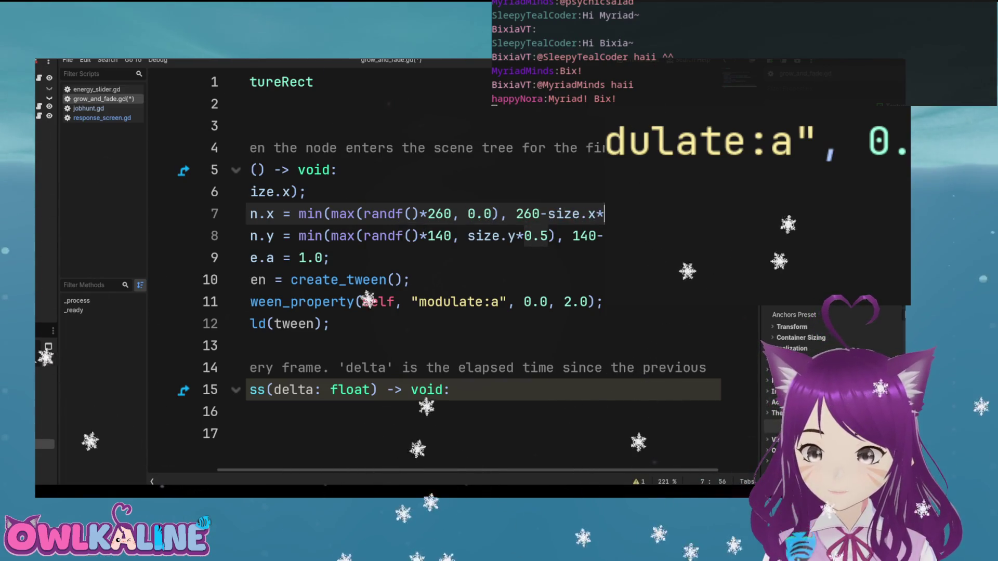
{"action": "key", "text": "ctrl+s"}
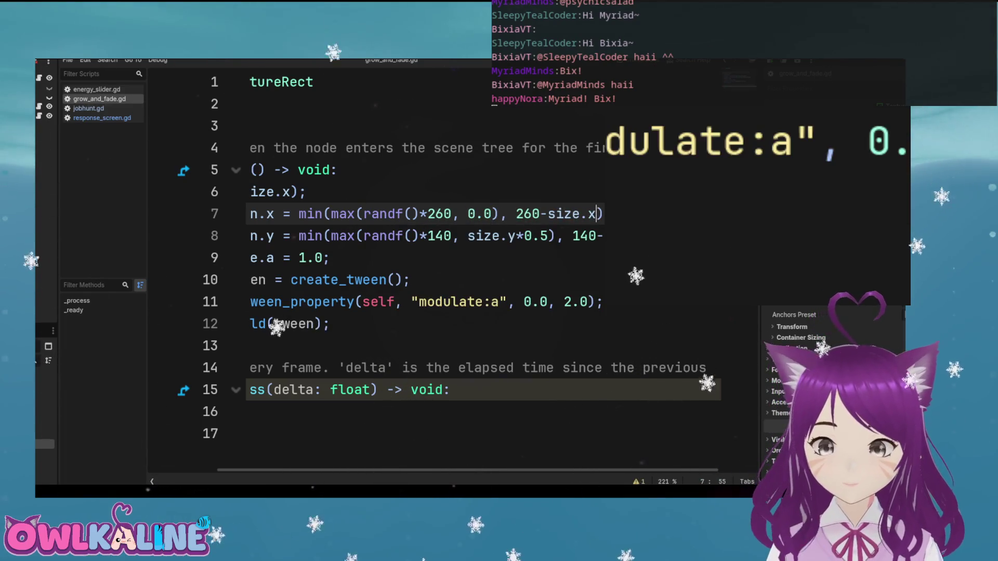
{"action": "key", "text": "F5"}
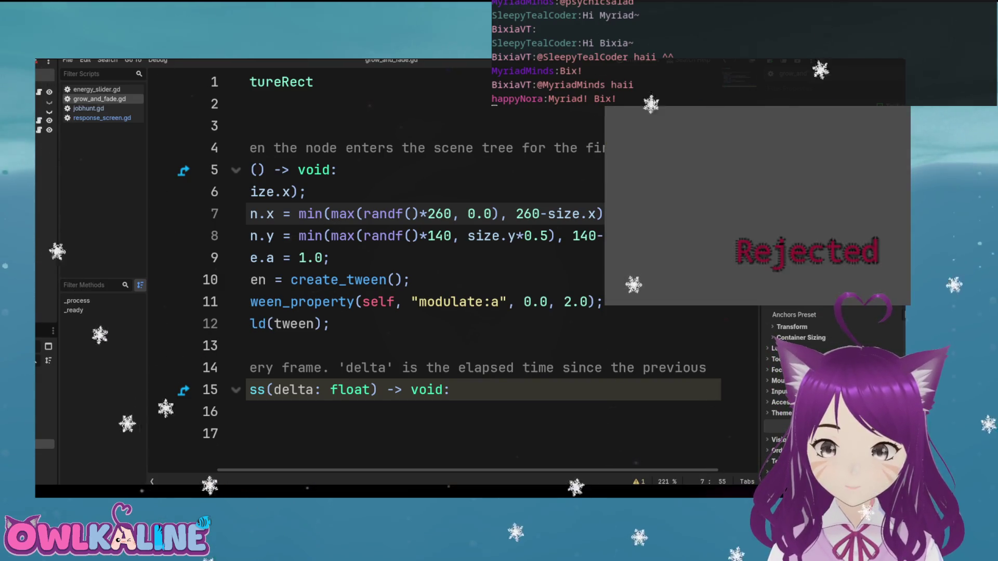
Rerun the game several times to check placement, append *0. to 260-size.x, and rerun
{"action": "key", "text": "F5"}
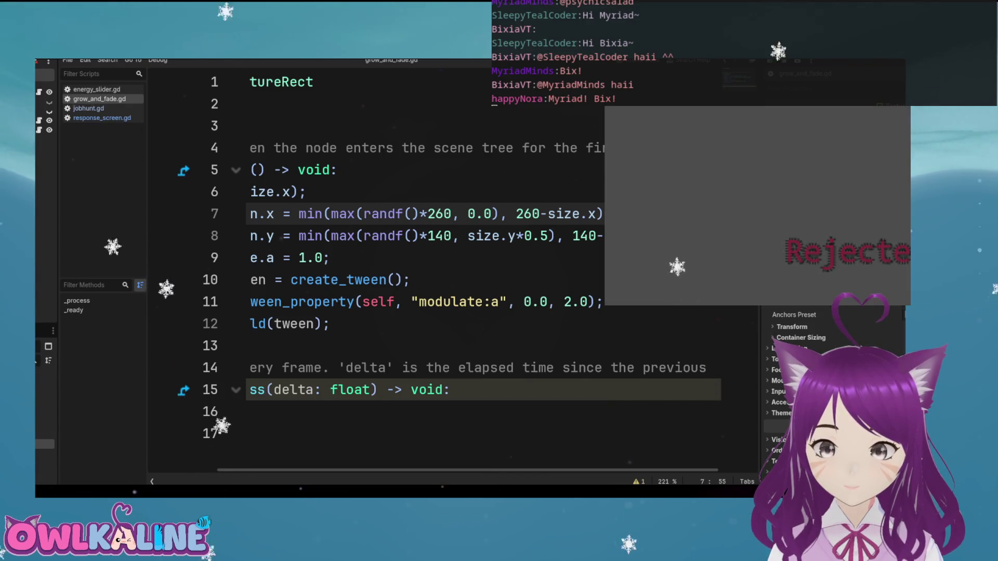
{"action": "key", "text": "F5"}
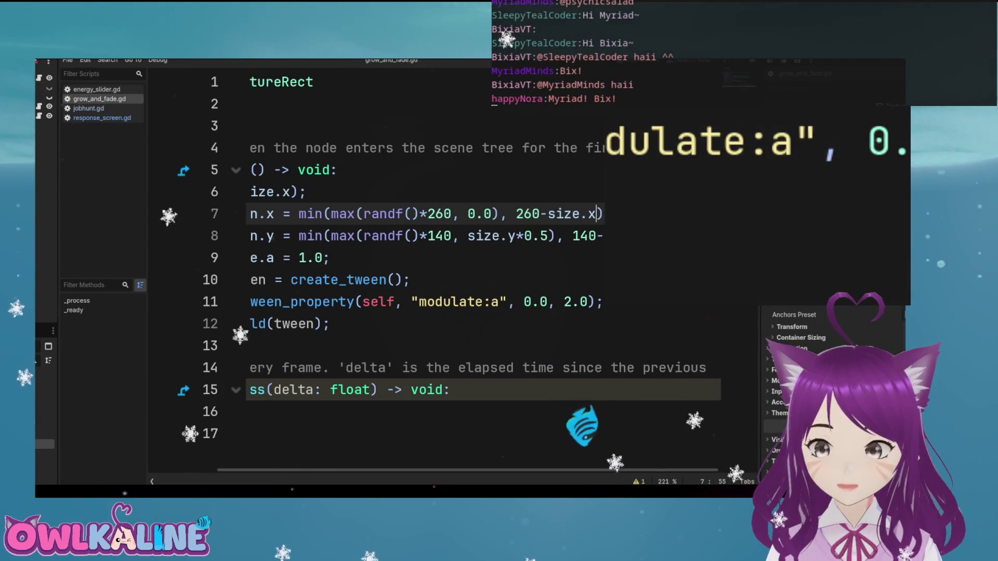
{"action": "type", "text": "*0."}
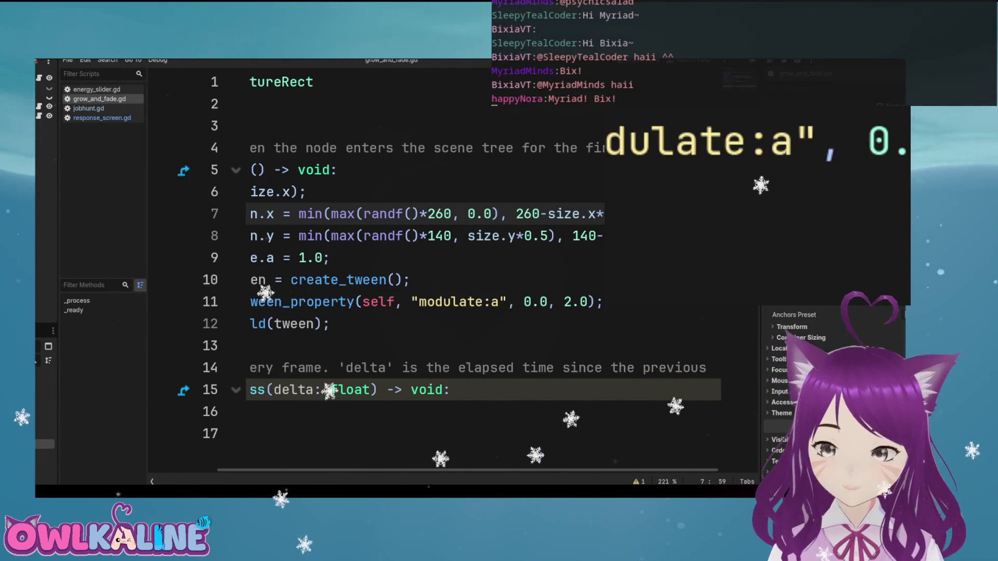
{"action": "key", "text": "F5"}
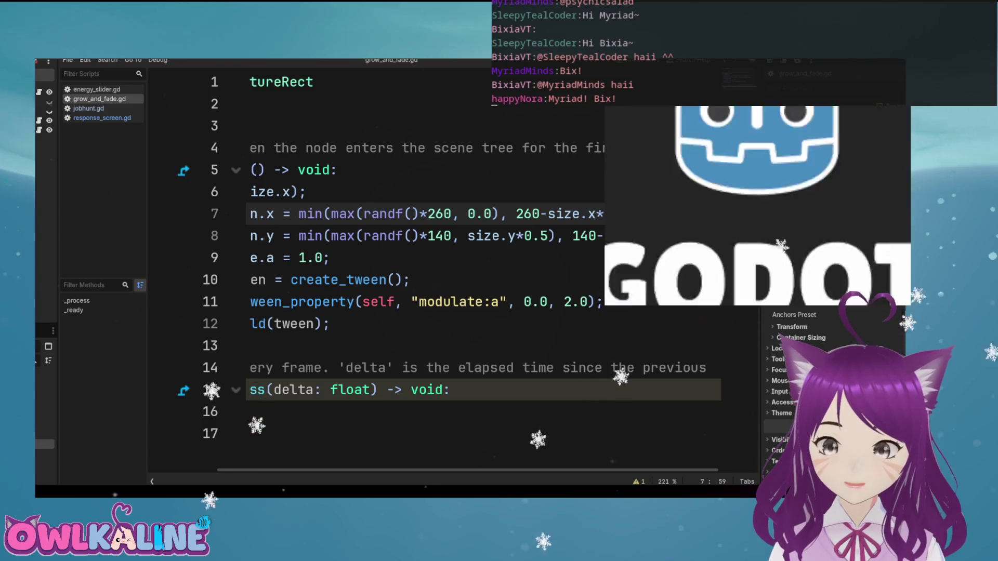
{"action": "key", "text": "F5"}
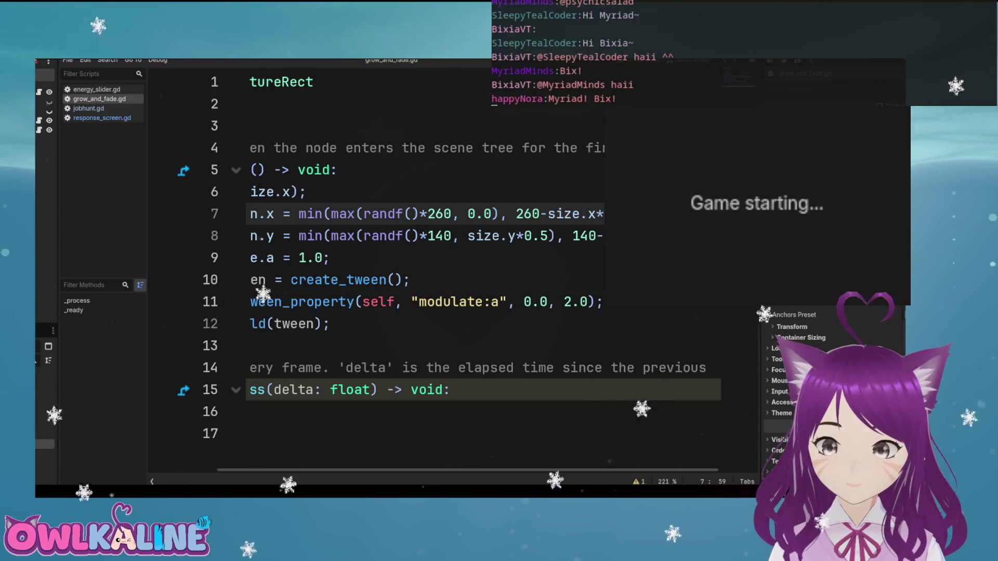
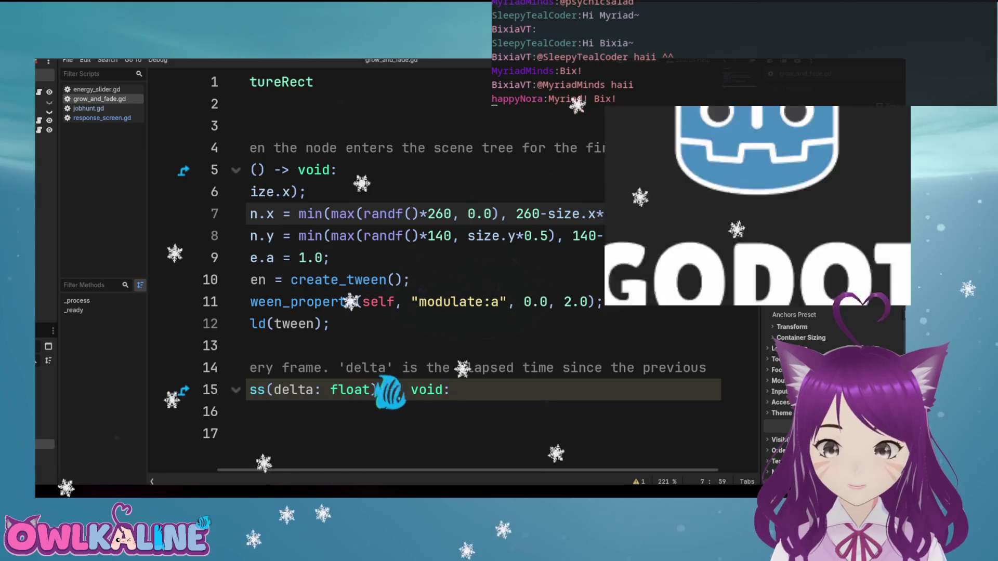
Remove the stray bracket after print(size.x) and start a new scale line below it
{"action": "left_click", "coordinate": [338, 170]}
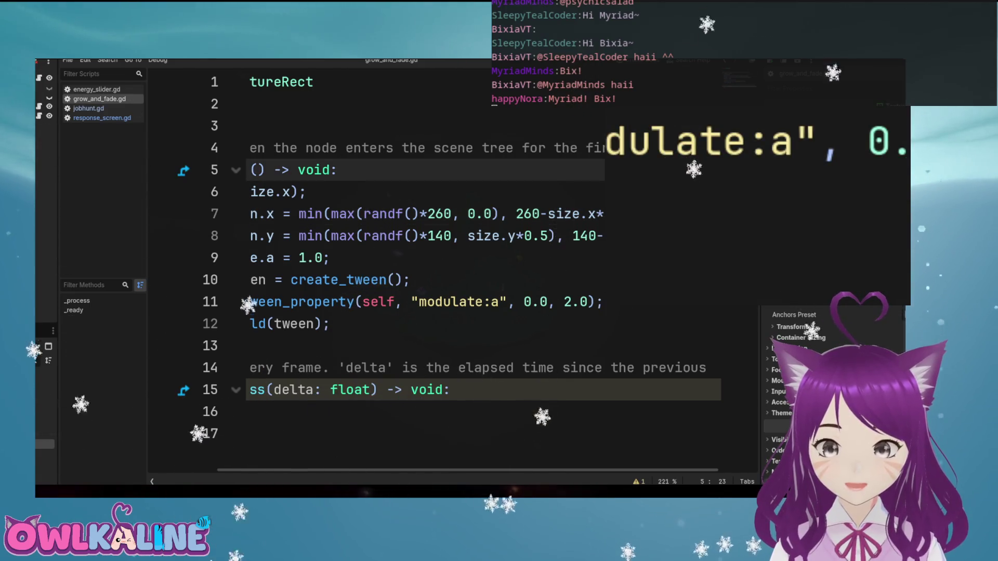
{"action": "scroll", "coordinate": [432, 470], "scroll_direction": "left", "scroll_amount": 3}
{"action": "left_click", "coordinate": [391, 192]}
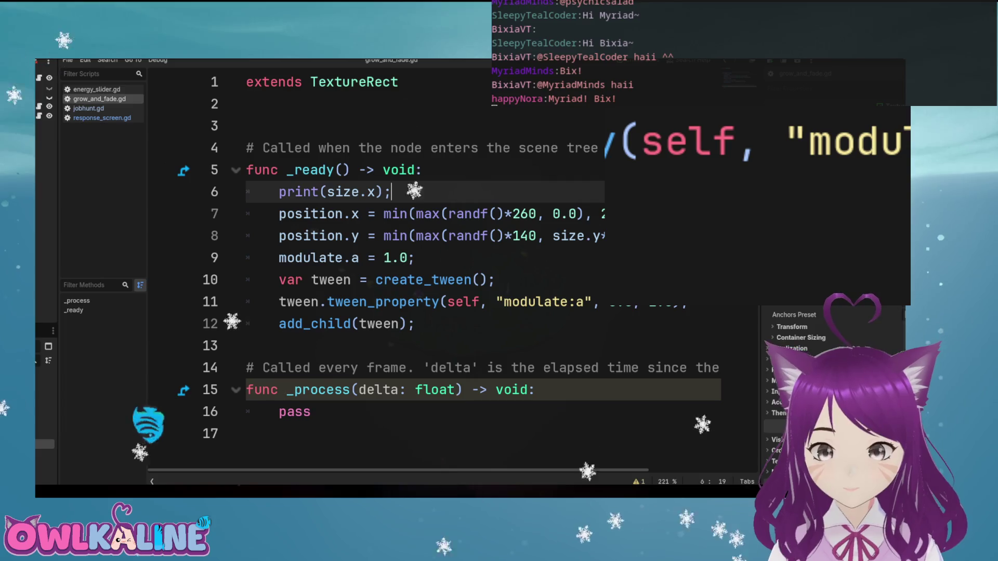
{"action": "type", "text": "]"}
{"action": "key", "text": "BackSpace"}
{"action": "key", "text": "Return"}
{"action": "type", "text": "\\"}
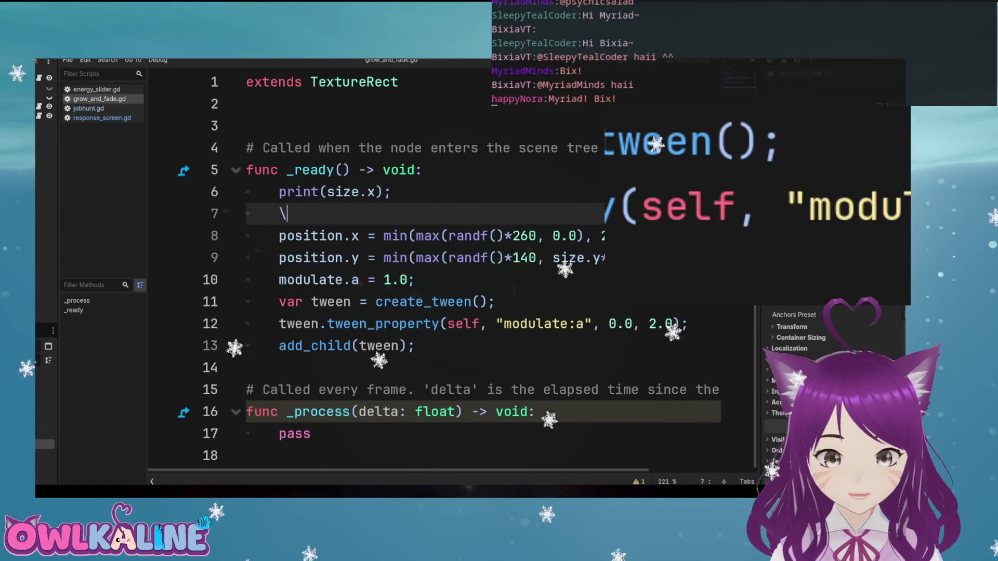
{"action": "type", "text": "."}
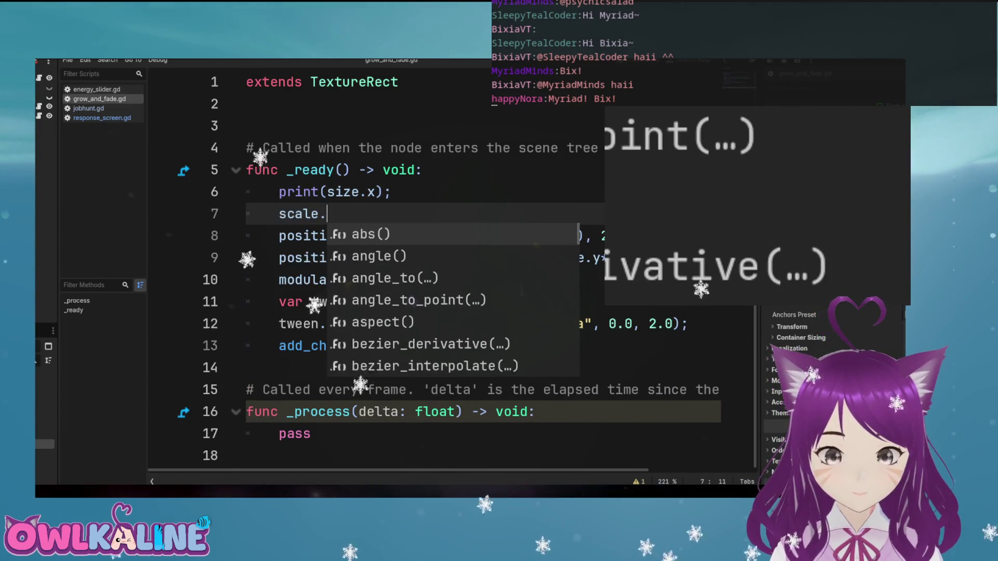
{"action": "key", "text": "BackSpace"}
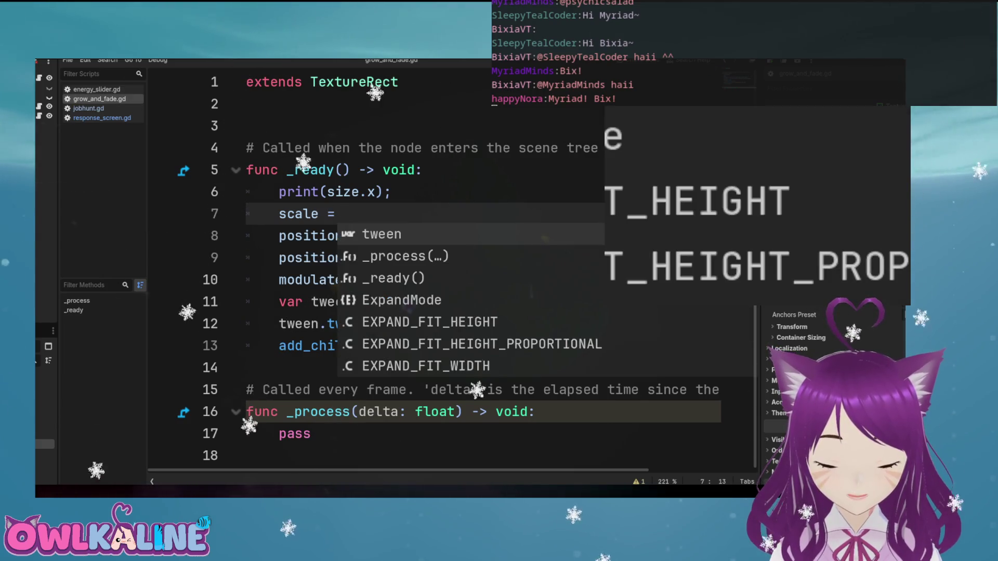
{"action": "type", "text": "="}
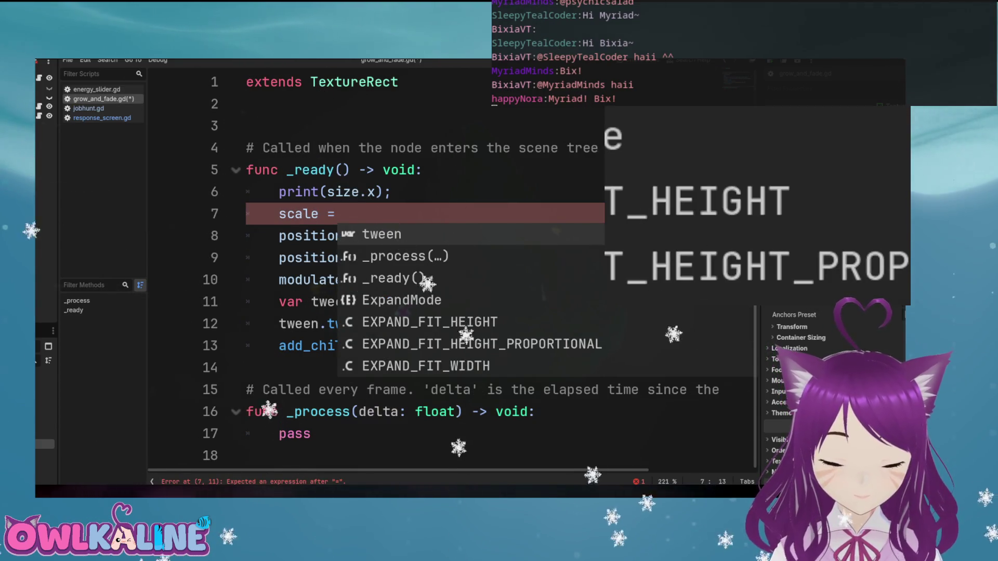
Write the randf() *0.2 expression using autocomplete and begin adding the 0.7 base
{"action": "type", "text": "ranf"}
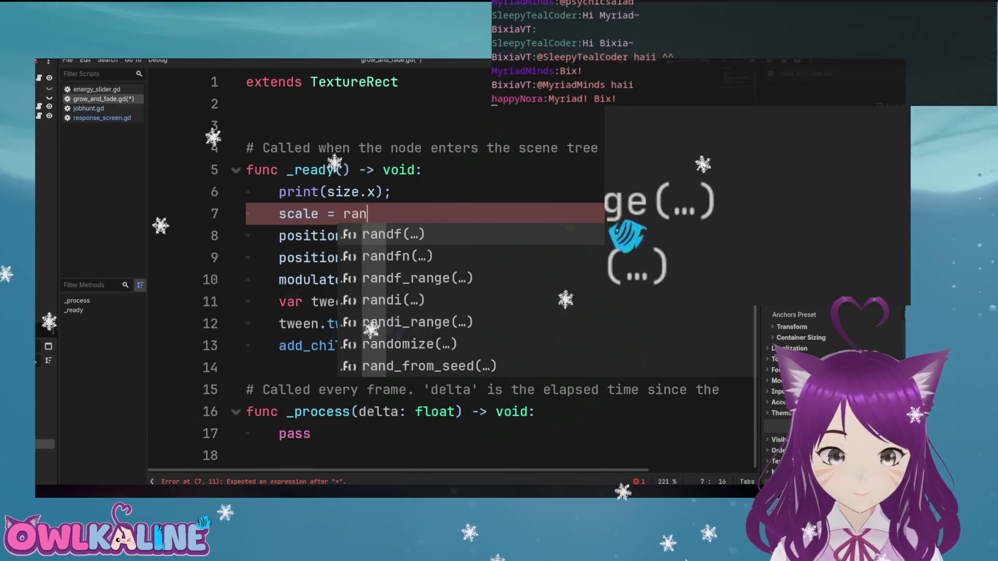
{"action": "key", "text": "Return"}
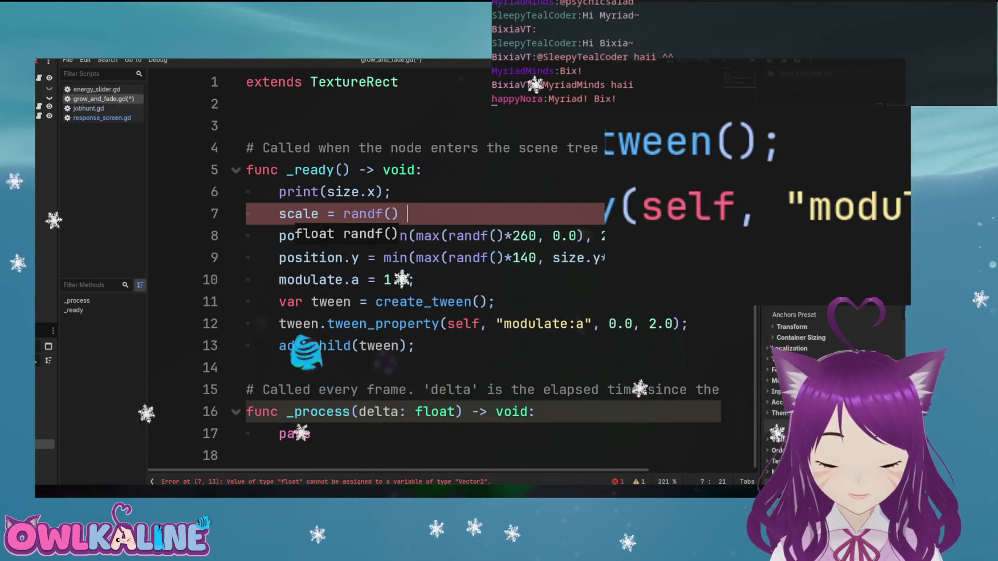
{"action": "type", "text": "*0."}
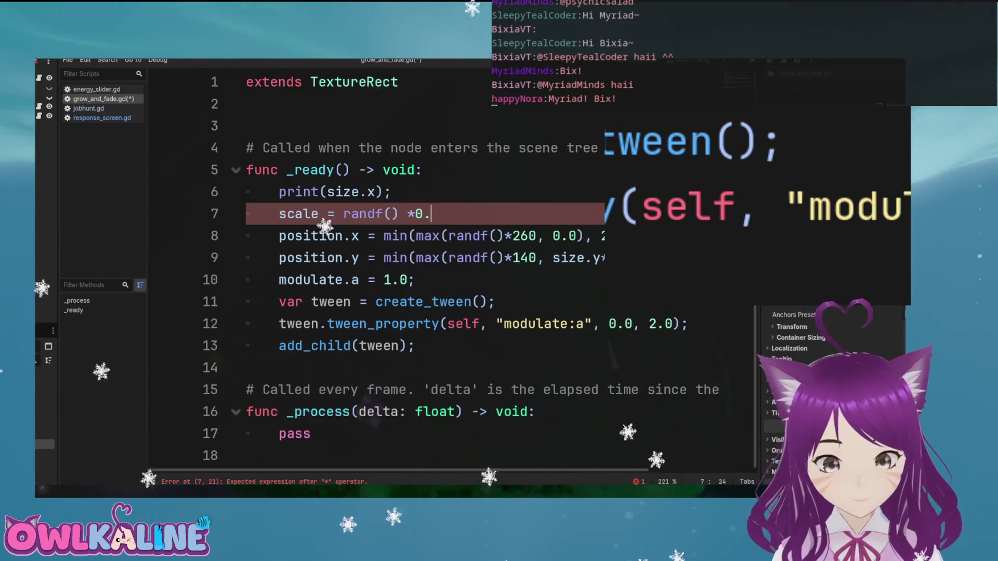
{"action": "type", "text": "8"}
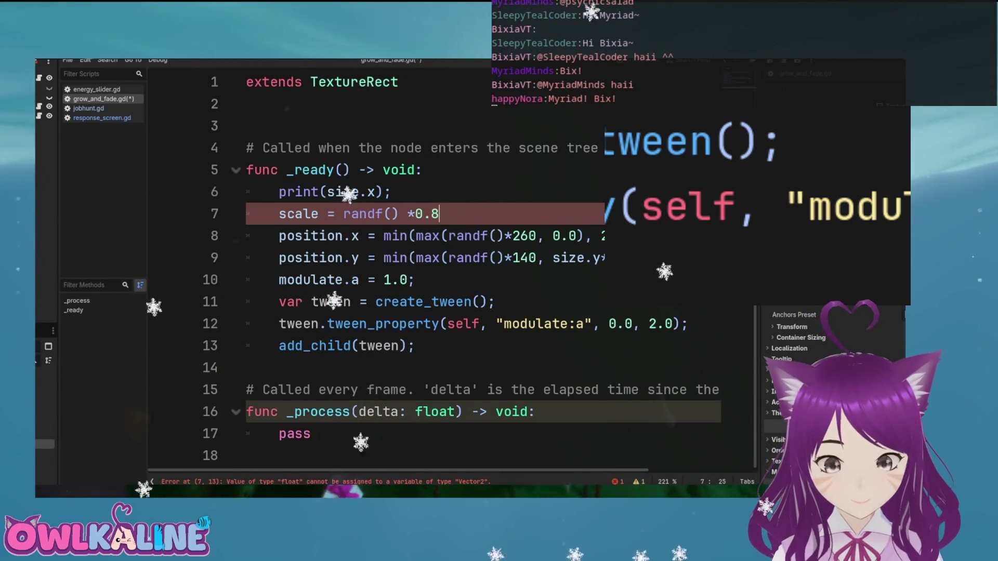
{"action": "key", "text": "BackSpace"}
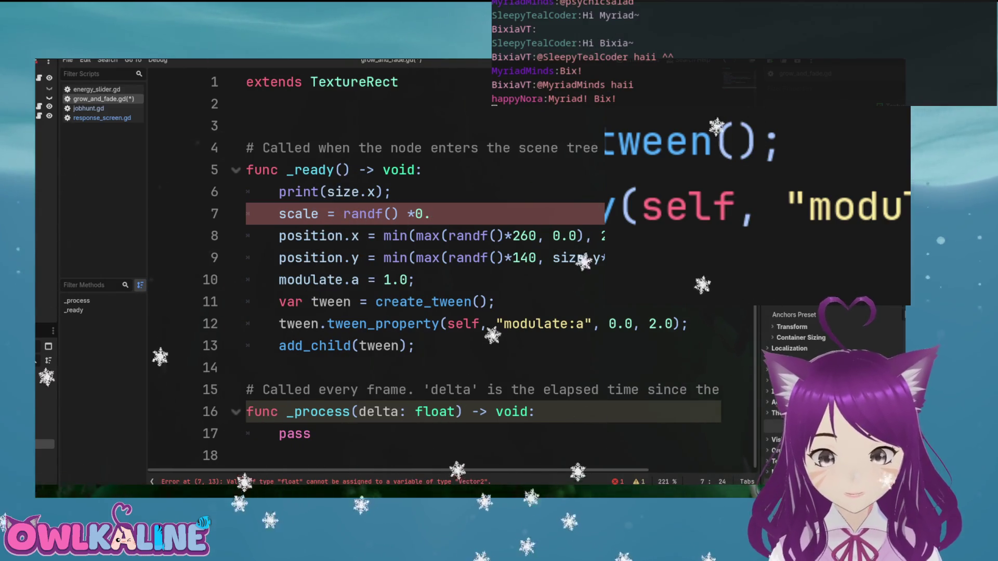
{"action": "type", "text": "2"}
{"action": "left_click", "coordinate": [328, 213]}
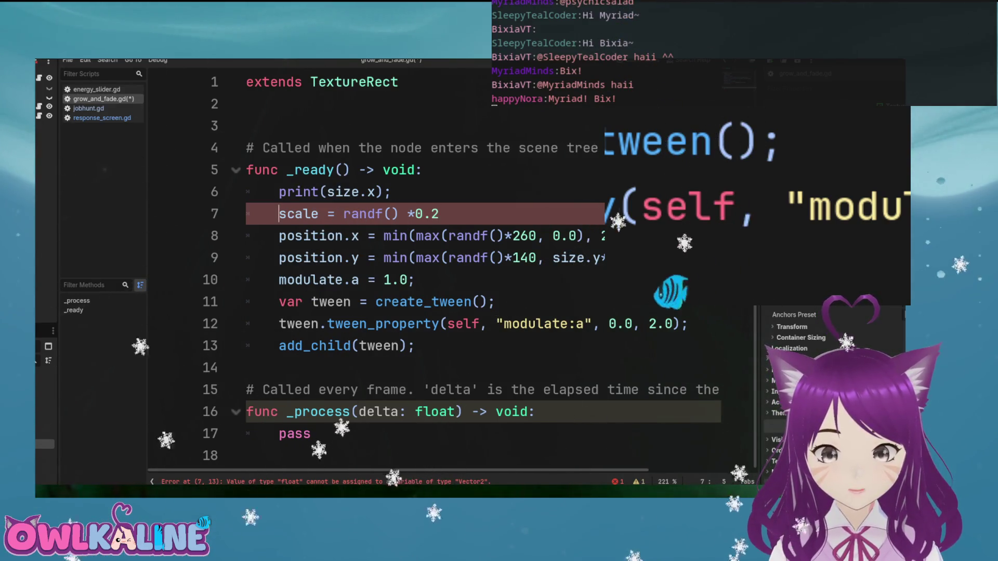
{"action": "key", "text": "Right"}
{"action": "type", "text": "0"}
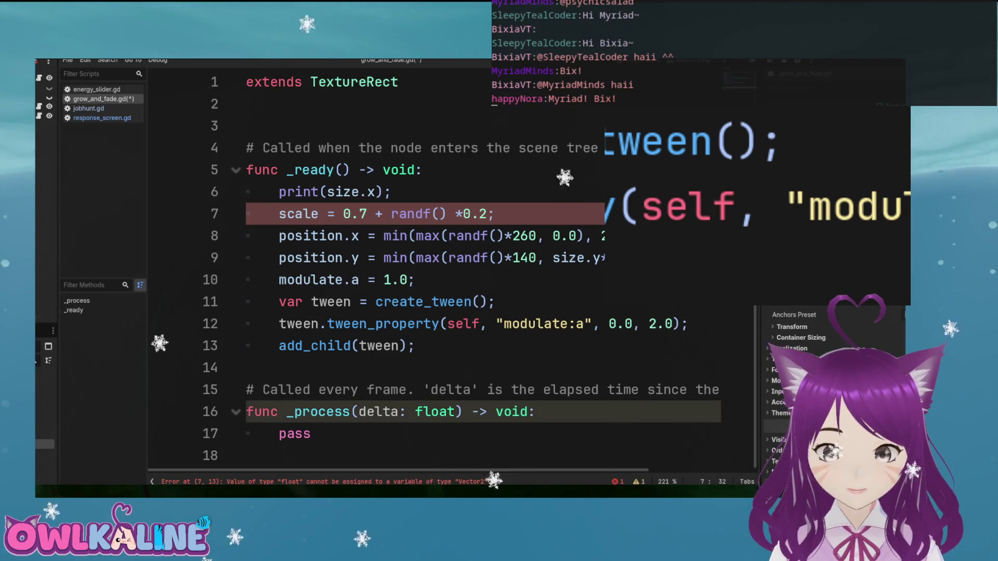
Duplicate the modulate tween_property line directly below itself
{"action": "key", "text": "Down"}
{"action": "key", "text": "Down"}
{"action": "key", "text": "Down"}
{"action": "key", "text": "End"}
{"action": "key", "text": "shift+Home"}
{"action": "key", "text": "ctrl+c"}
{"action": "key", "text": "End"}
{"action": "key", "text": "Return"}
{"action": "key", "text": "ctrl+v"}
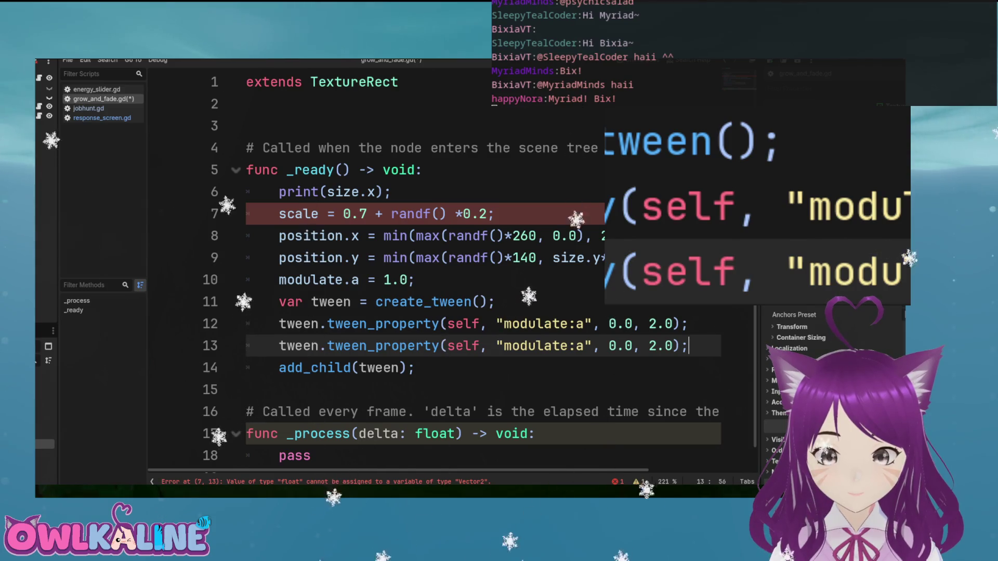
Change the copied line to tween "scale" to 1.0 and save the script
{"action": "left_click", "coordinate": [520, 346]}
{"action": "key", "text": "BackSpace"}
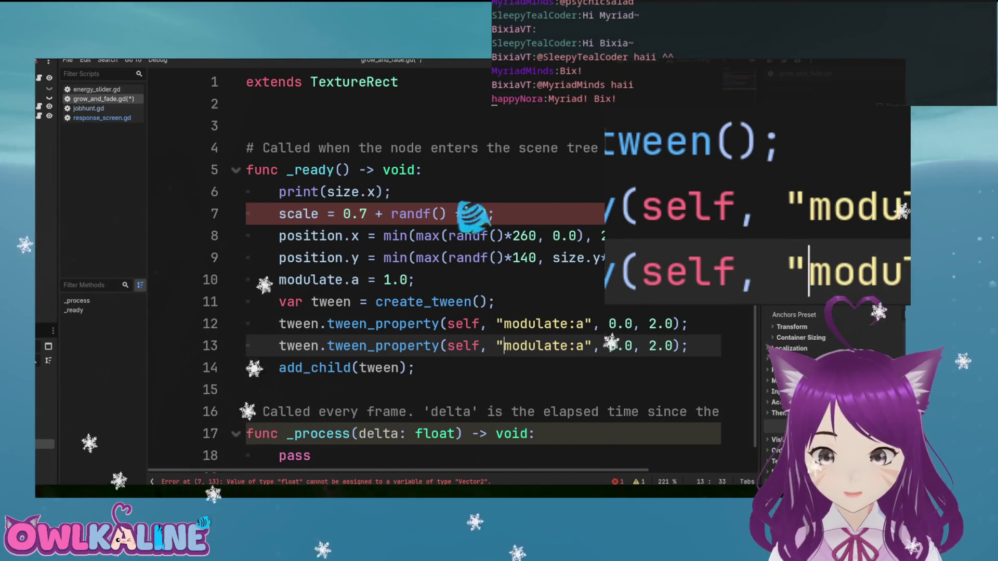
{"action": "key", "text": "Delete"}
{"action": "key", "text": "Delete"}
{"action": "key", "text": "Delete"}
{"action": "key", "text": "Delete"}
{"action": "key", "text": "Delete"}
{"action": "key", "text": "Delete"}
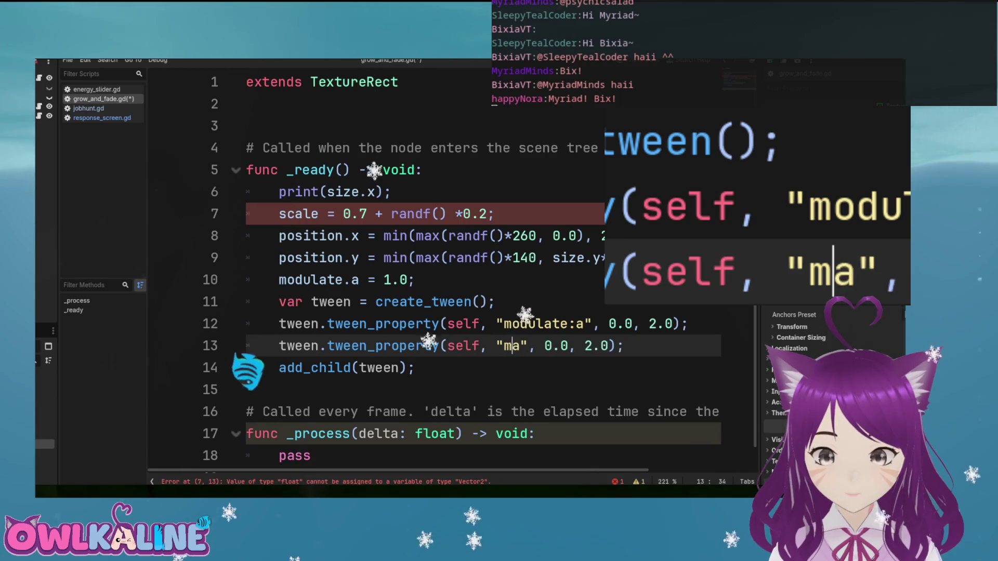
{"action": "key", "text": "BackSpace"}
{"action": "type", "text": "scale:"}
{"action": "key", "text": "BackSpace"}
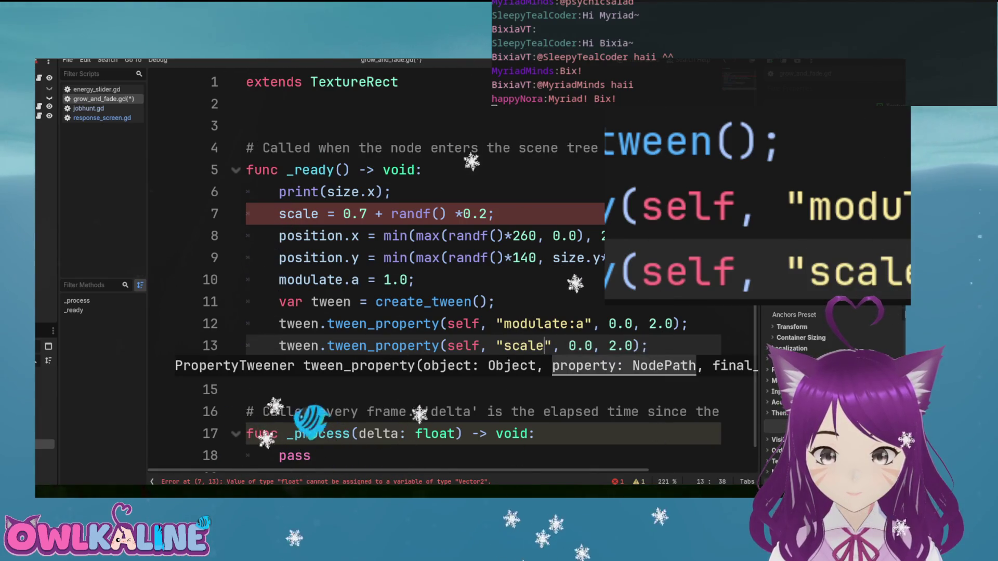
{"action": "key", "text": "Right"}
{"action": "key", "text": "Right"}
{"action": "key", "text": "Right"}
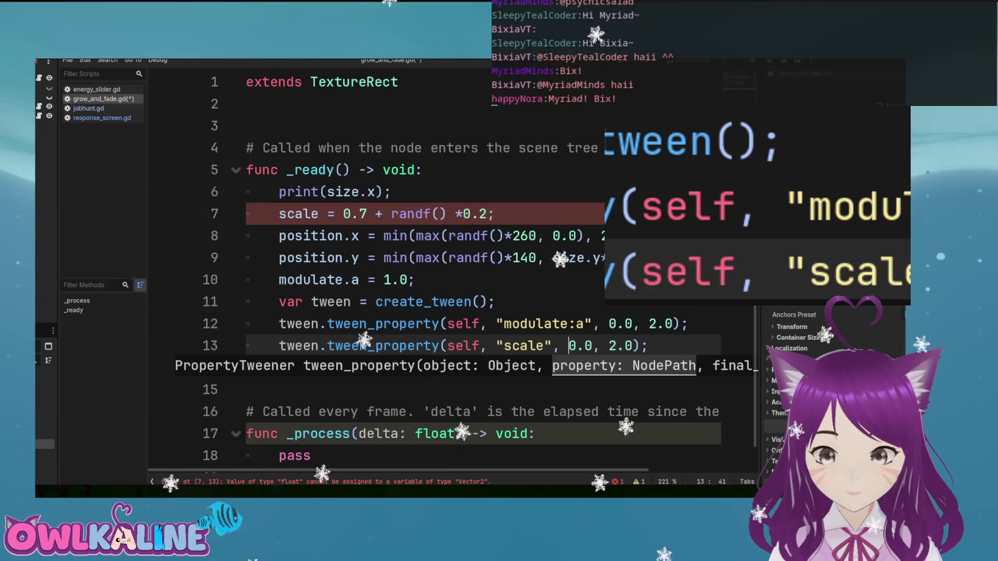
{"action": "key", "text": "Delete"}
{"action": "type", "text": "1"}
{"action": "key", "text": "Right"}
{"action": "key", "text": "Right"}
{"action": "key", "text": "Right"}
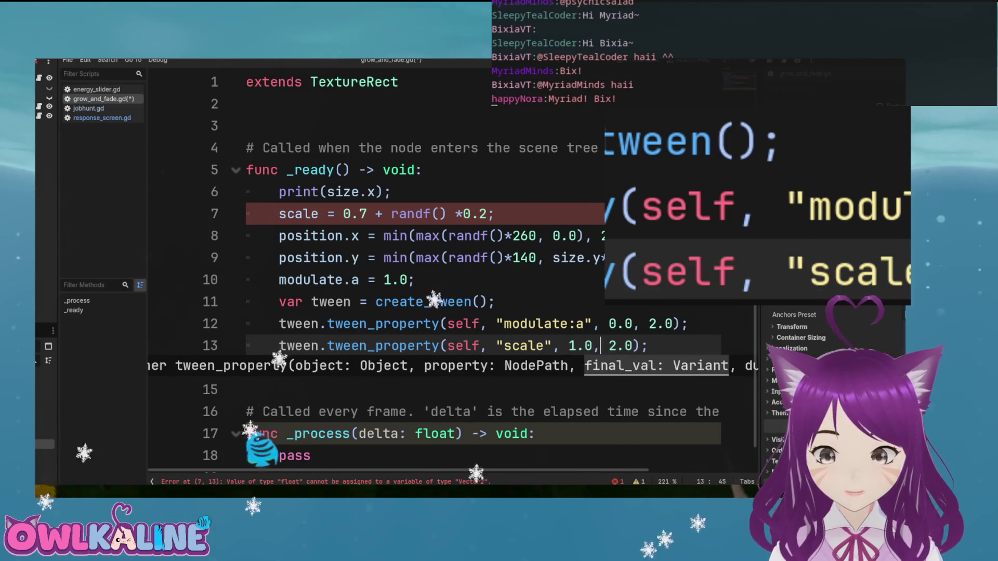
{"action": "key", "text": "Right"}
{"action": "key", "text": "ctrl+s"}
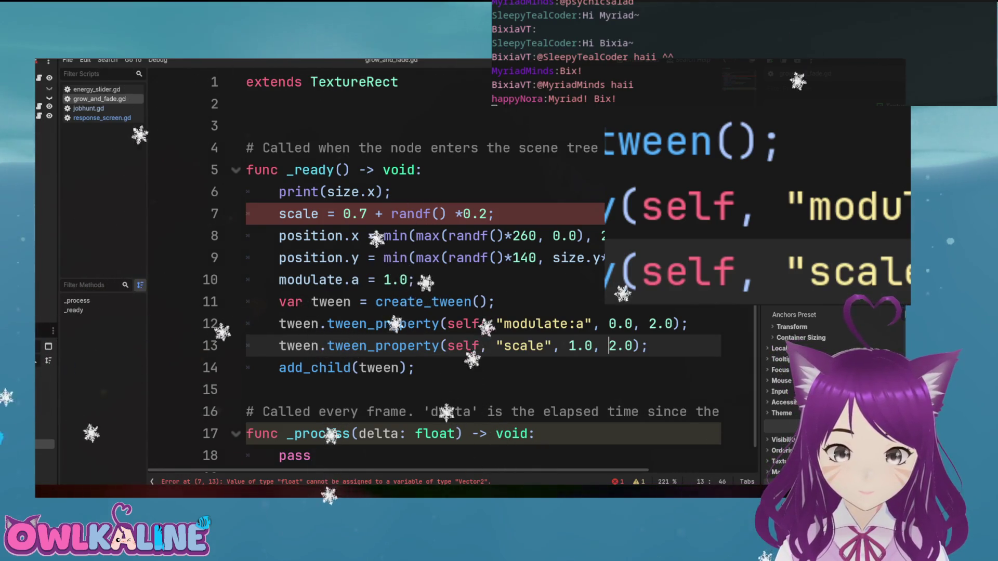
Make line 7 assign scale.x instead of scale
{"action": "left_click", "coordinate": [494, 213]}
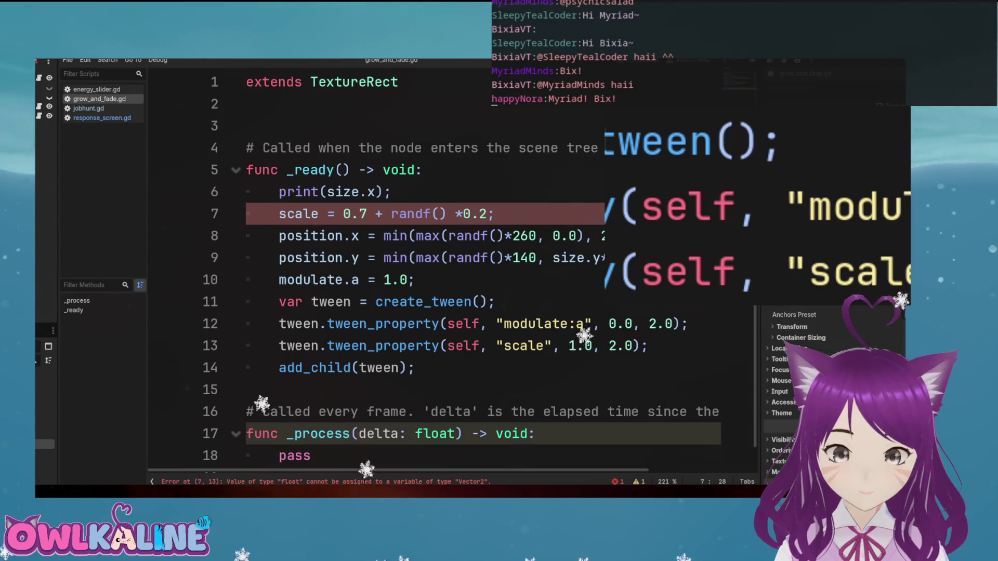
{"action": "left_click", "coordinate": [318, 213]}
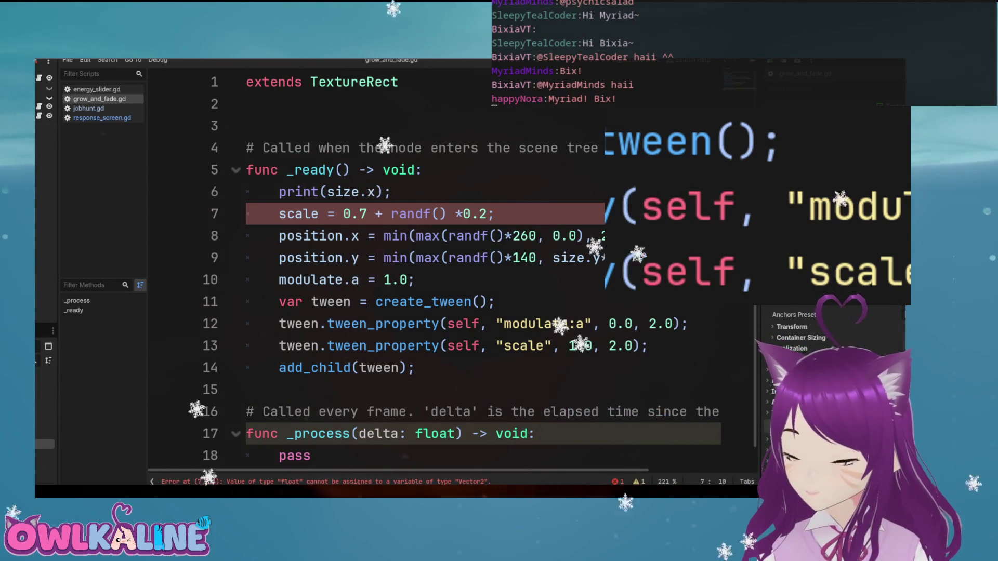
{"action": "type", "text": ".x"}
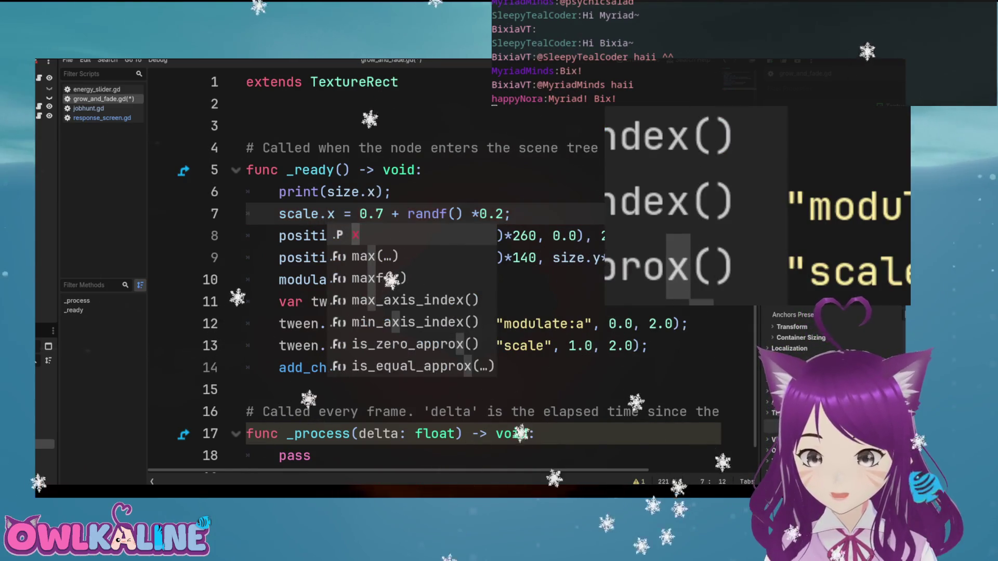
{"action": "left_click", "coordinate": [511, 214]}
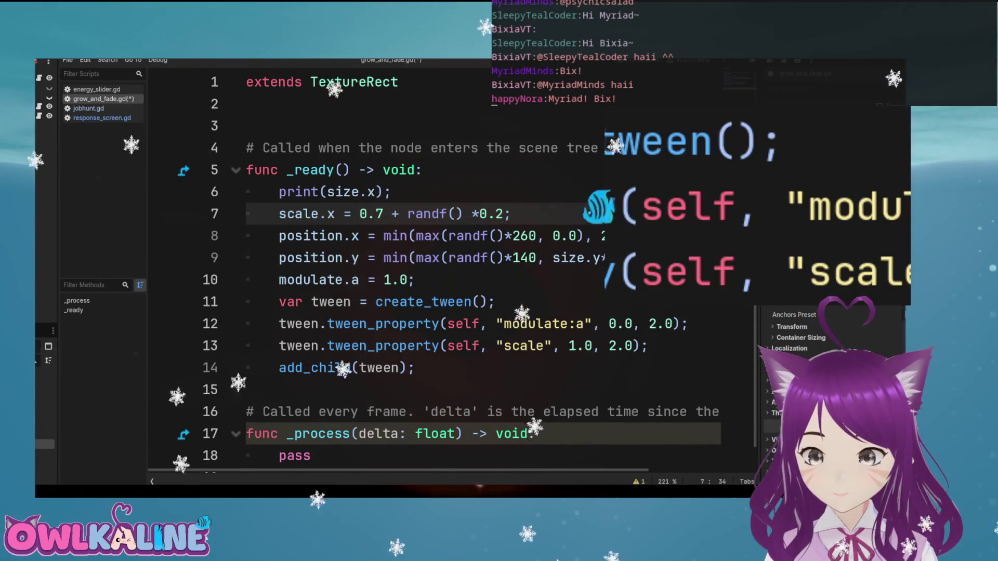
{"action": "key", "text": "Return"}
{"action": "type", "text": "scale.y = "}
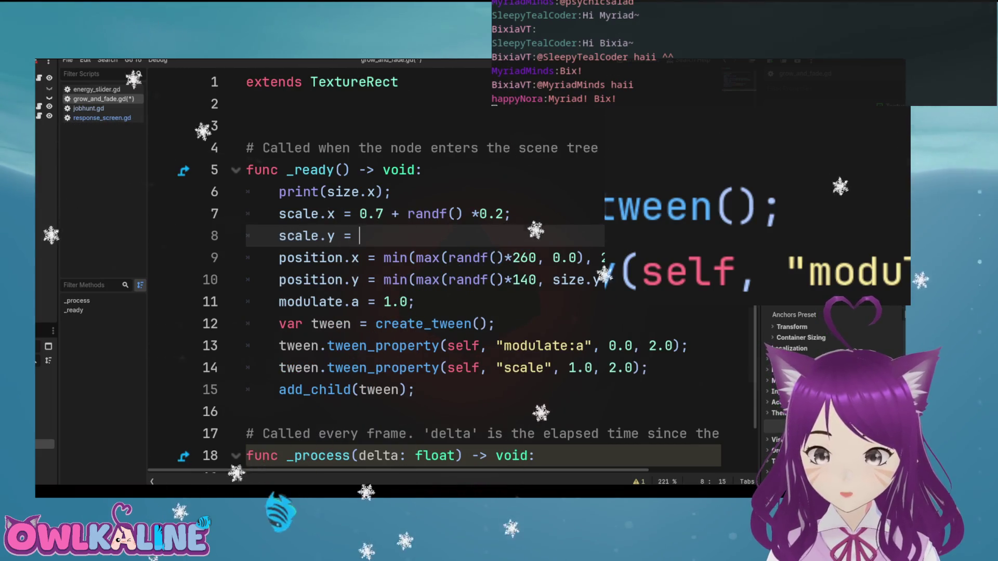
{"action": "type", "text": "scale.x;"}
{"action": "key", "text": "Down"}
{"action": "key", "text": "Down"}
{"action": "key", "text": "Down"}
{"action": "key", "text": "Down"}
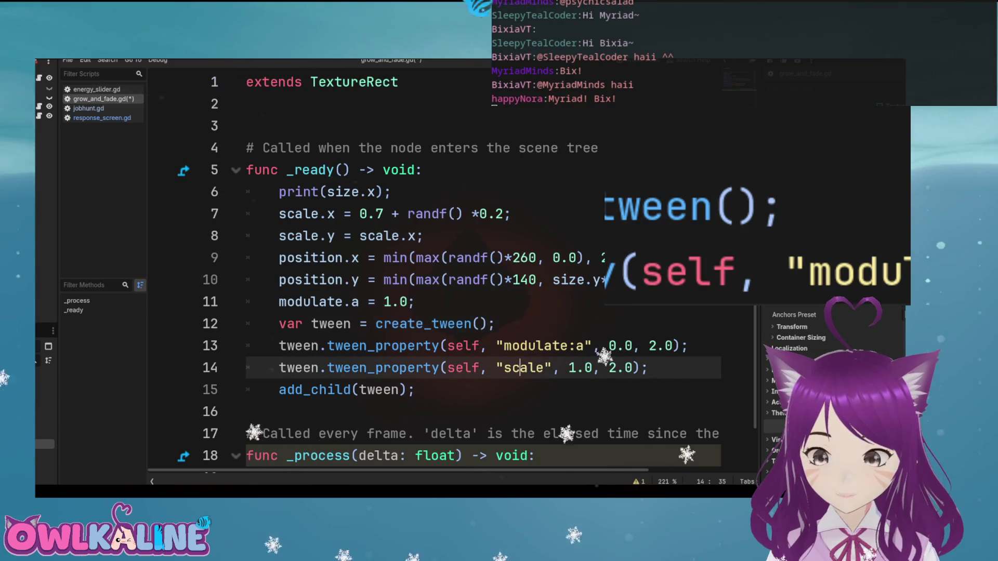
{"action": "key", "text": "Right"}
{"action": "type", "text": ":x"}
{"action": "key", "text": "End"}
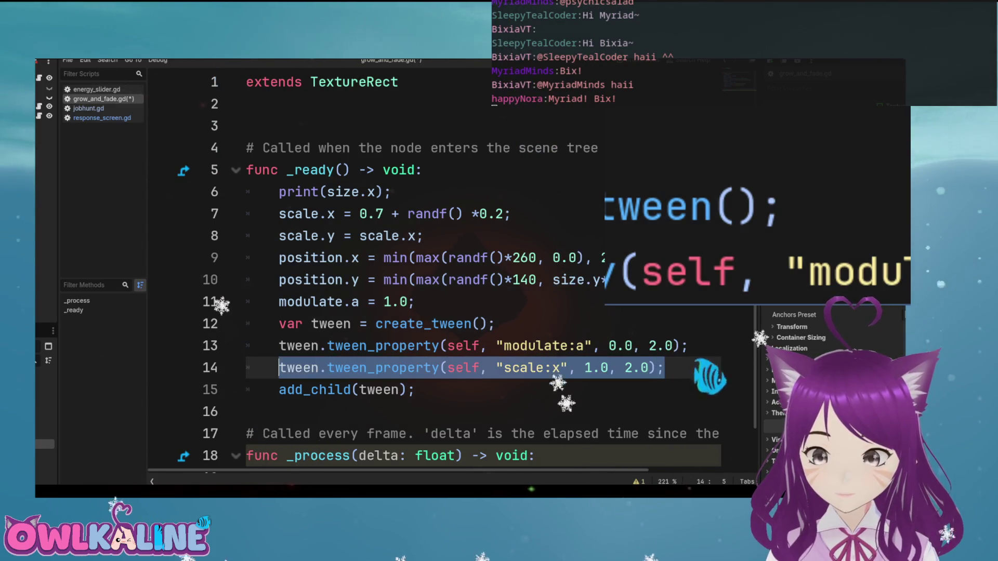
{"action": "key", "text": "Return"}
{"action": "key", "text": "ctrl+v"}
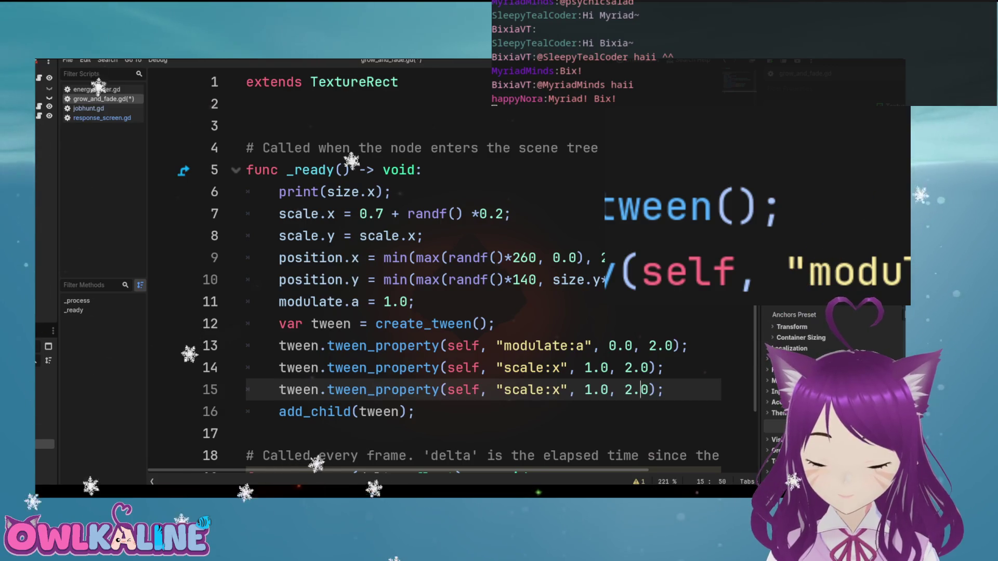
{"action": "key", "text": "ctrl+s"}
{"action": "key", "text": "Up"}
{"action": "key", "text": "Up"}
{"action": "key", "text": "Up"}
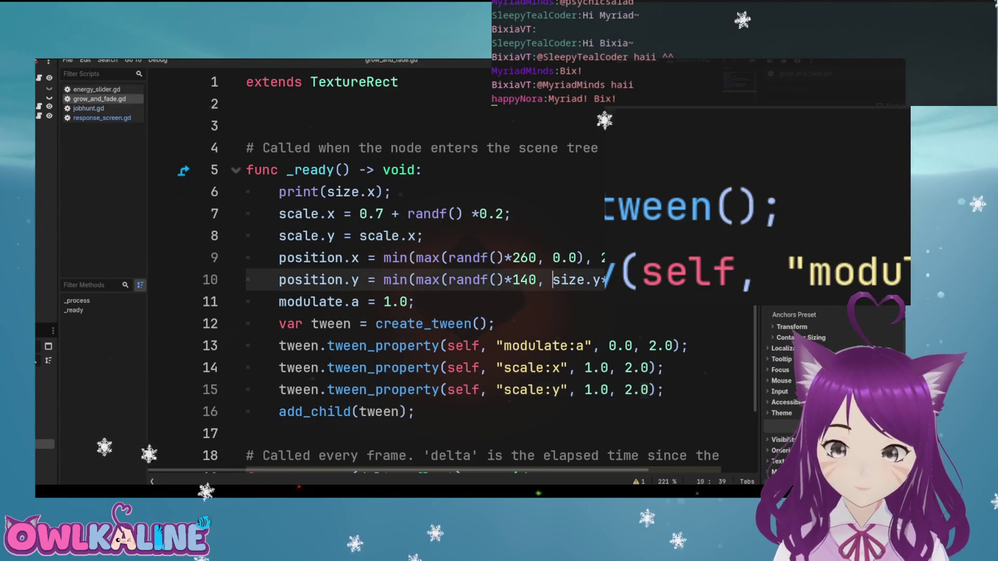
{"action": "scroll", "coordinate": [484, 270], "scroll_direction": "down", "scroll_amount": 1}
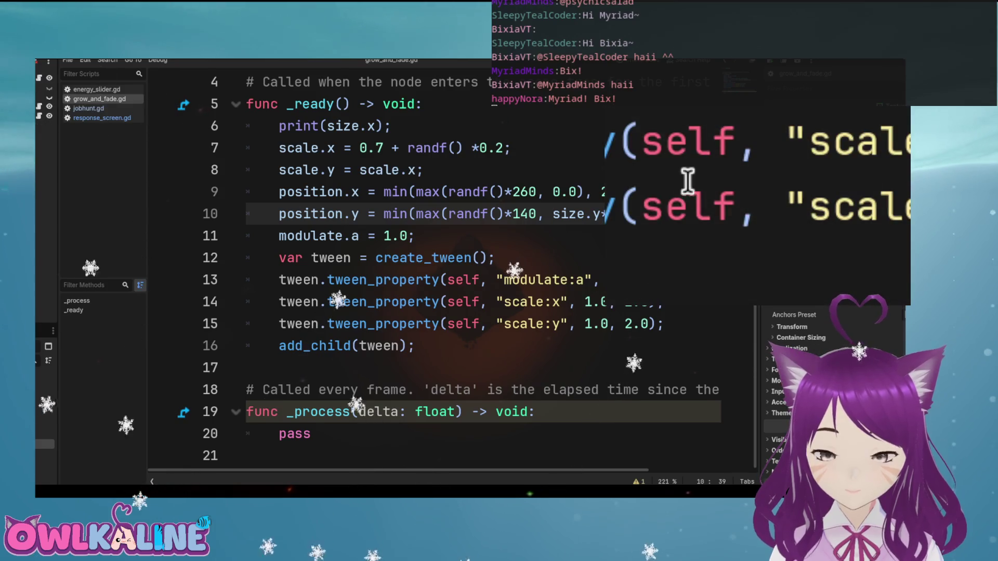
{"action": "scroll", "coordinate": [552, 214], "scroll_direction": "up", "scroll_amount": 2}
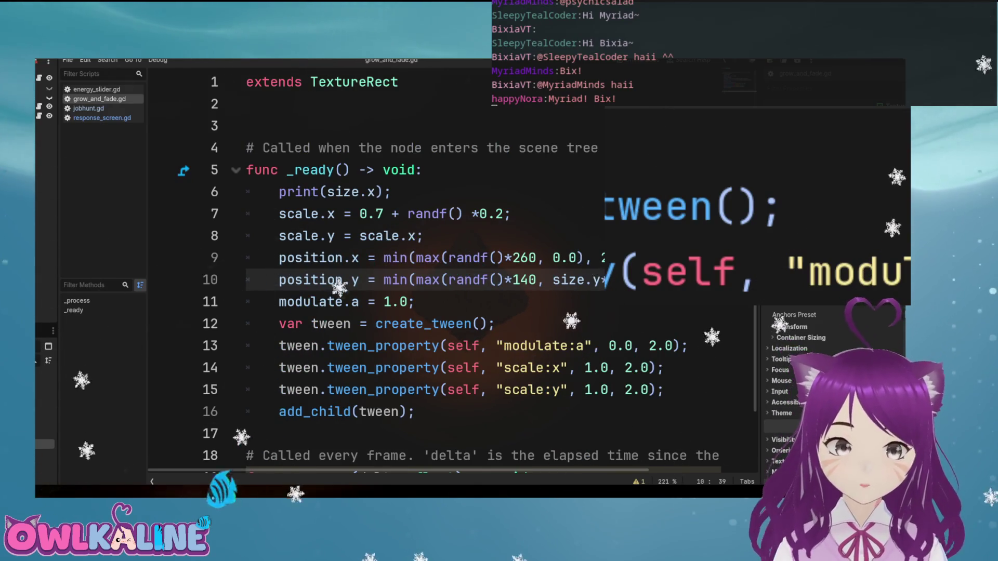
{"action": "left_click", "coordinate": [162, 192]}
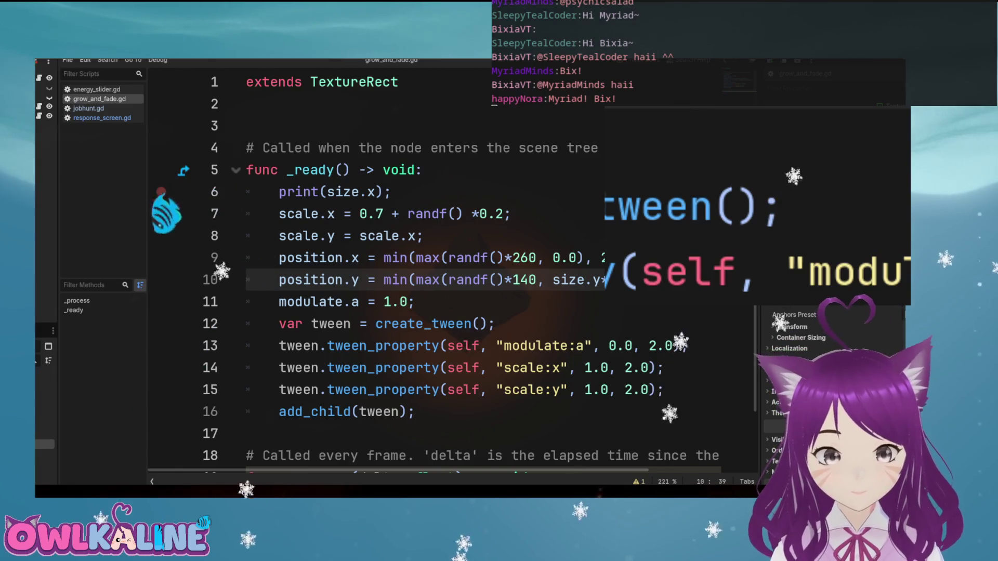
{"action": "left_click", "coordinate": [161, 192]}
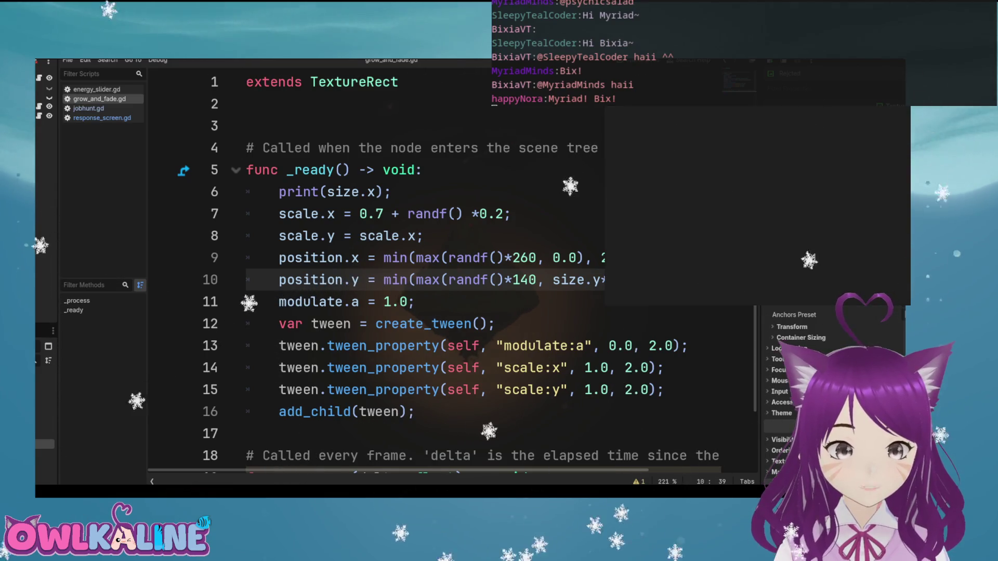
{"action": "scroll", "coordinate": [832, 374], "scroll_direction": "down", "scroll_amount": 3}
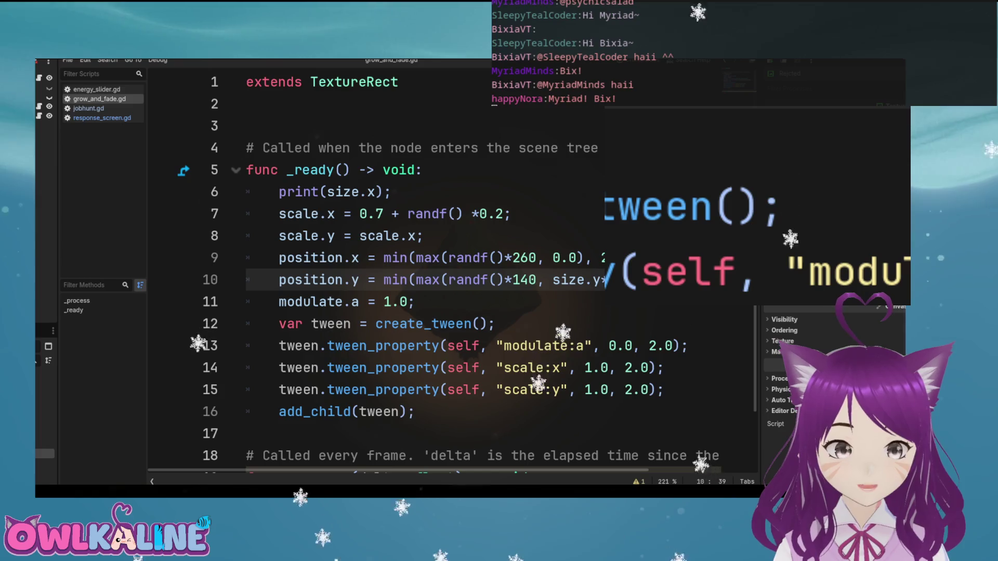
Open response_screen.gd and add a for loop in _ready with a placeholder pass body
{"action": "left_click", "coordinate": [102, 118]}
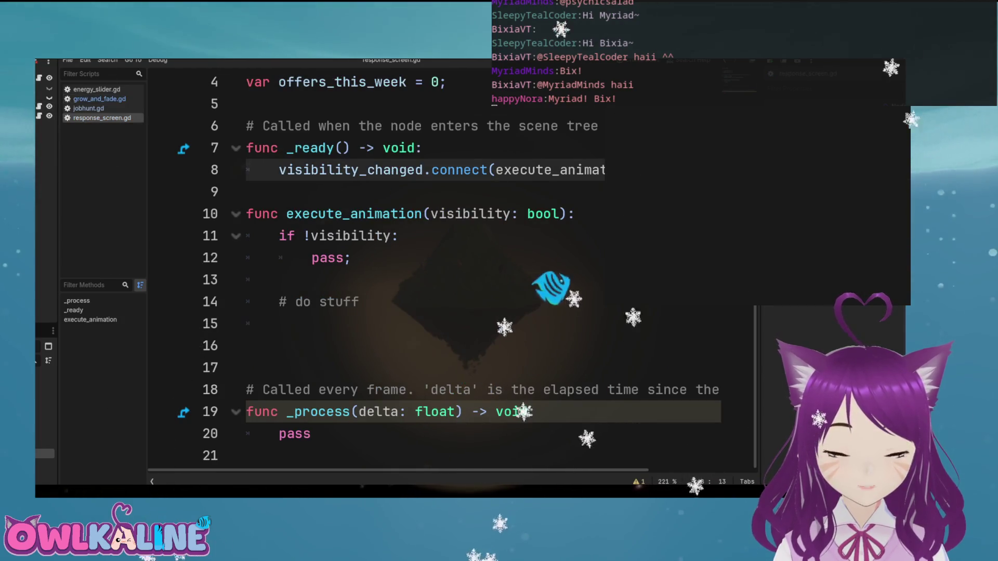
{"action": "key", "text": "Return"}
{"action": "key", "text": "Return"}
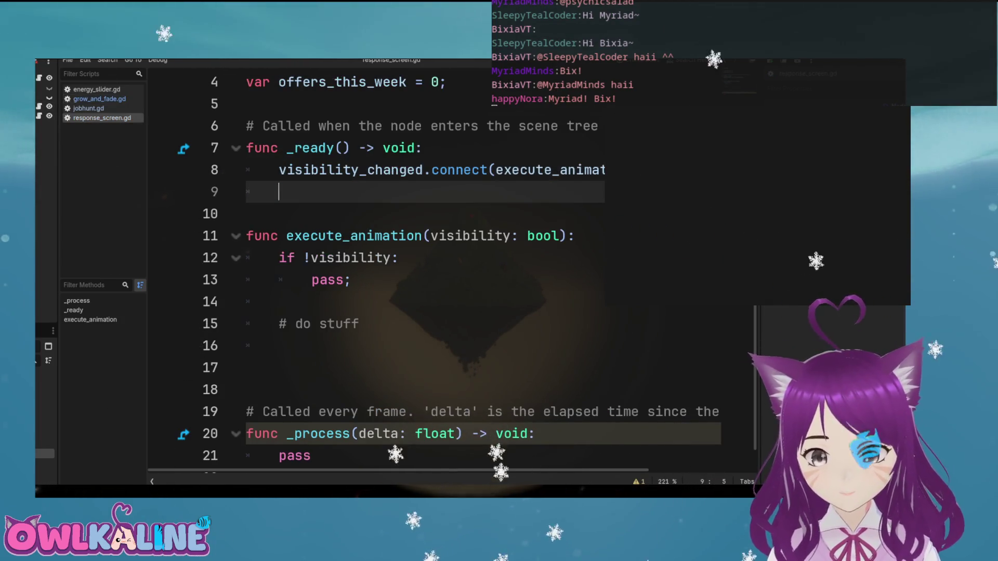
{"action": "type", "text": "for i in "}
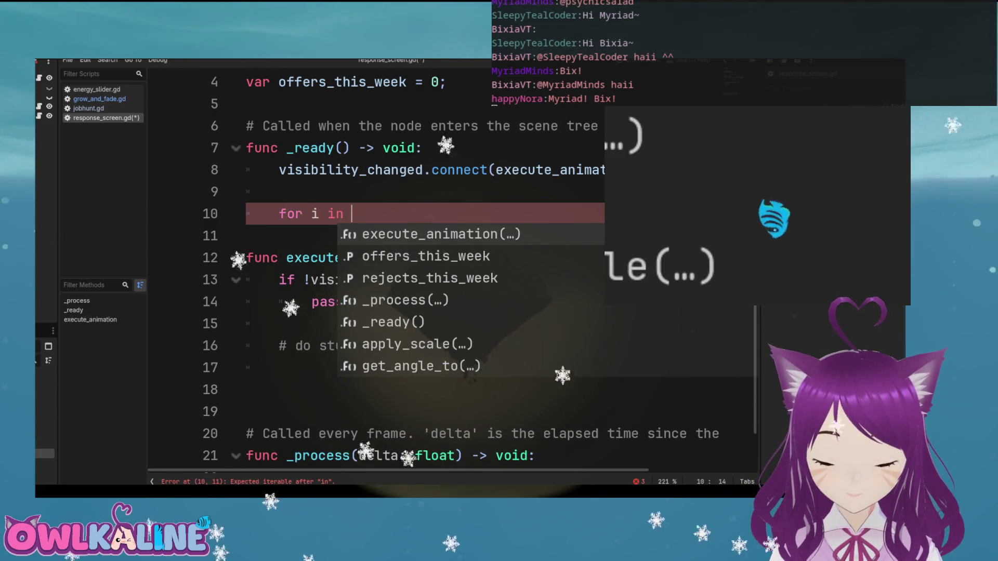
{"action": "type", "text": "rang"}
{"action": "key", "text": "Return"}
{"action": "type", "text": "0..5"}
{"action": "key", "text": "Return"}
{"action": "key", "text": "BackSpace"}
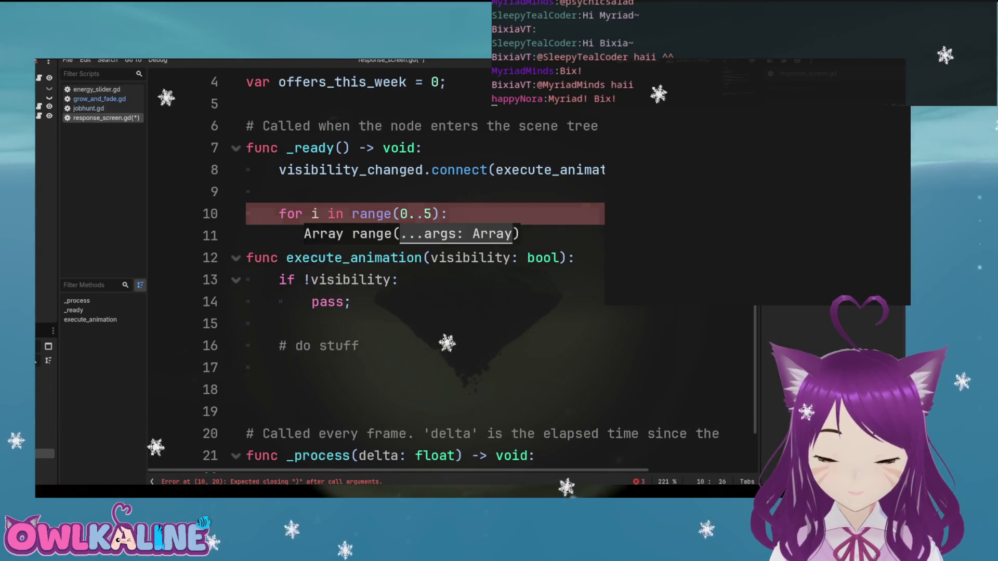
{"action": "key", "text": "Return"}
{"action": "key", "text": "BackSpace"}
{"action": "key", "text": "BackSpace"}
{"action": "type", "text": "pass;"}
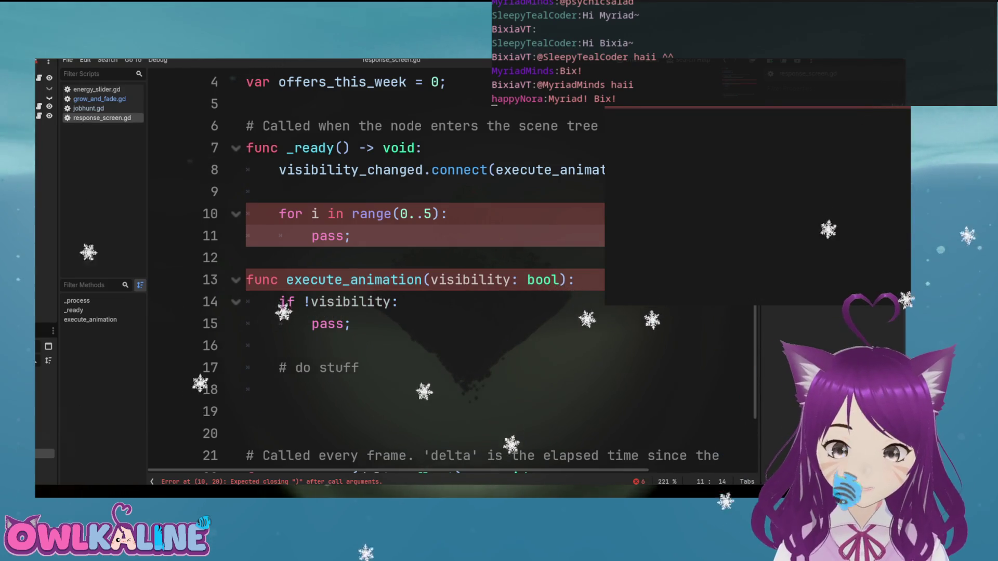
Simplify the loop header to 'for i in 5', save, and clear the pass placeholder
{"action": "left_click_drag", "start_coordinate": [352, 213], "coordinate": [400, 213]}
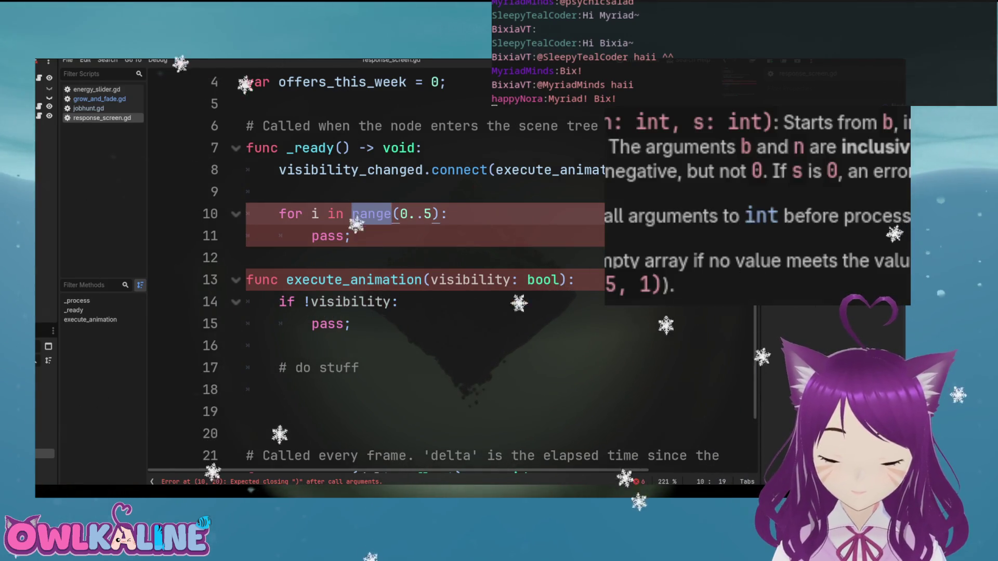
{"action": "key", "text": "BackSpace"}
{"action": "key", "text": "Left"}
{"action": "key", "text": "Left"}
{"action": "key", "text": "BackSpace"}
{"action": "key", "text": "BackSpace"}
{"action": "key", "text": "BackSpace"}
{"action": "key", "text": "ctrl+s"}
{"action": "key", "text": "Down"}
{"action": "key", "text": "BackSpace"}
{"action": "key", "text": "BackSpace"}
{"action": "key", "text": "BackSpace"}
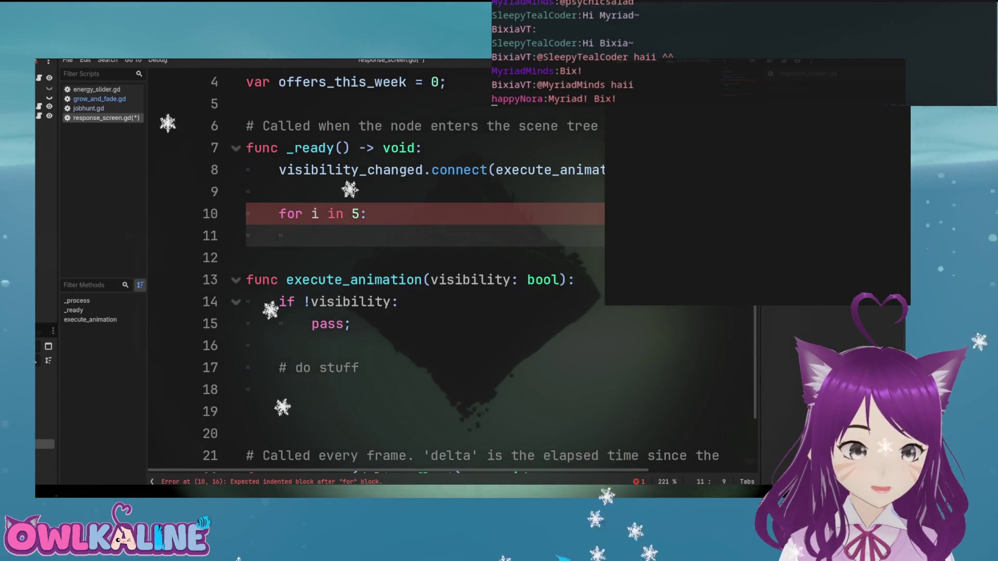
{"action": "left_click", "coordinate": [247, 104]}
{"action": "type", "text": "@export var rejcted: PackedScene"}
{"action": "left_click", "coordinate": [445, 82]}
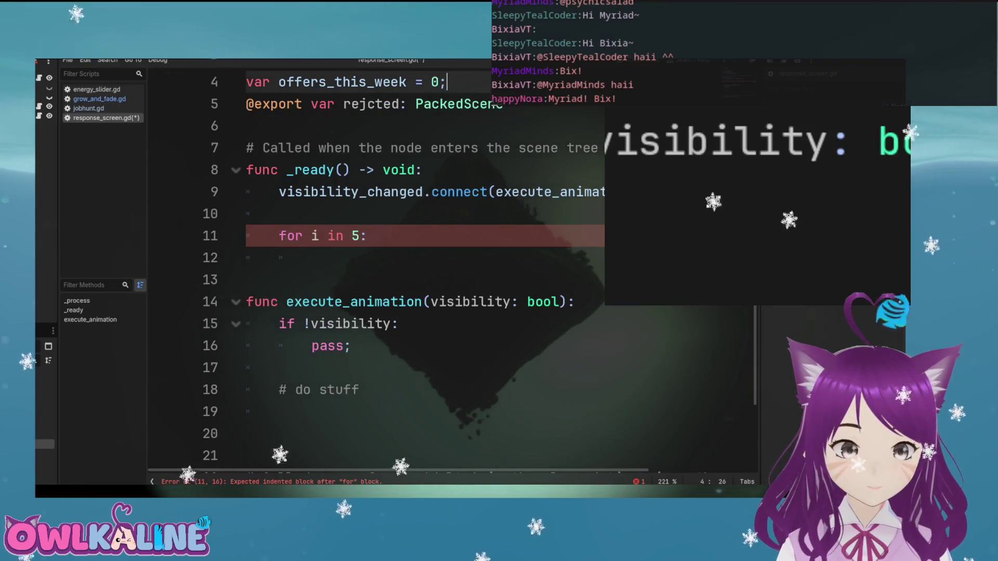
{"action": "key", "text": "Return"}
{"action": "type", "text": "\\"}
{"action": "key", "text": "BackSpace"}
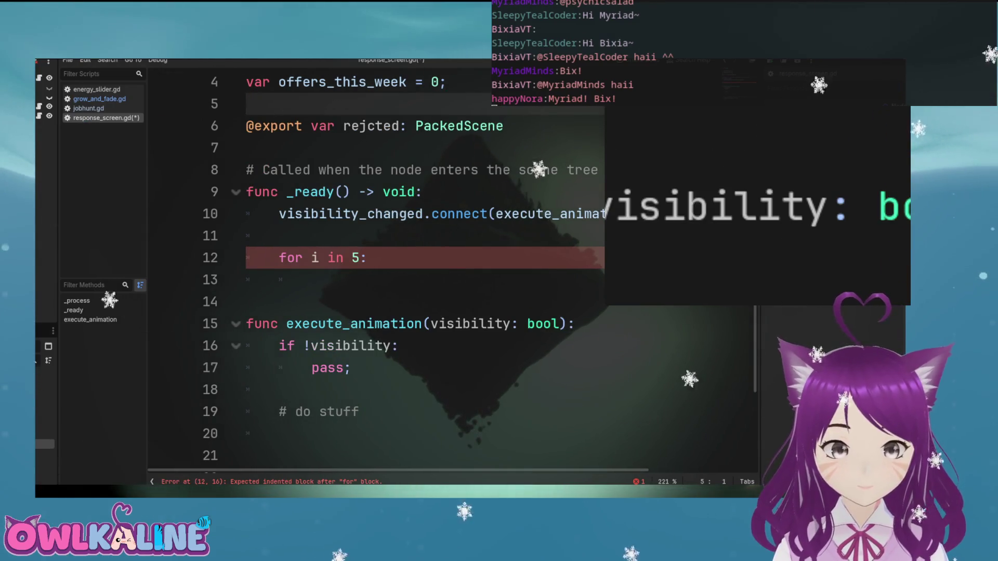
{"action": "left_click", "coordinate": [247, 148]}
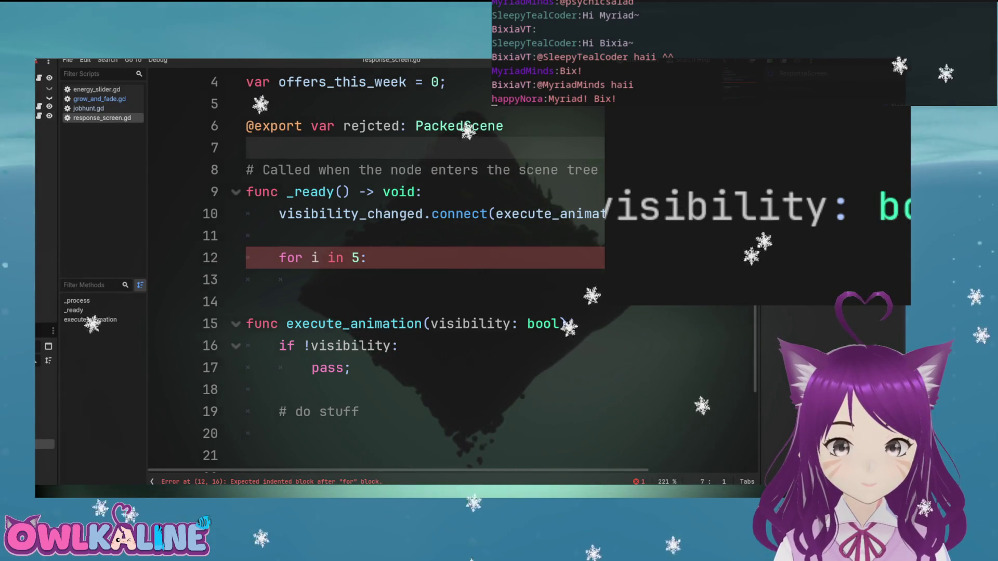
{"action": "left_click", "coordinate": [375, 126]}
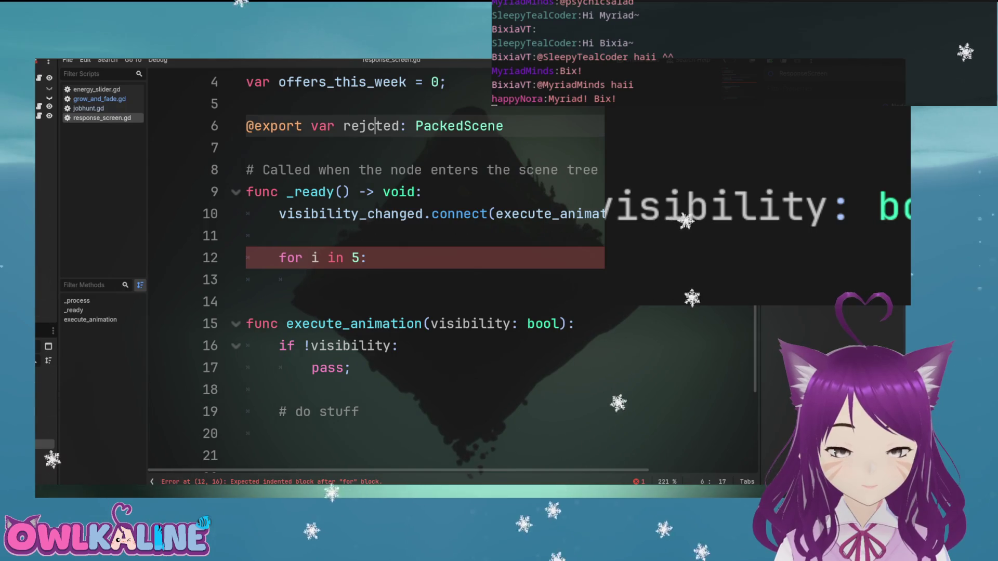
Write rejcted.instantiate(); in the loop body using autocomplete
{"action": "left_click", "coordinate": [312, 280]}
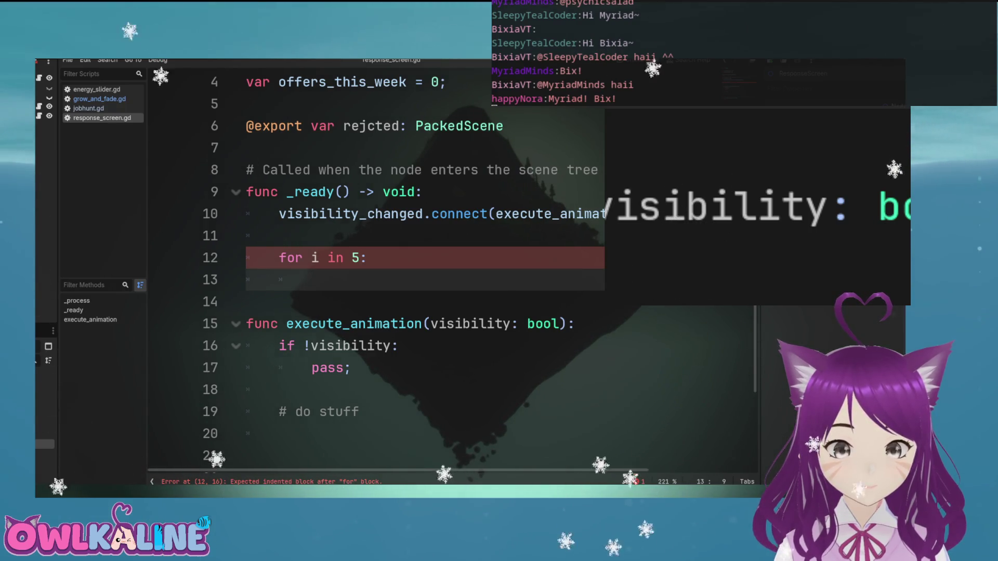
{"action": "type", "text": "r"}
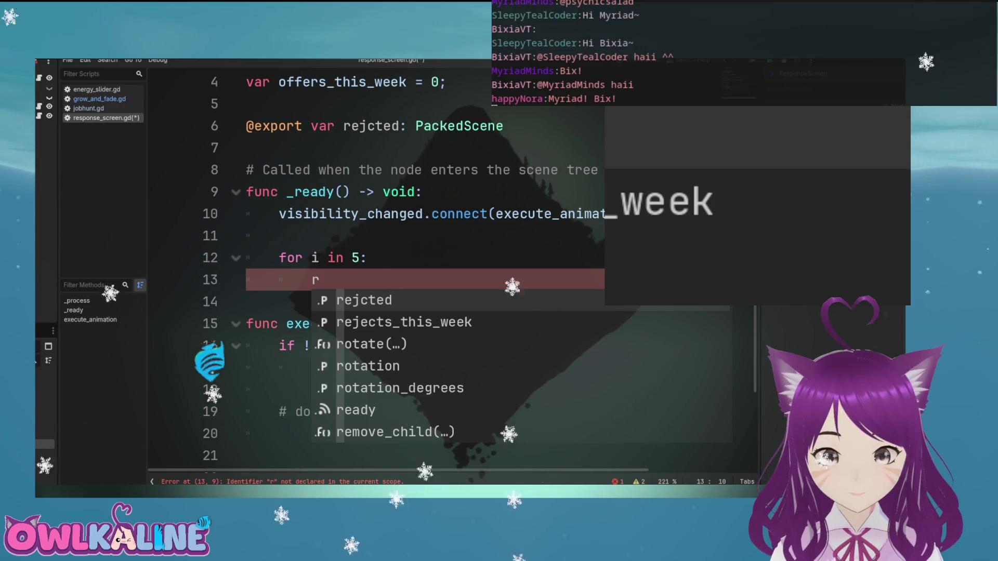
{"action": "key", "text": "Return"}
{"action": "type", "text": "\\"}
{"action": "key", "text": "BackSpace"}
{"action": "type", "text": "."}
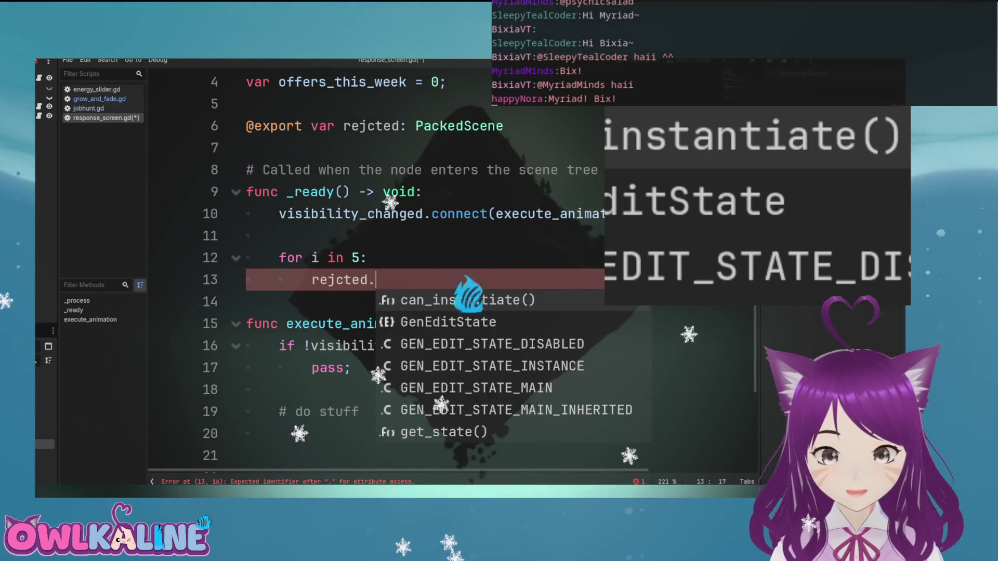
{"action": "type", "text": "in"}
{"action": "key", "text": "Return"}
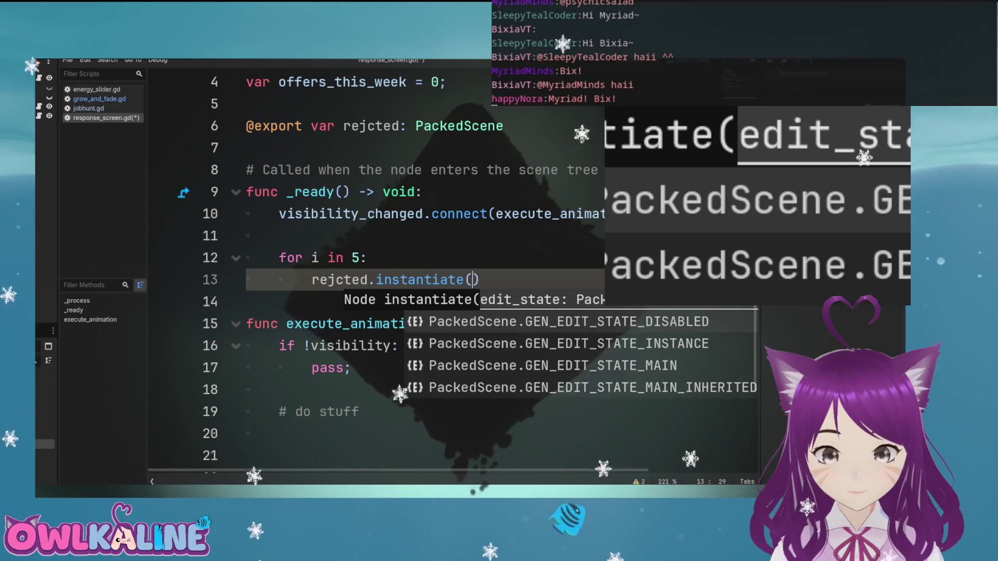
{"action": "type", "text": ";"}
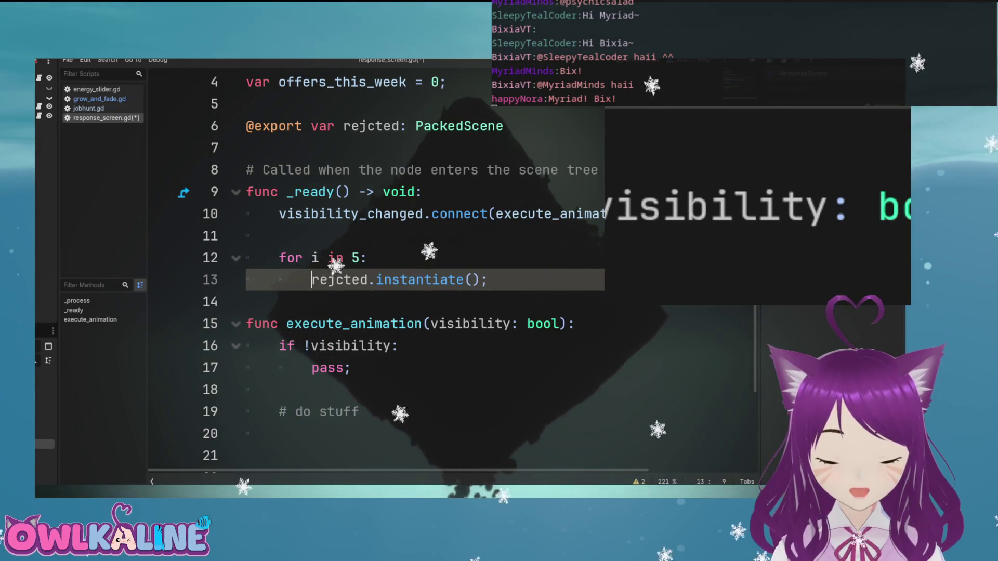
Store the instance in var a, add add_child(a); below, and run the game
{"action": "left_click", "coordinate": [312, 280]}
{"action": "type", "text": "var a ="}
{"action": "left_click", "coordinate": [552, 279]}
{"action": "key", "text": "Return"}
{"action": "type", "text": "a"}
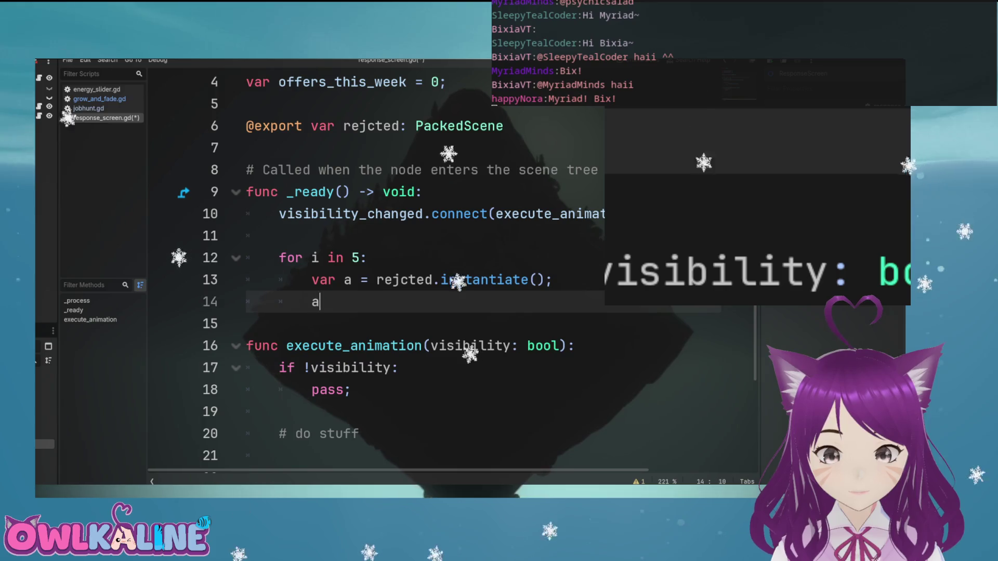
{"action": "type", "text": "dd_child(a);"}
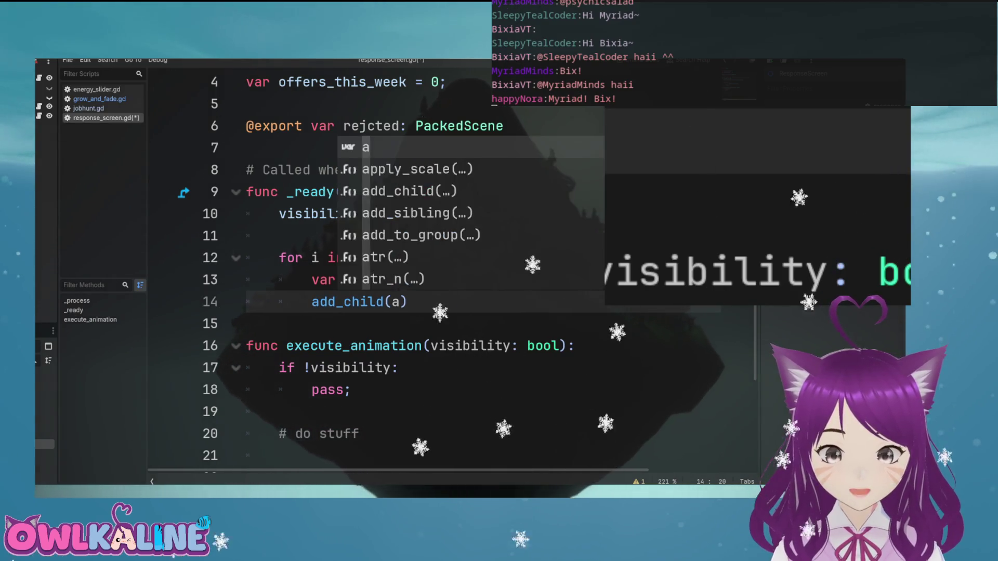
{"action": "key", "text": "F5"}
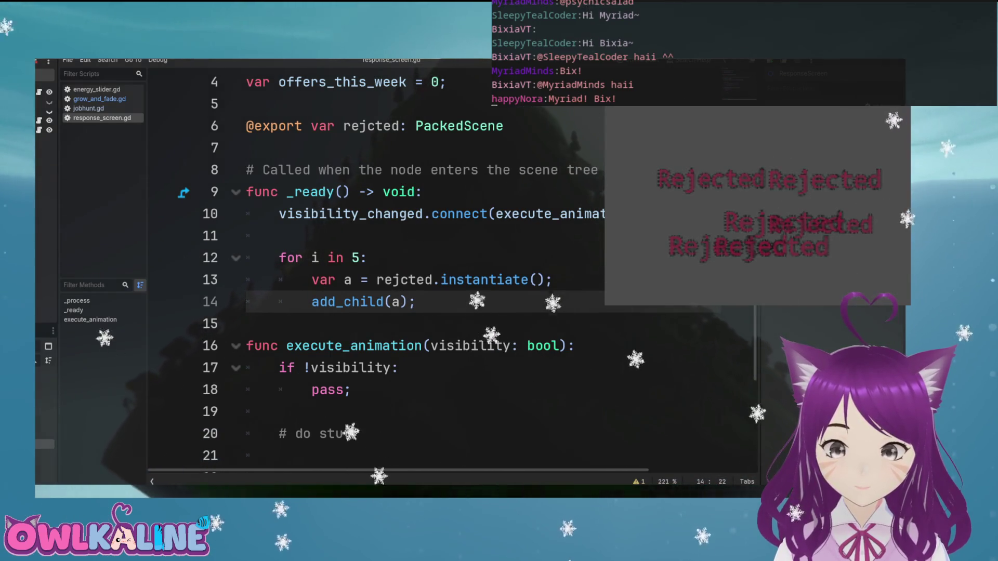
Relaunch the game several times to compare the Rejected label positions, then stop it
{"action": "key", "text": "F5"}
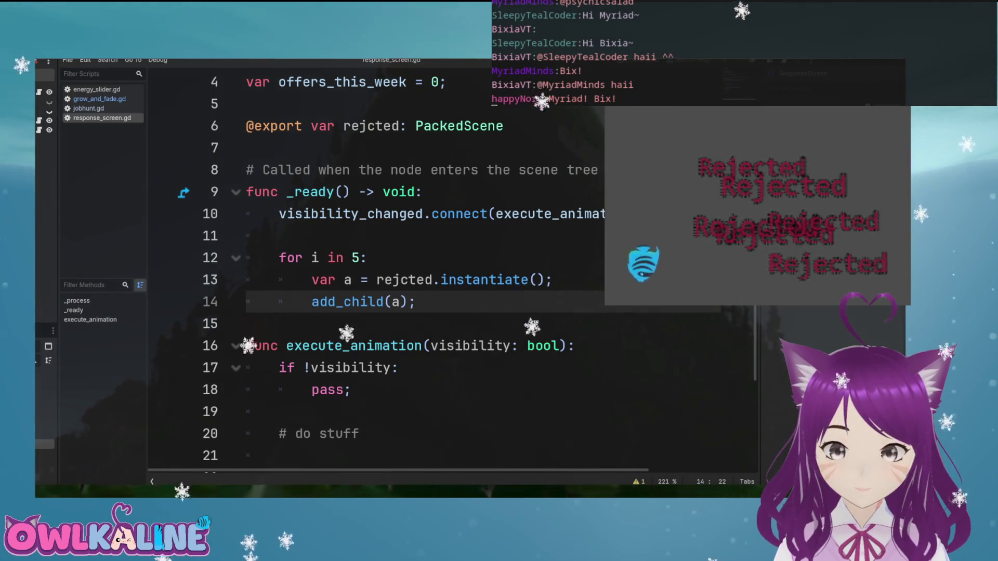
{"action": "key", "text": "F5"}
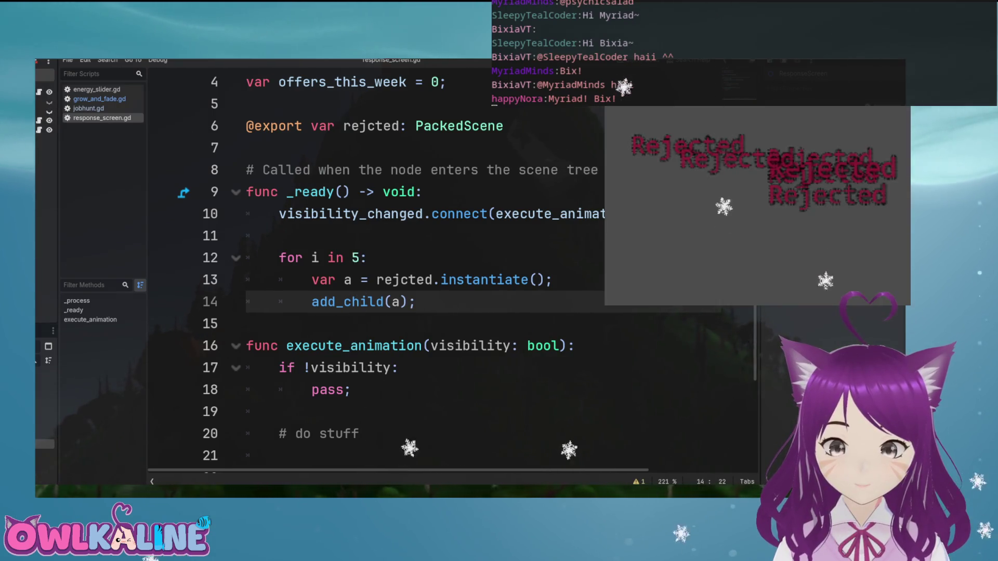
{"action": "key", "text": "F5"}
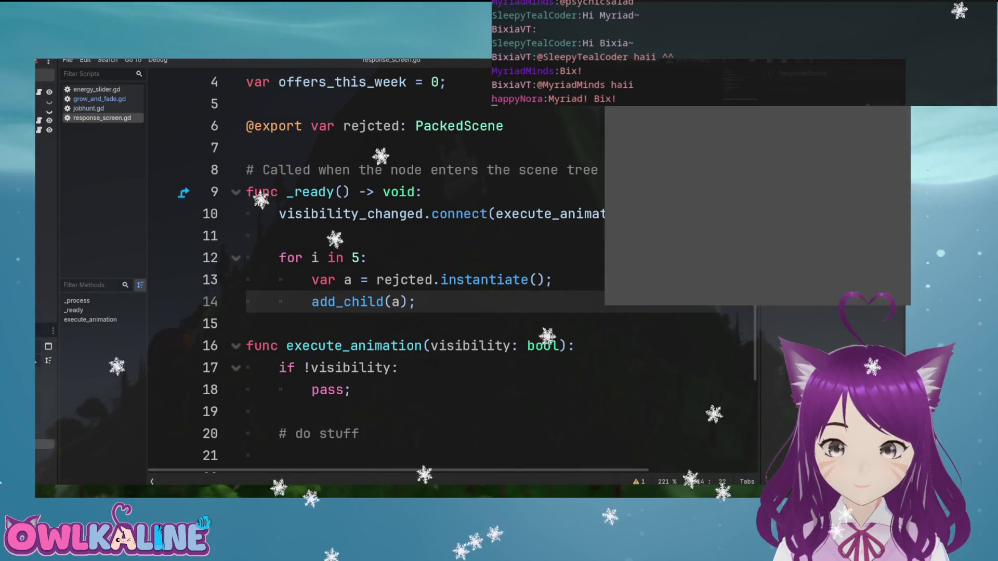
{"action": "key", "text": "F5"}
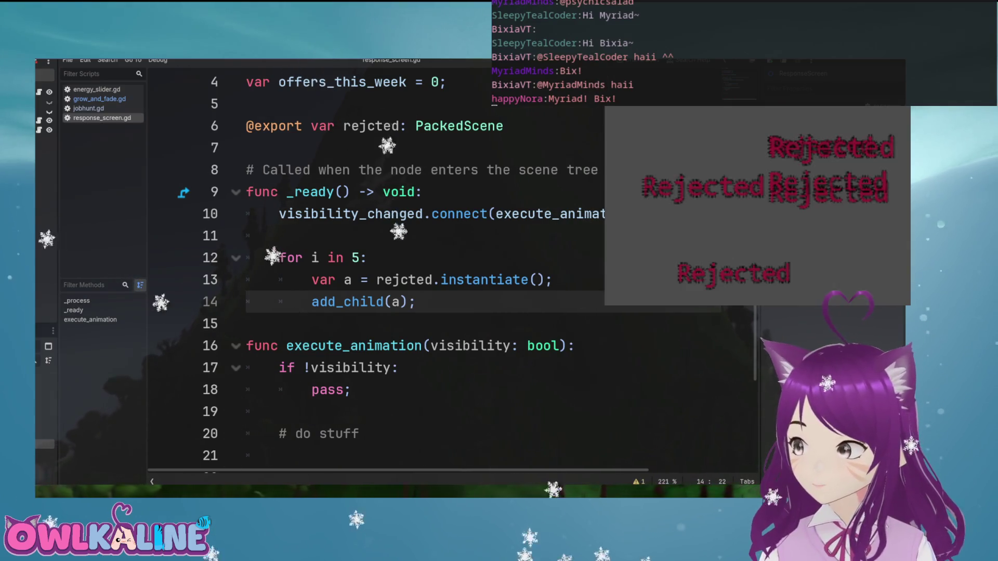
{"action": "key", "text": "F8"}
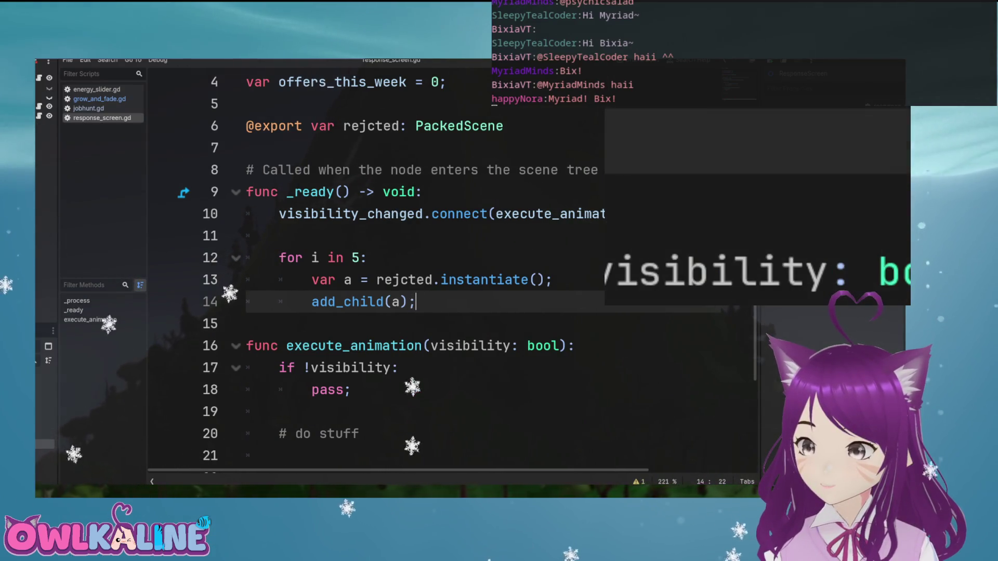
{"action": "key", "text": "F5"}
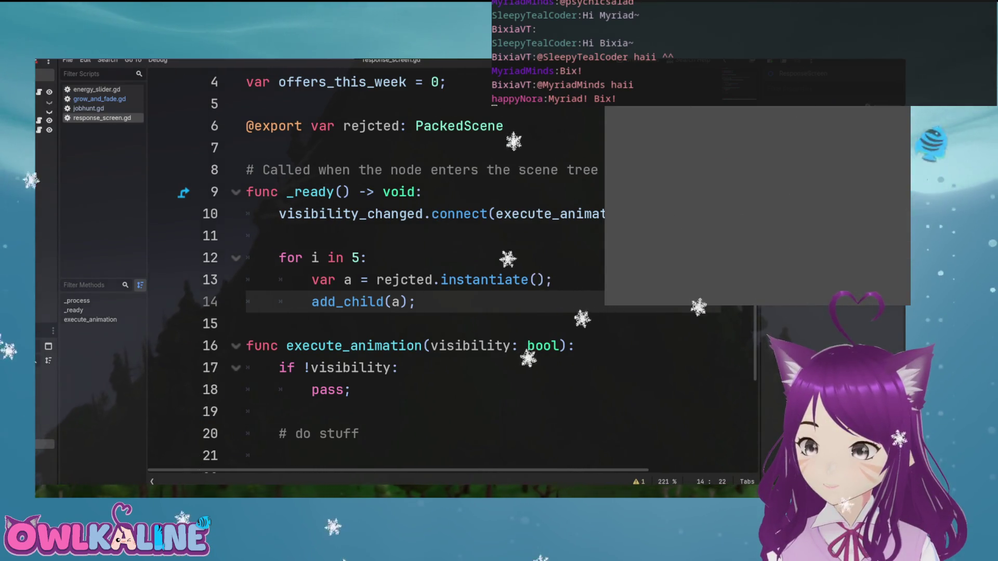
{"action": "key", "text": "F8"}
{"action": "left_click", "coordinate": [504, 279]}
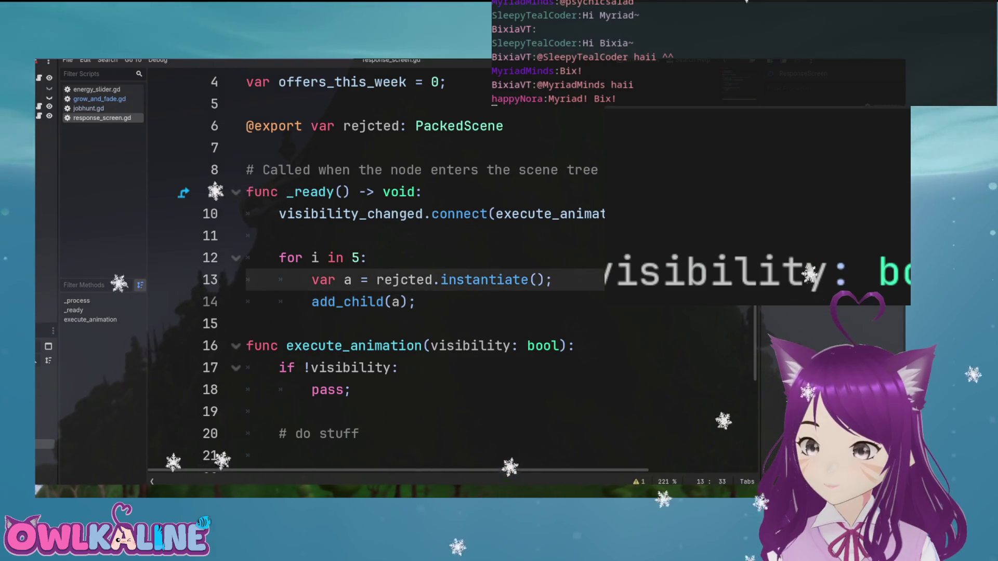
{"action": "left_click", "coordinate": [416, 302]}
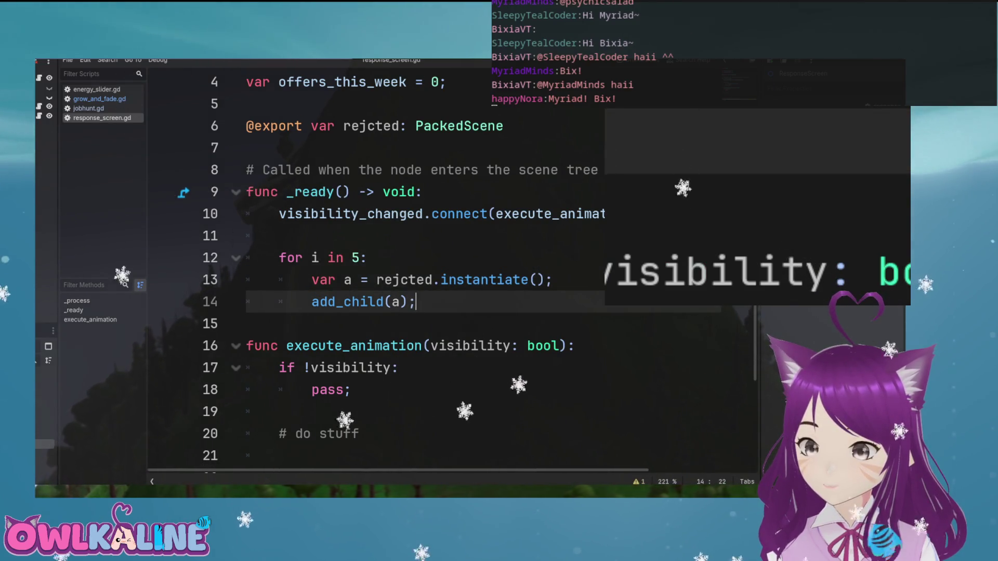
Delete the for loop that instantiates the rejcted scenes from _ready
{"action": "left_click_drag", "start_coordinate": [415, 302], "coordinate": [246, 235]}
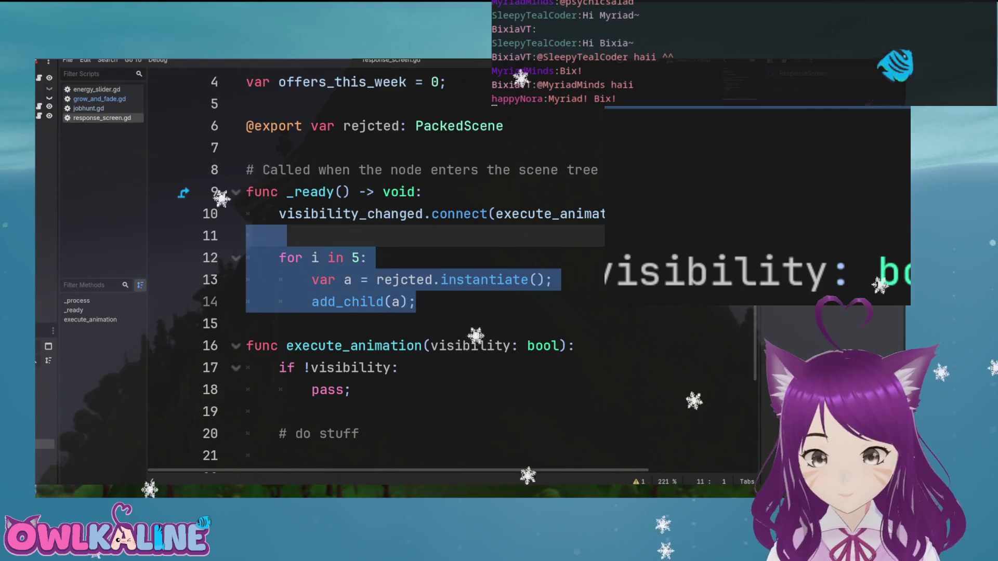
{"action": "key", "text": "BackSpace"}
{"action": "key", "text": "BackSpace"}
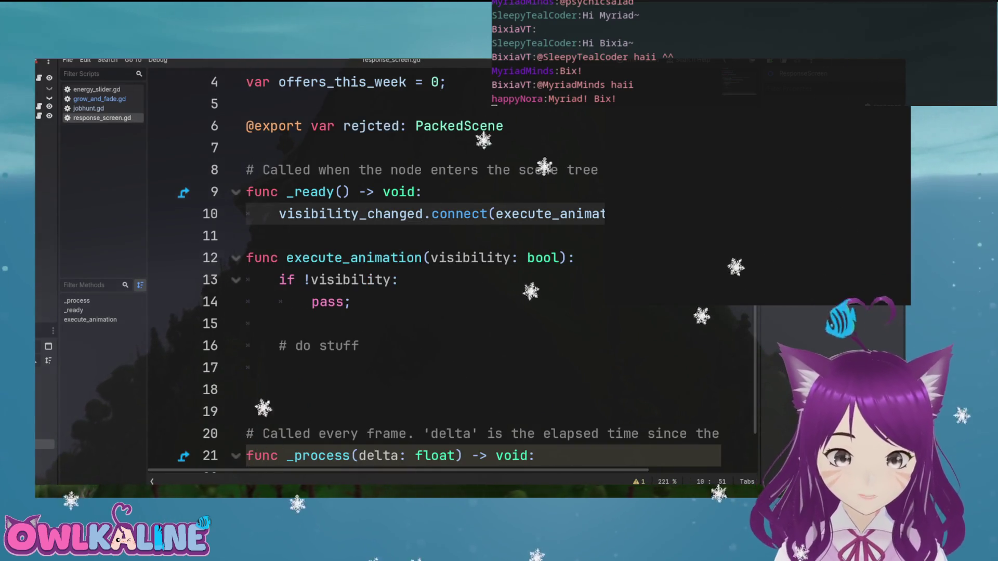
{"action": "scroll", "coordinate": [416, 260], "scroll_direction": "down", "scroll_amount": 1}
{"action": "left_click", "coordinate": [350, 257]}
{"action": "left_click", "coordinate": [327, 301]}
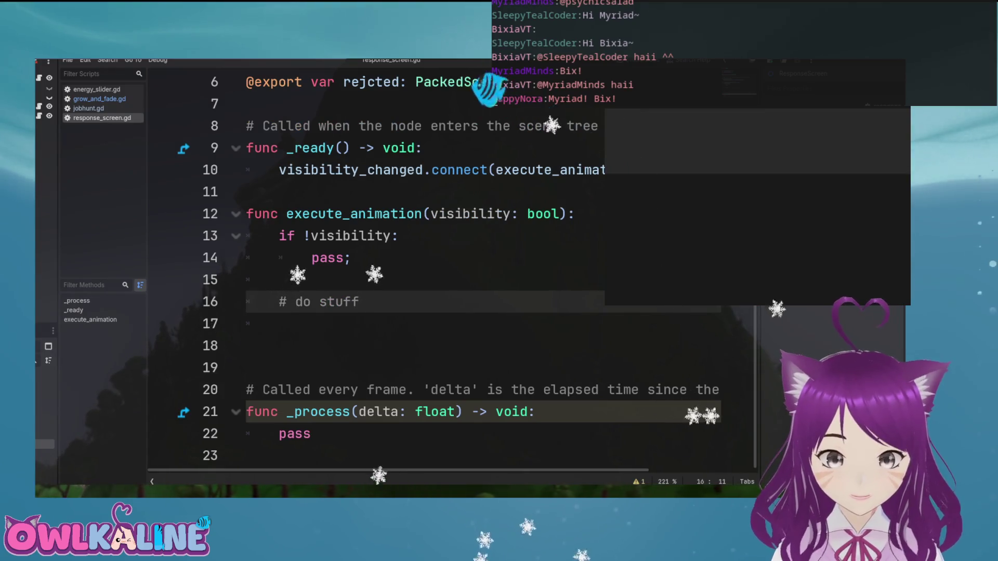
{"action": "scroll", "coordinate": [447, 271], "scroll_direction": "up", "scroll_amount": 2}
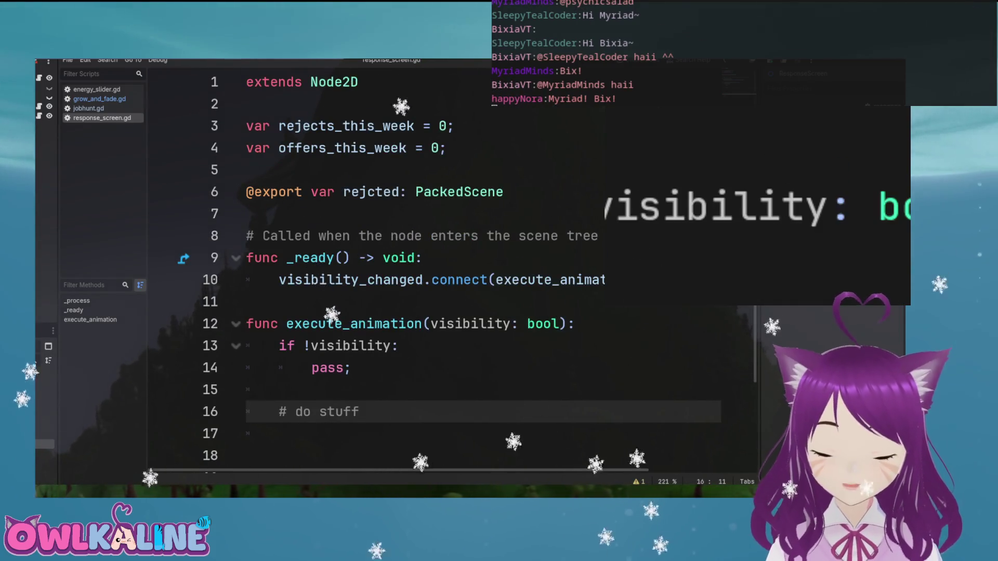
{"action": "scroll", "coordinate": [416, 270], "scroll_direction": "down", "scroll_amount": 2}
{"action": "scroll", "coordinate": [281, 239], "scroll_direction": "up", "scroll_amount": 2}
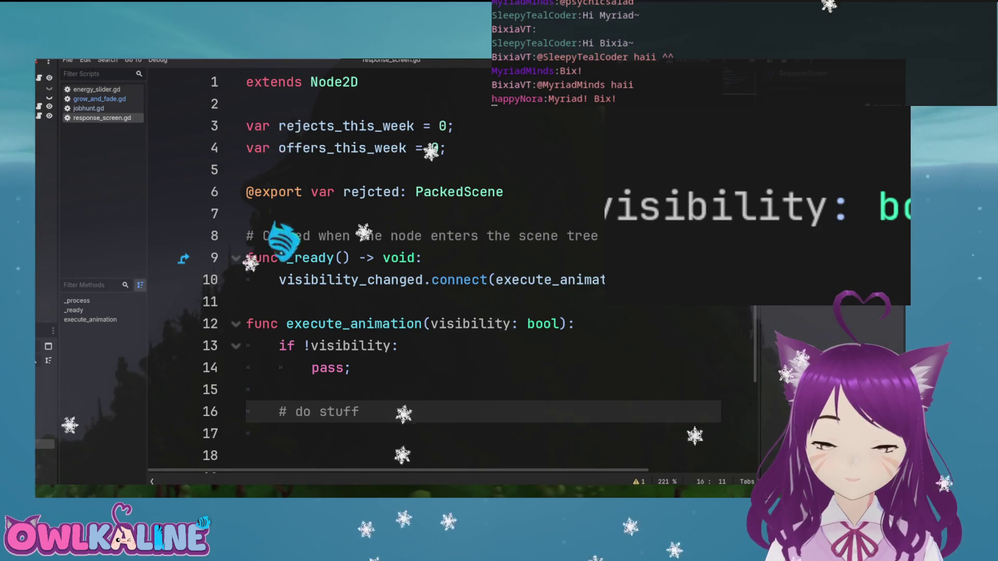
{"action": "scroll", "coordinate": [447, 270], "scroll_direction": "down", "scroll_amount": 2}
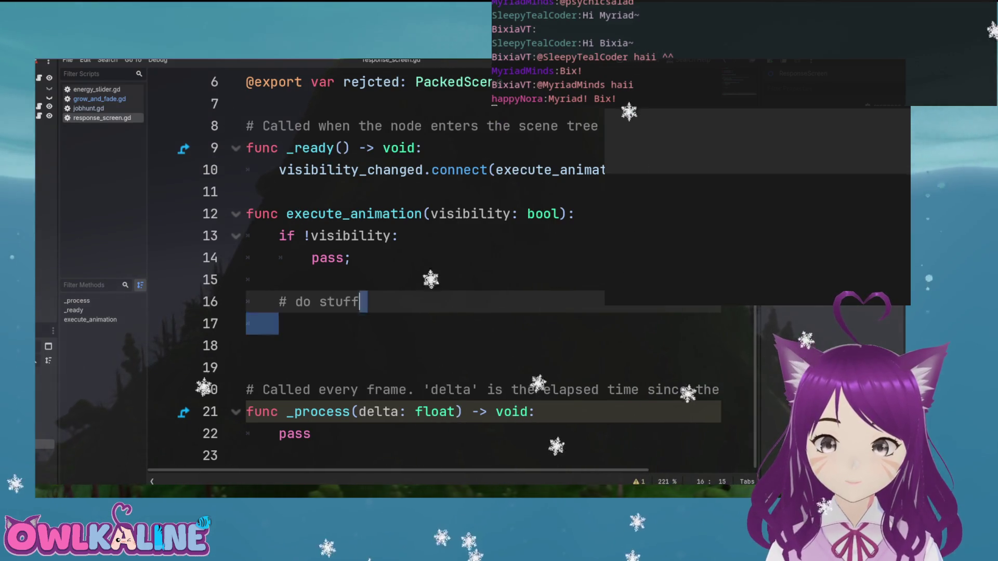
Review the _process body and variable lines, then glance at grow_and_fade.gd and return
{"action": "key", "text": "shift+Up"}
{"action": "key", "text": "shift+Up"}
{"action": "key", "text": "shift+Up"}
{"action": "key", "text": "shift+Home"}
{"action": "left_click_drag", "start_coordinate": [311, 434], "coordinate": [279, 433]}
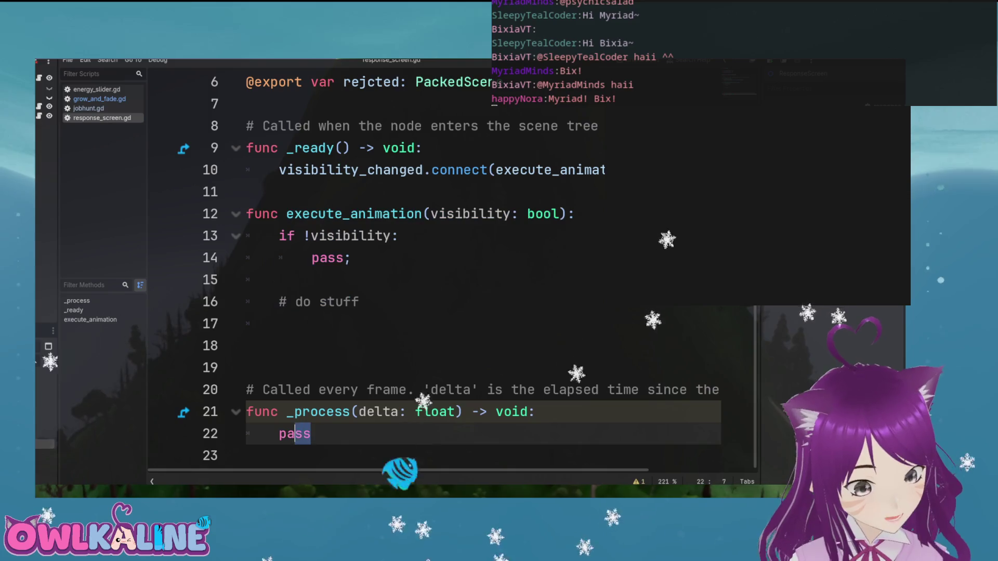
{"action": "scroll", "coordinate": [447, 270], "scroll_direction": "up", "scroll_amount": 2}
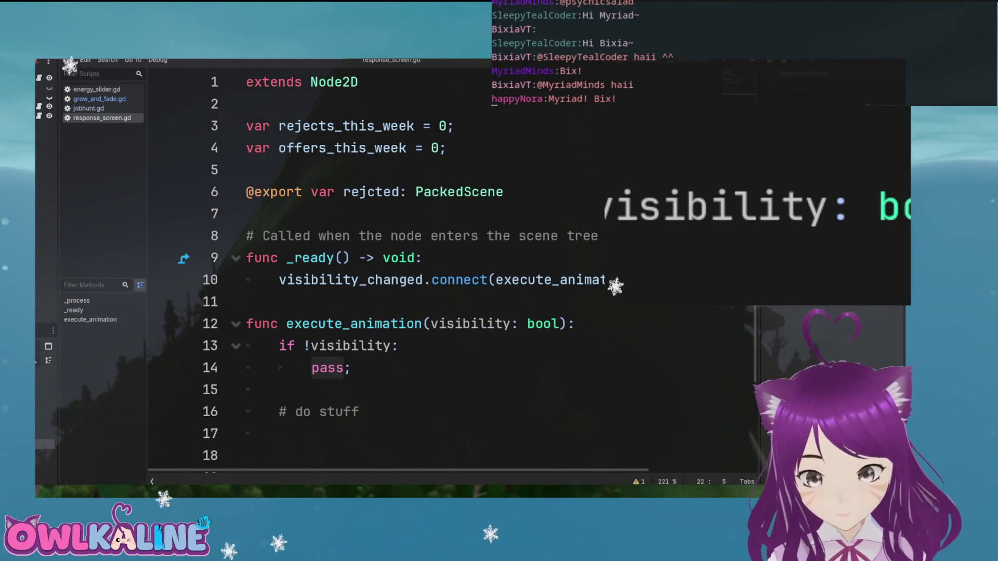
{"action": "left_click", "coordinate": [247, 170]}
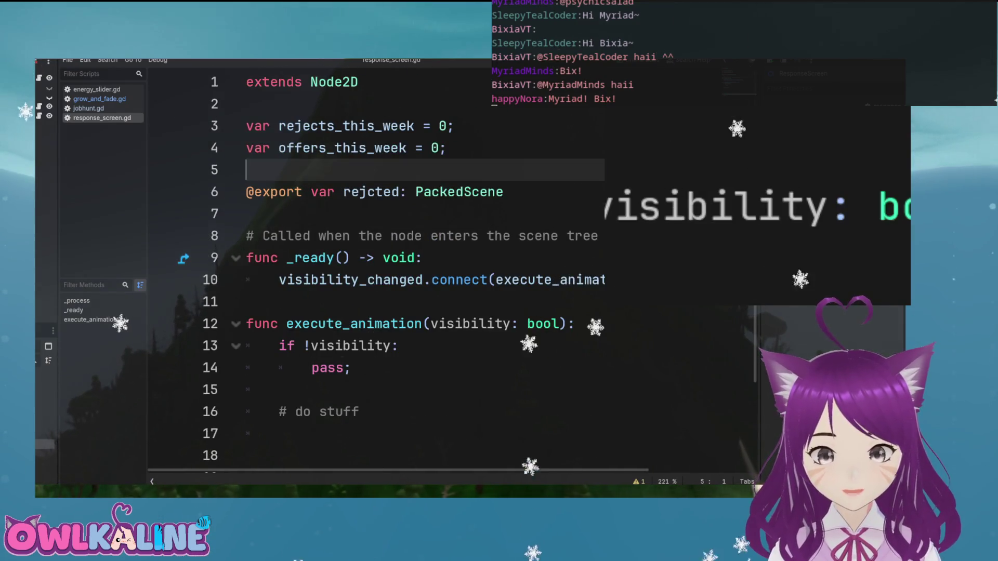
{"action": "left_click", "coordinate": [247, 213]}
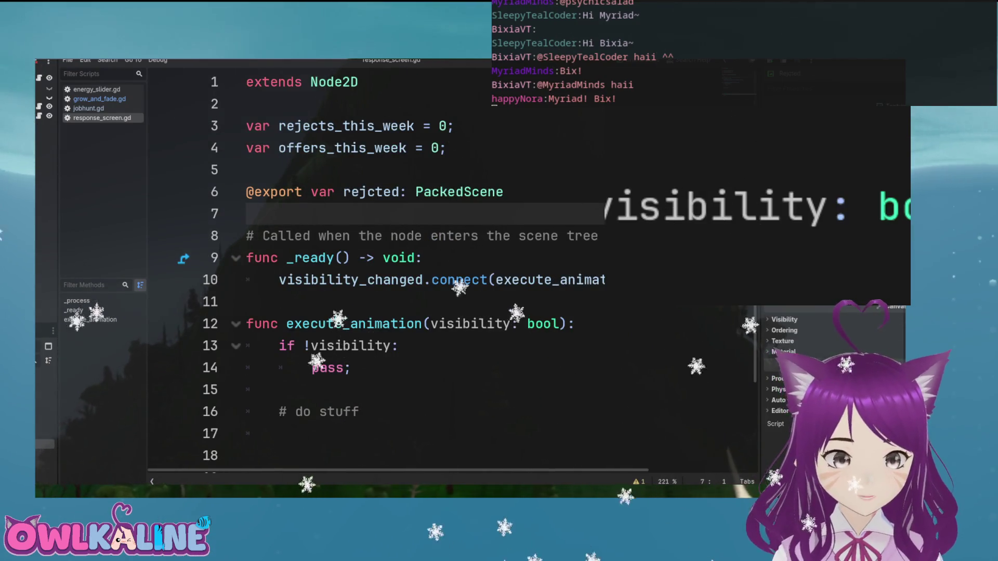
{"action": "left_click", "coordinate": [351, 148]}
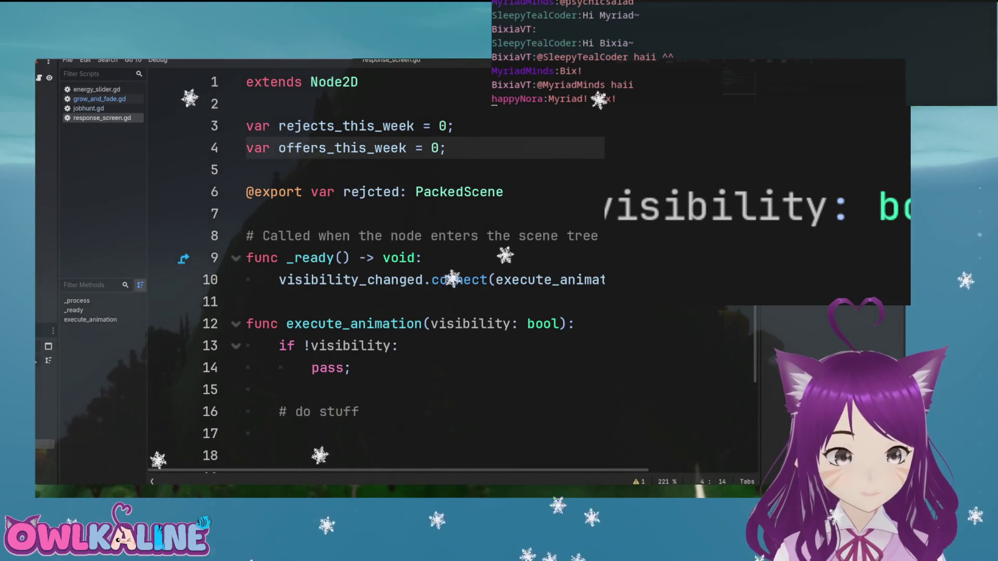
{"action": "left_click", "coordinate": [99, 98]}
{"action": "scroll", "coordinate": [447, 270], "scroll_direction": "down", "scroll_amount": 1}
{"action": "scroll", "coordinate": [447, 270], "scroll_direction": "up", "scroll_amount": 1}
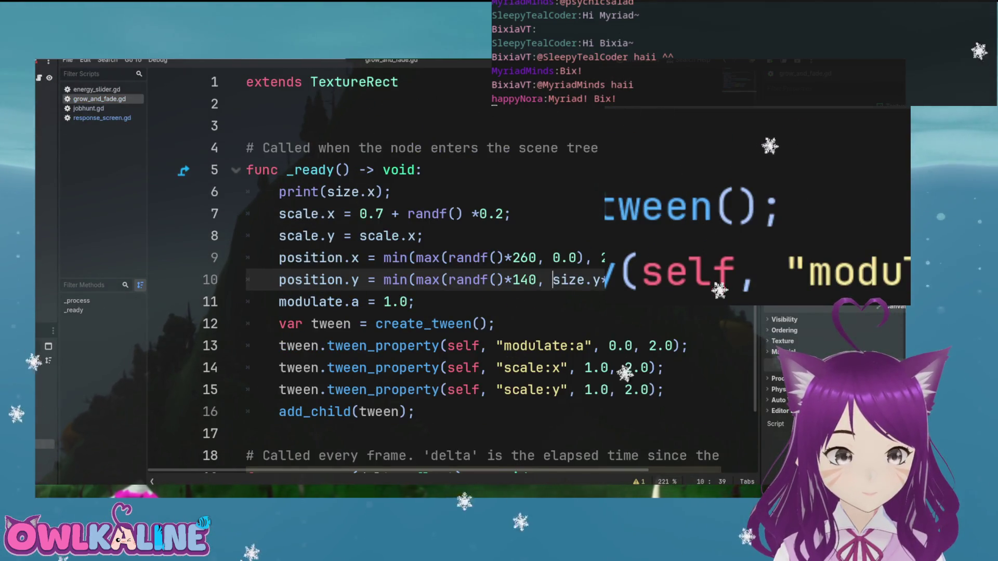
{"action": "left_click", "coordinate": [102, 118]}
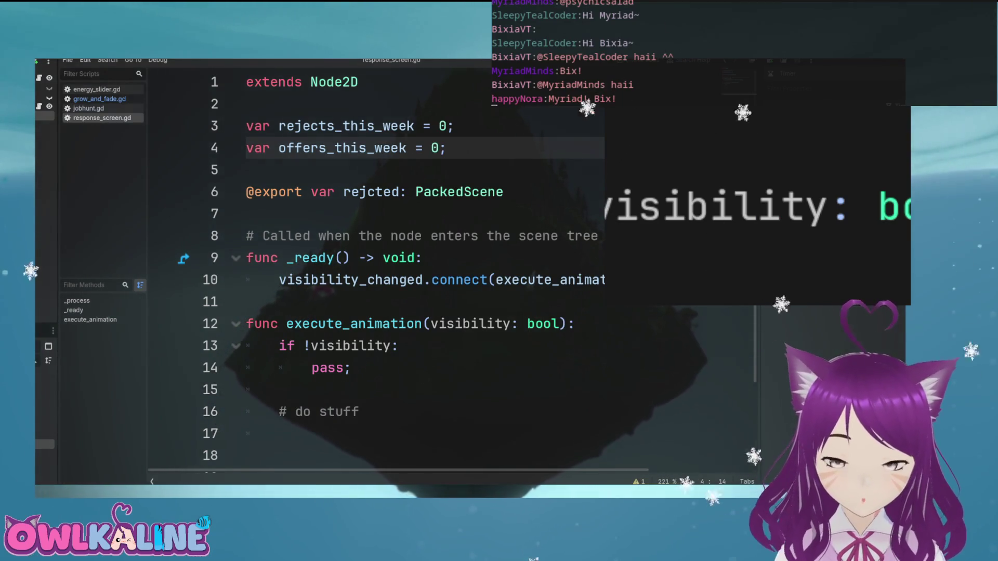
Restore the exported Timer variable below rejcted and save the script
{"action": "left_click", "coordinate": [483, 192]}
{"action": "key", "text": "Up"}
{"action": "key", "text": "Up"}
{"action": "key", "text": "Up"}
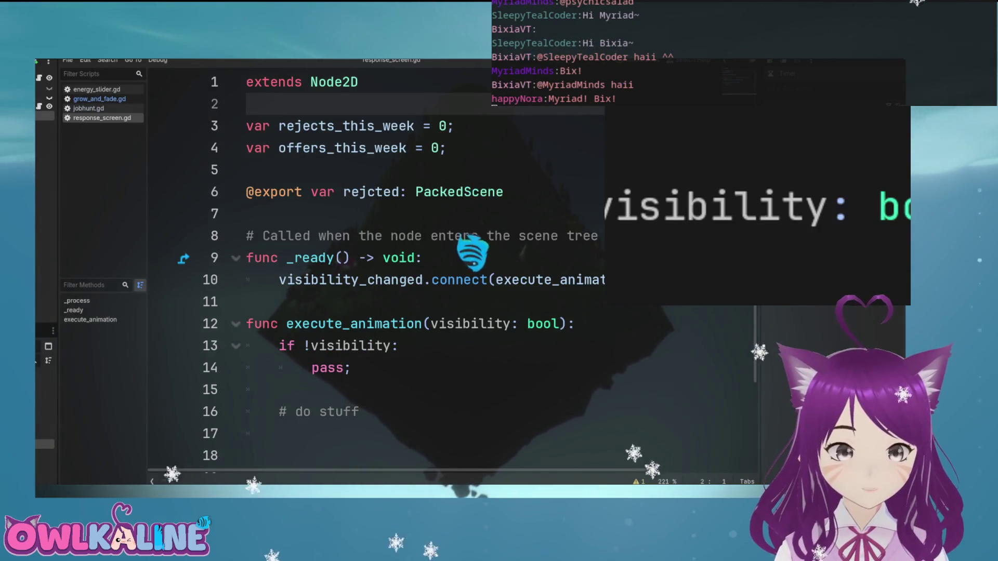
{"action": "key", "text": "ctrl+z"}
{"action": "key", "text": "ctrl+z"}
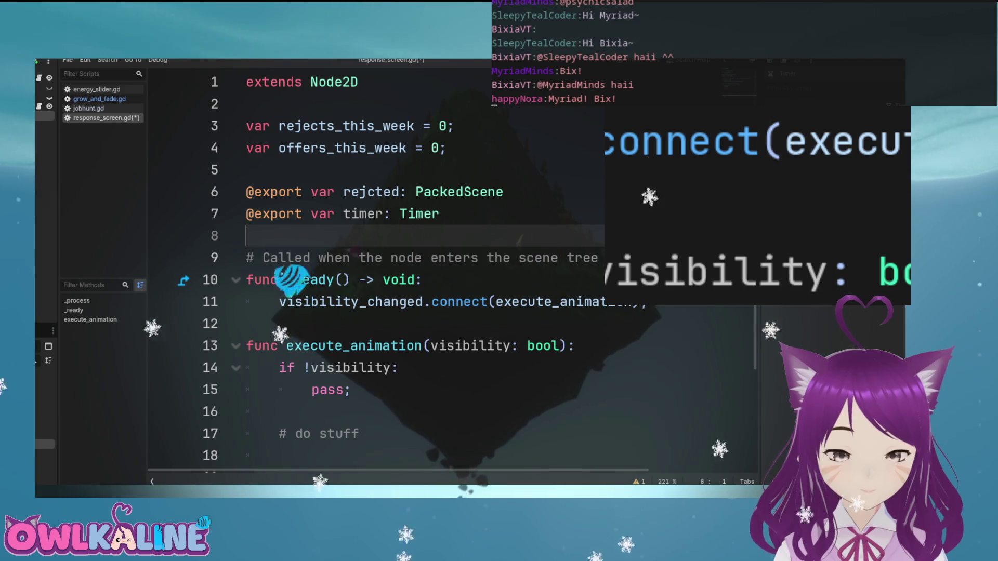
{"action": "key", "text": "ctrl+s"}
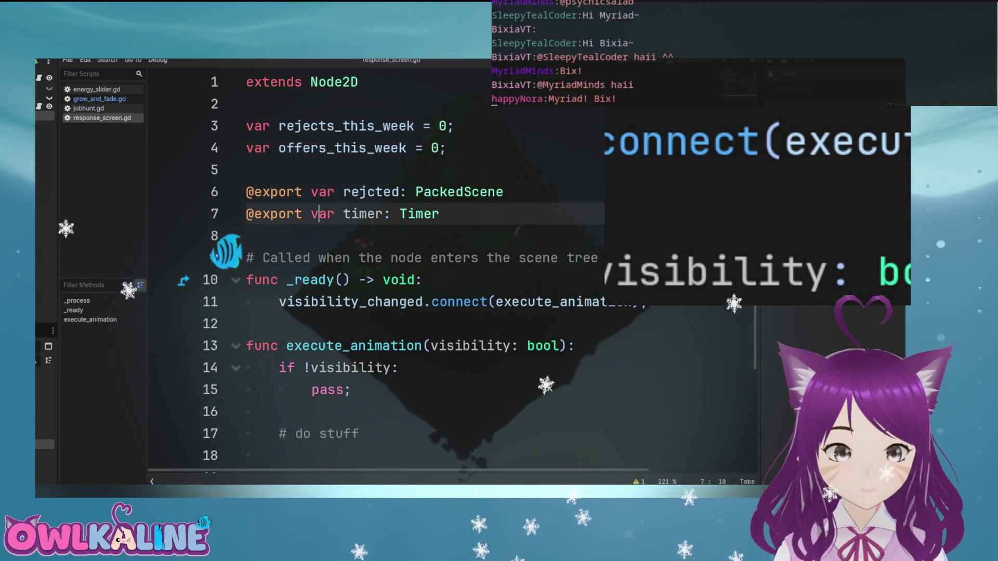
Call timer.start() on the empty line after the do stuff comment
{"action": "scroll", "coordinate": [886, 236], "scroll_direction": "down", "scroll_amount": 1}
{"action": "left_click", "coordinate": [363, 346]}
{"action": "left_click", "coordinate": [395, 368]}
{"action": "left_click", "coordinate": [279, 390]}
{"action": "type", "text": "timer."}
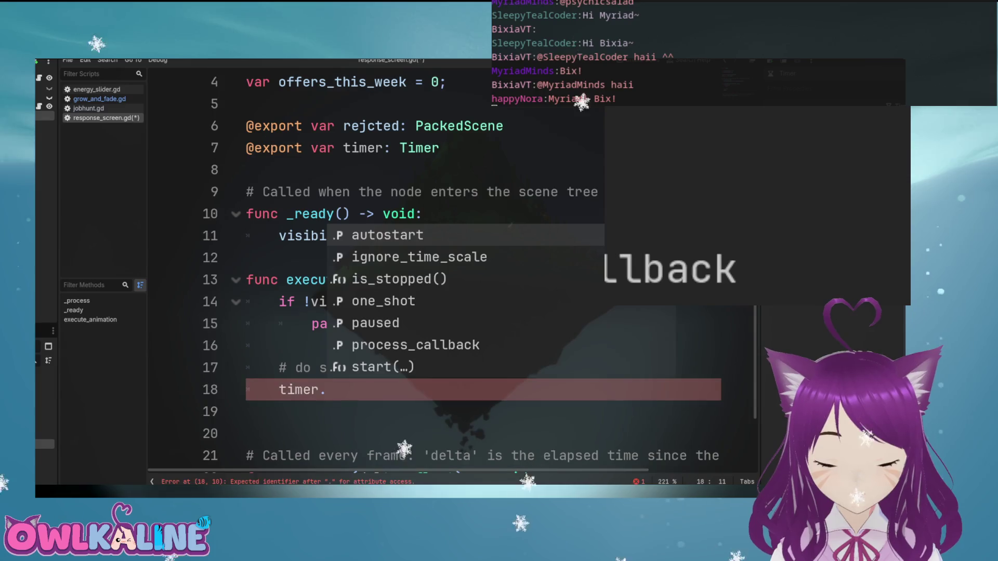
{"action": "type", "text": "st"}
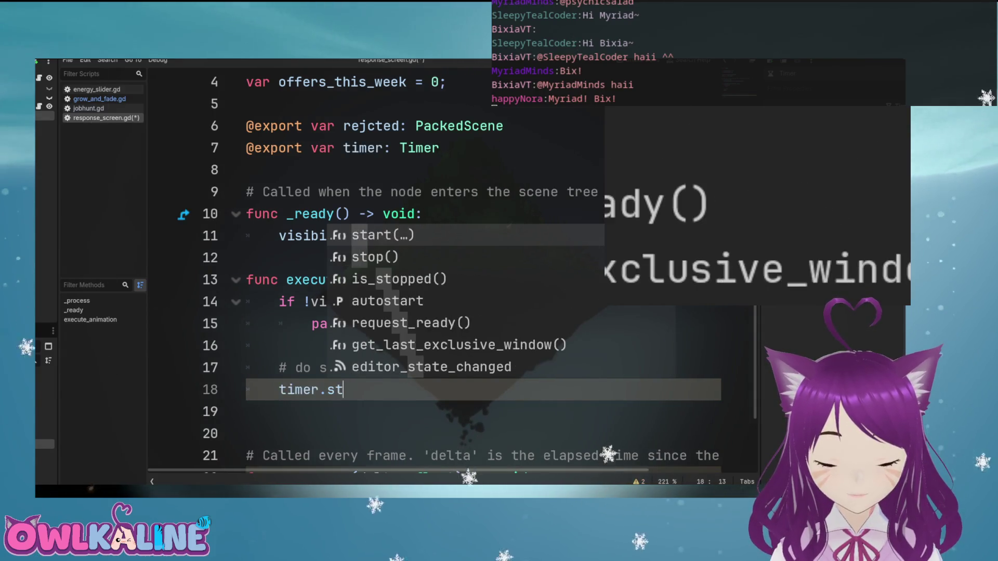
{"action": "key", "text": "Return"}
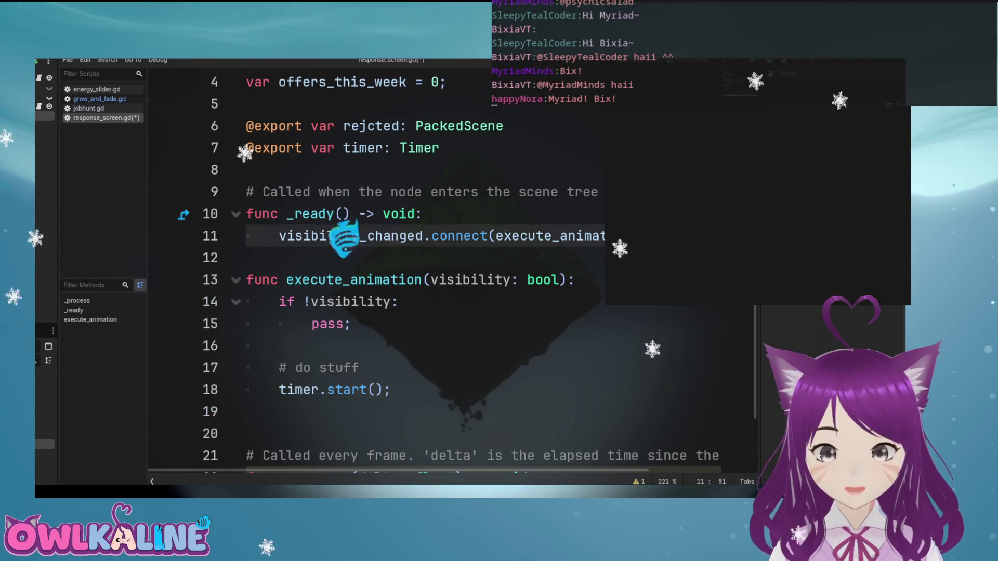
Start a new line in _ready below the visibility_changed connection, typing the timer reference
{"action": "left_click", "coordinate": [245, 234]}
{"action": "key", "text": "End"}
{"action": "key", "text": "Return"}
{"action": "key", "text": "ctrl+k"}
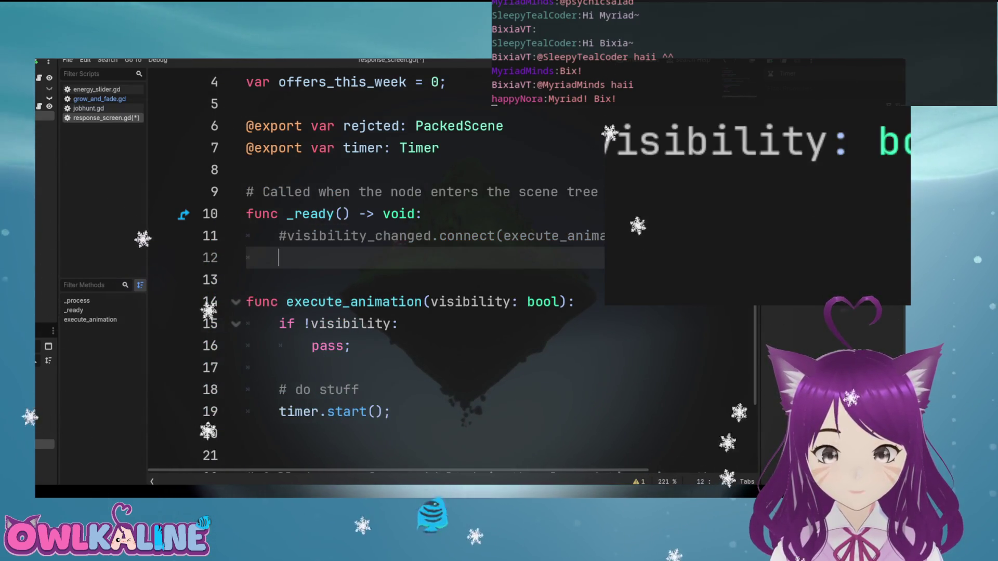
{"action": "key", "text": "ctrl+k"}
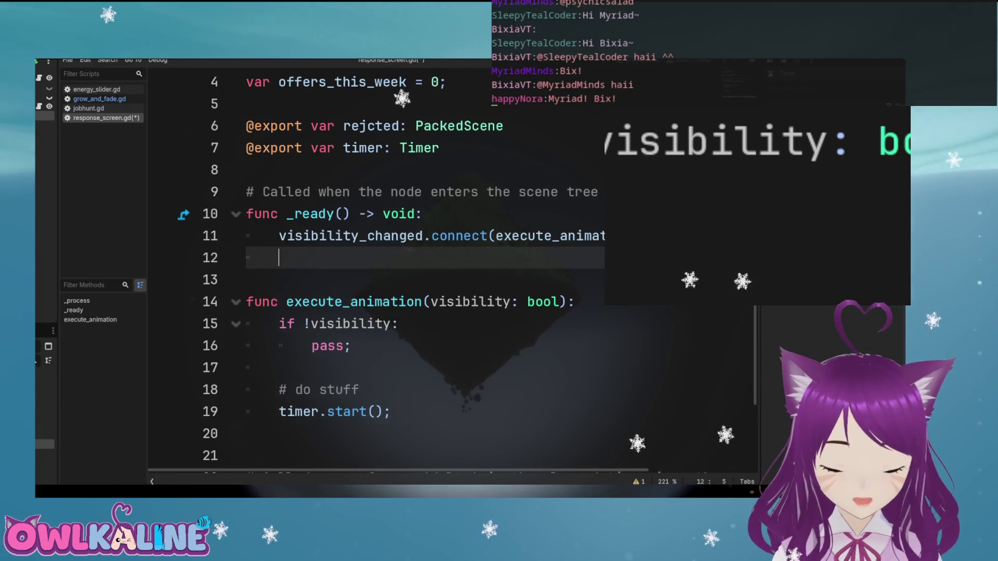
{"action": "type", "text": "timer."}
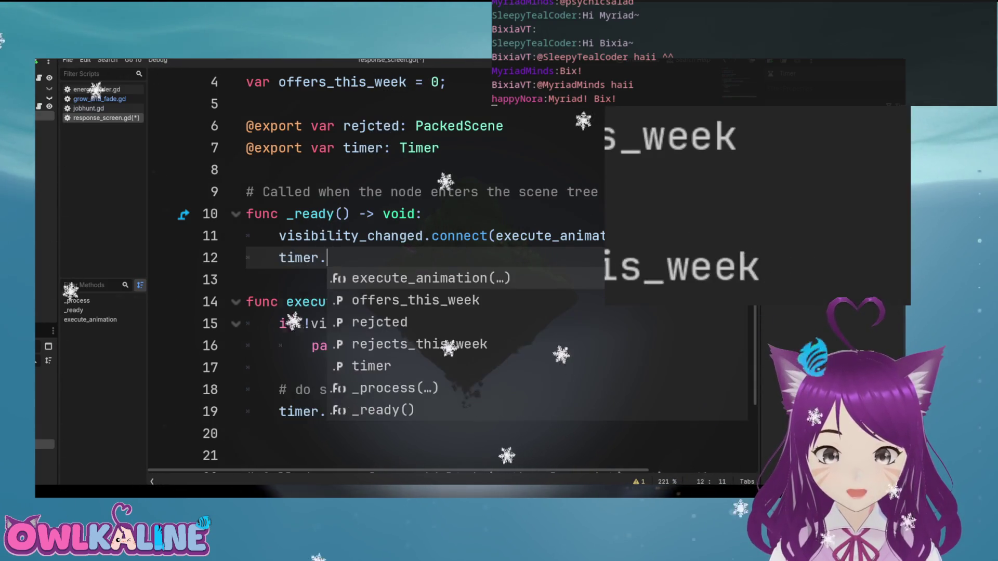
{"action": "type", "text": "e"}
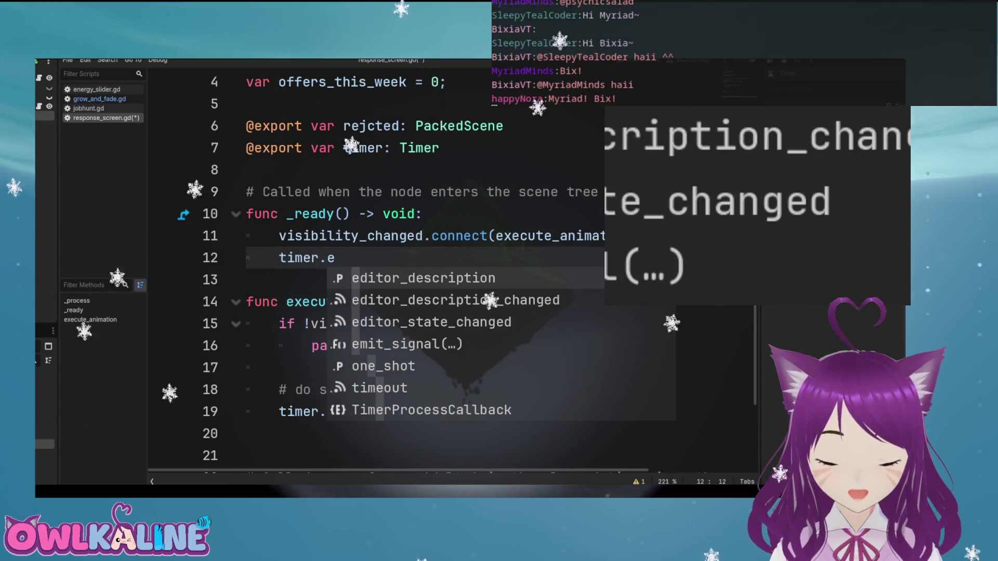
{"action": "key", "text": "BackSpace"}
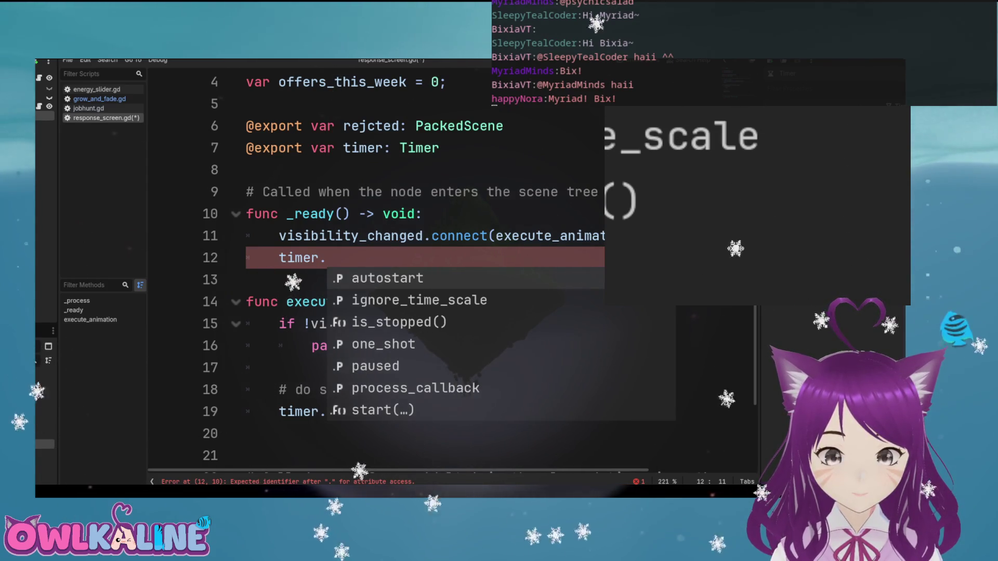
{"action": "type", "text": "finis"}
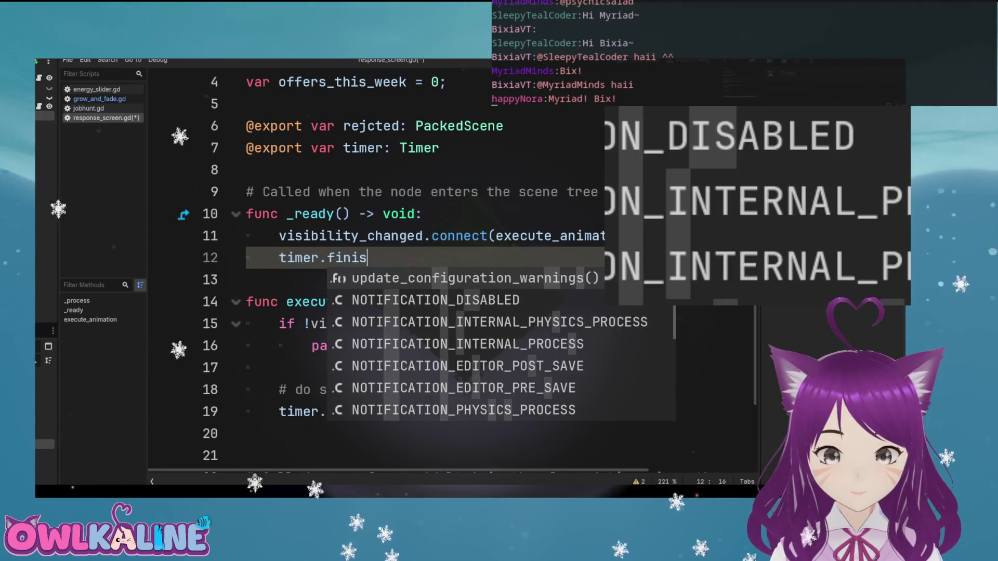
{"action": "type", "text": "h"}
{"action": "key", "text": "BackSpace"}
{"action": "key", "text": "BackSpace"}
{"action": "key", "text": "BackSpace"}
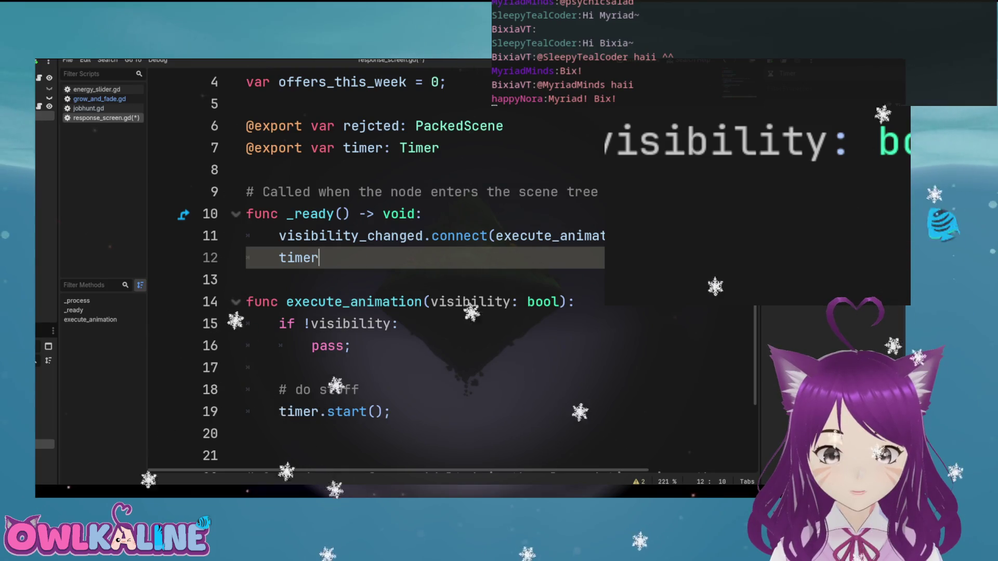
Finish timer.timeout.connect(show_result), save, and begin declaring show_result() below
{"action": "key", "text": "Down"}
{"action": "key", "text": "Down"}
{"action": "key", "text": "Down"}
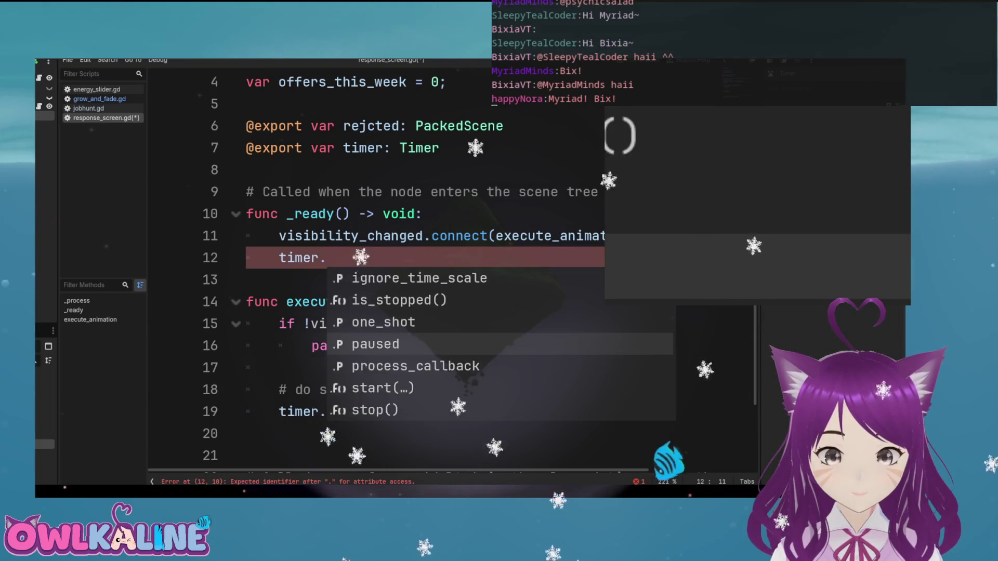
{"action": "key", "text": "Down"}
{"action": "key", "text": "Return"}
{"action": "type", "text": "\\"}
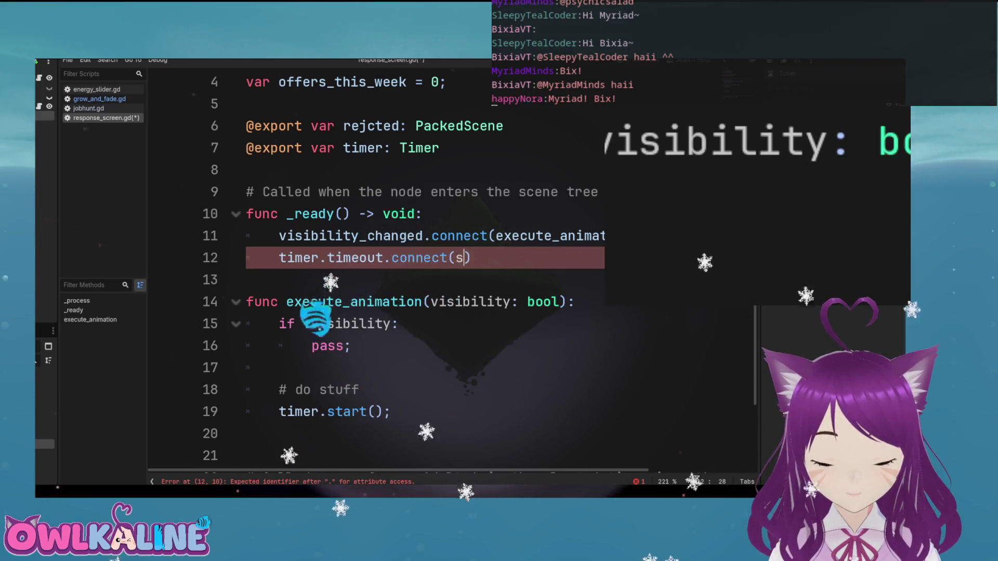
{"action": "type", "text": "_result"}
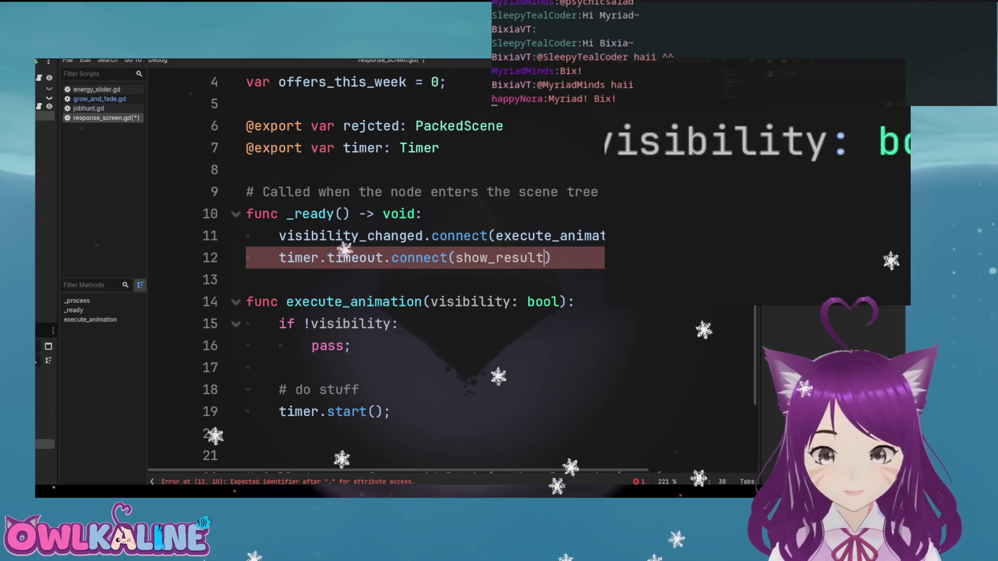
{"action": "type", "text": ");"}
{"action": "key", "text": "ctrl+s"}
{"action": "key", "text": "Down"}
{"action": "key", "text": "Down"}
{"action": "key", "text": "Down"}
{"action": "key", "text": "Down"}
{"action": "scroll", "coordinate": [447, 270], "scroll_direction": "down", "scroll_amount": 2}
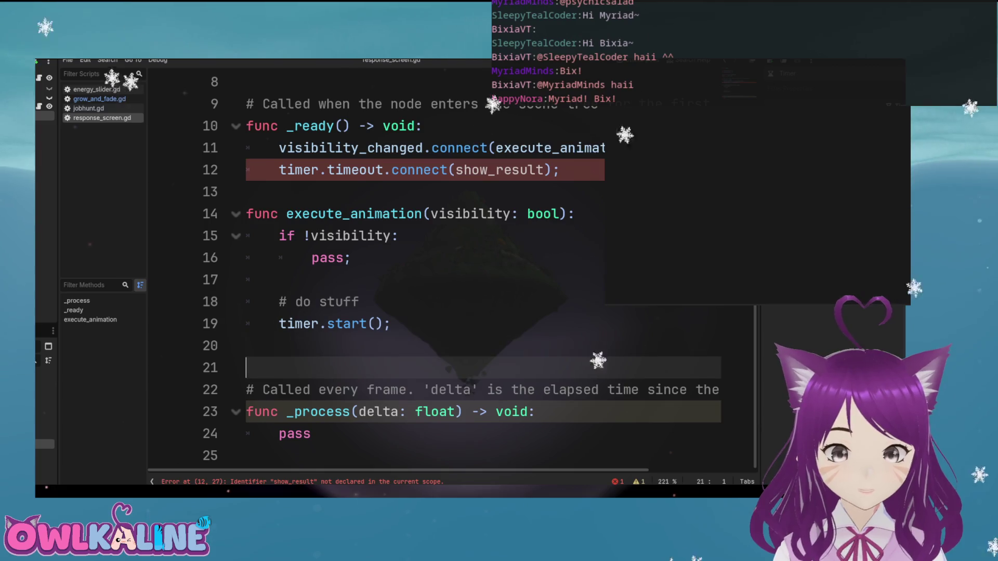
{"action": "key", "text": "Return"}
{"action": "type", "text": "\\"}
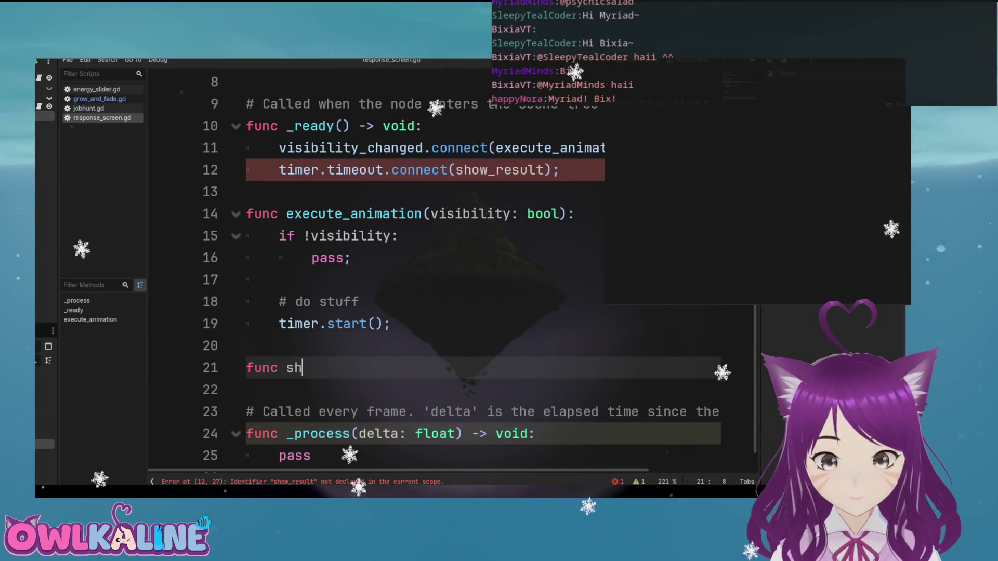
{"action": "type", "text": "ult():"}
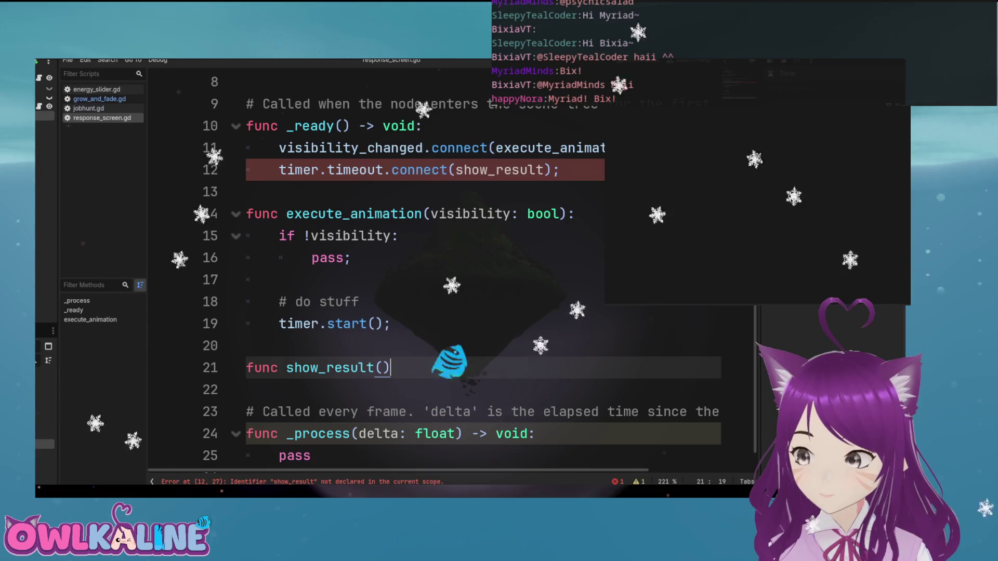
Finish the show_result() declaration and open an indented line for its body
{"action": "key", "text": "Down"}
{"action": "key", "text": "Down"}
{"action": "key", "text": "Down"}
{"action": "key", "text": "shift+Up"}
{"action": "key", "text": "shift+Up"}
{"action": "key", "text": "shift+Up"}
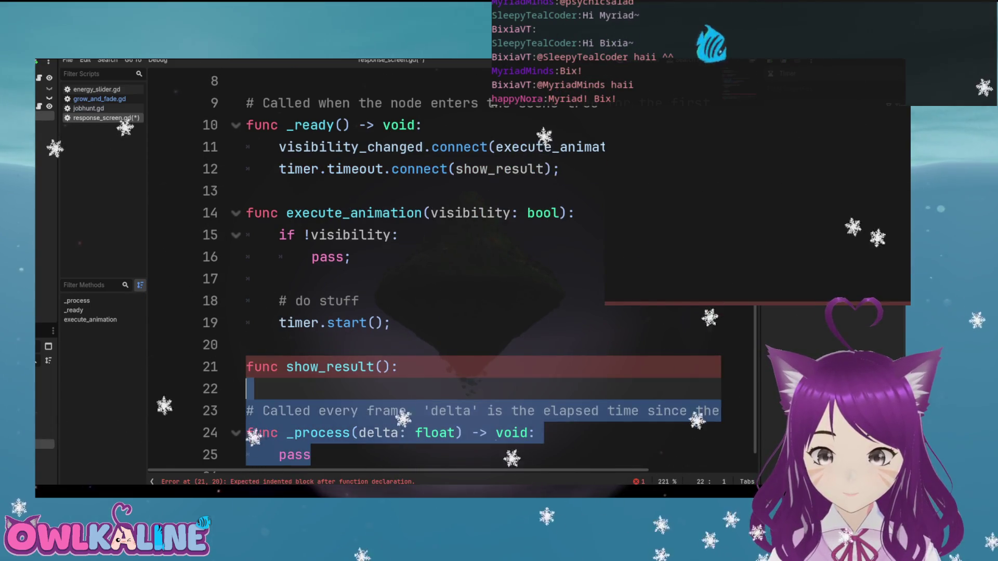
{"action": "key", "text": "Up"}
{"action": "key", "text": "End"}
{"action": "key", "text": "Return"}
{"action": "type", "text": "\\"}
{"action": "key", "text": "BackSpace"}
Look through the timer's member suggestions for a setter to use
{"action": "type", "text": "t"}
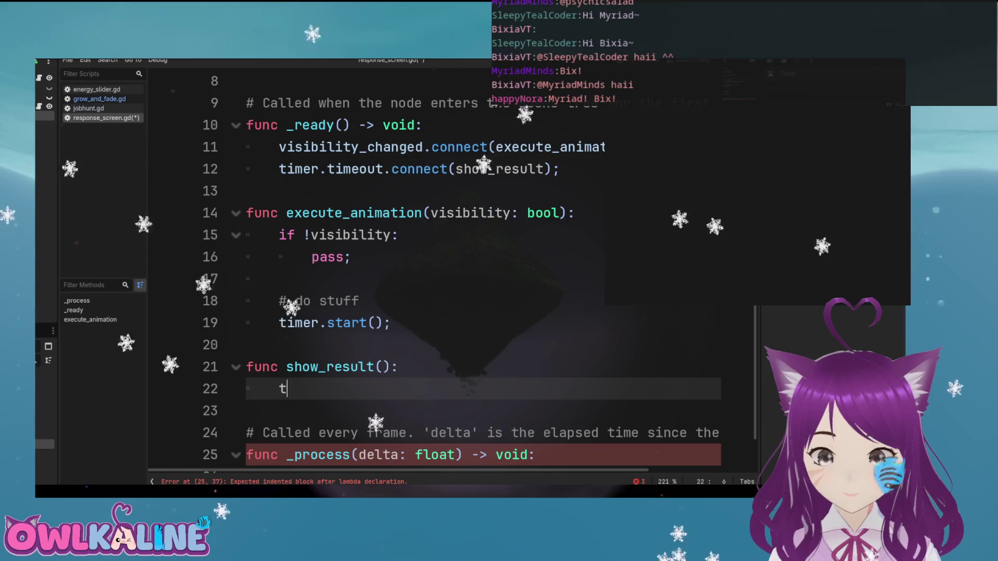
{"action": "type", "text": "imer.dur"}
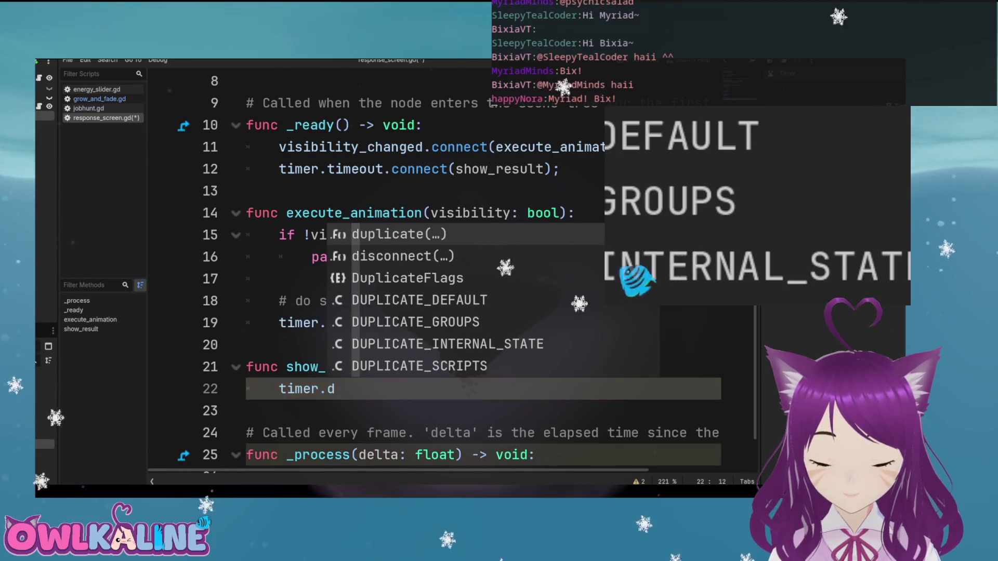
{"action": "key", "text": "BackSpace"}
{"action": "key", "text": "BackSpace"}
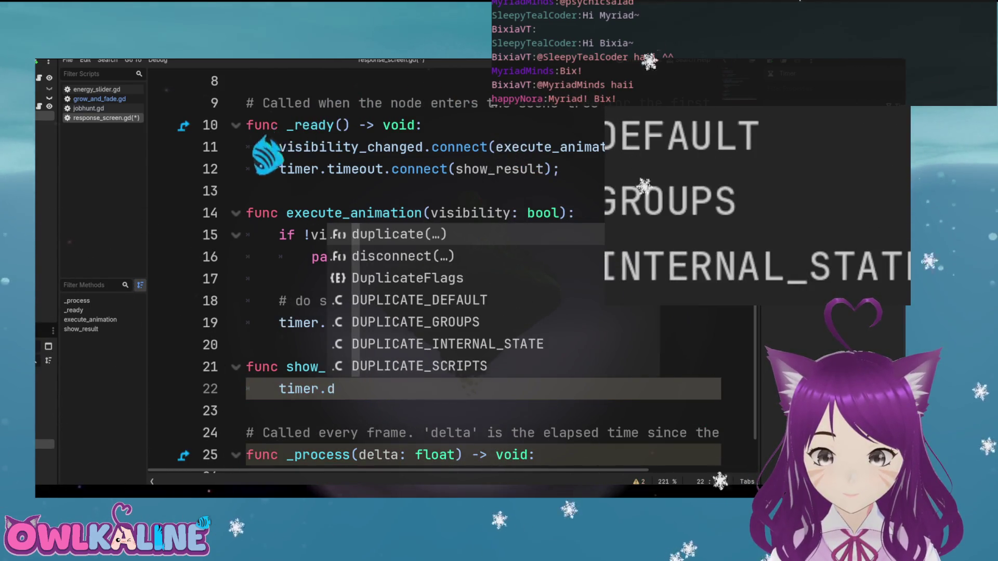
{"action": "key", "text": "BackSpace"}
{"action": "type", "text": "set"}
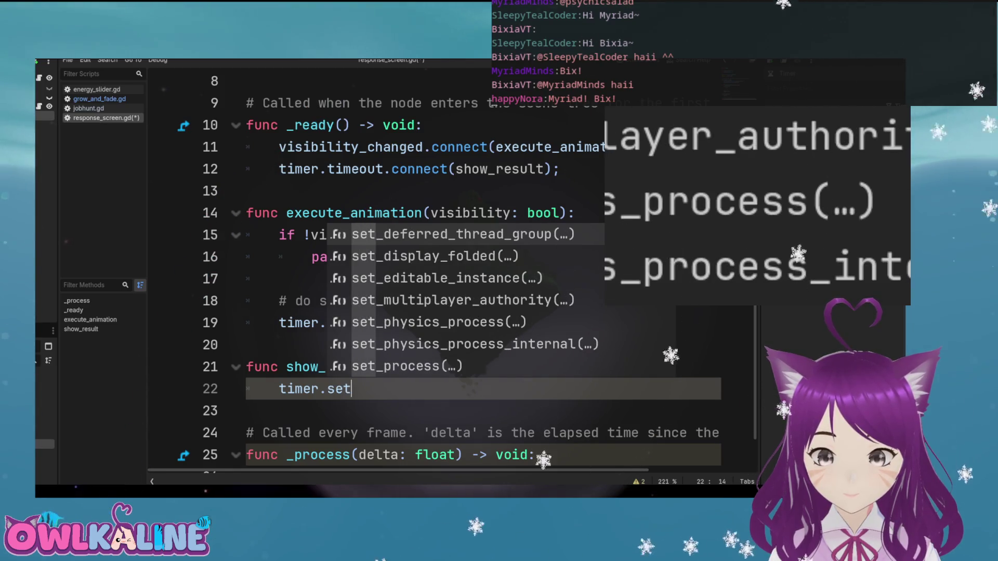
{"action": "key", "text": "Down"}
{"action": "key", "text": "Down"}
{"action": "key", "text": "Down"}
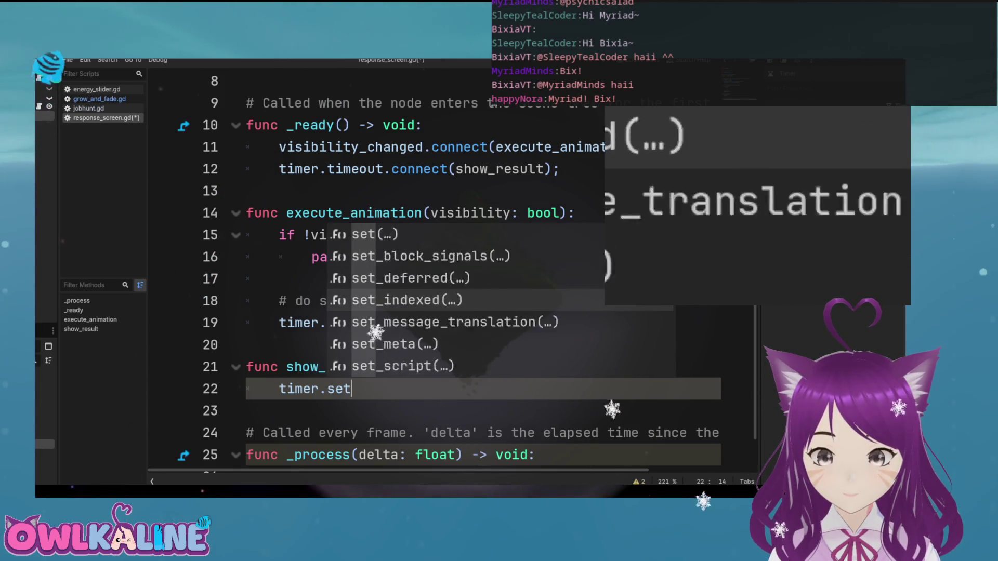
{"action": "key", "text": "Down"}
{"action": "key", "text": "Down"}
{"action": "key", "text": "Down"}
{"action": "scroll", "coordinate": [457, 300], "scroll_direction": "up", "scroll_amount": 1}
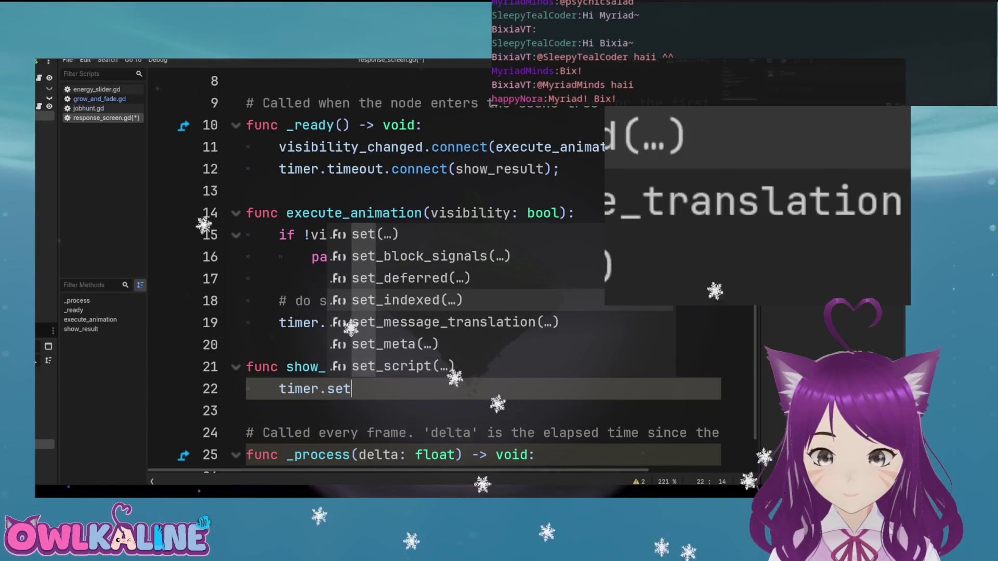
{"action": "scroll", "coordinate": [457, 300], "scroll_direction": "down", "scroll_amount": 2}
{"action": "scroll", "coordinate": [494, 300], "scroll_direction": "down", "scroll_amount": 2}
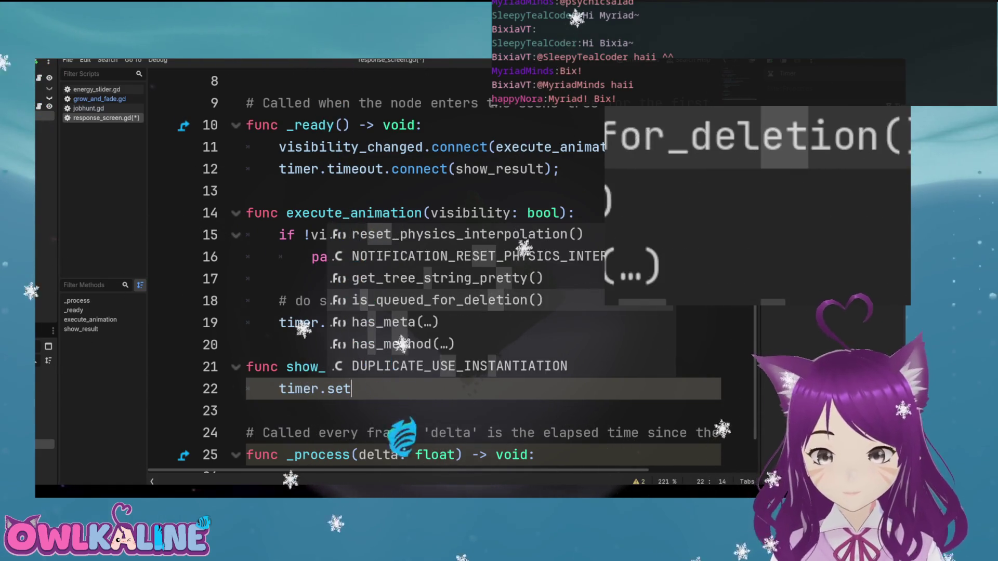
{"action": "scroll", "coordinate": [468, 299], "scroll_direction": "down", "scroll_amount": 10}
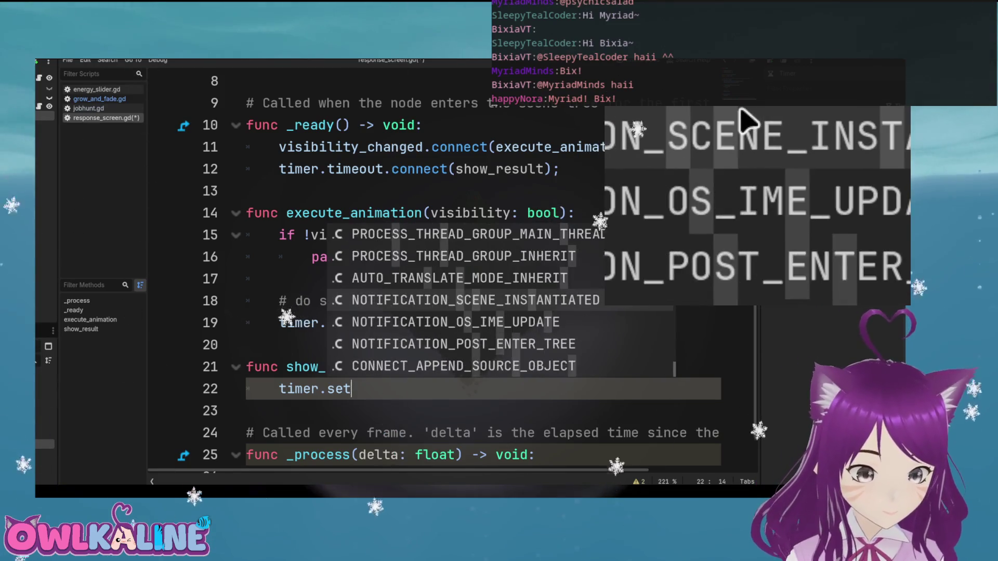
{"action": "left_click", "coordinate": [247, 410]}
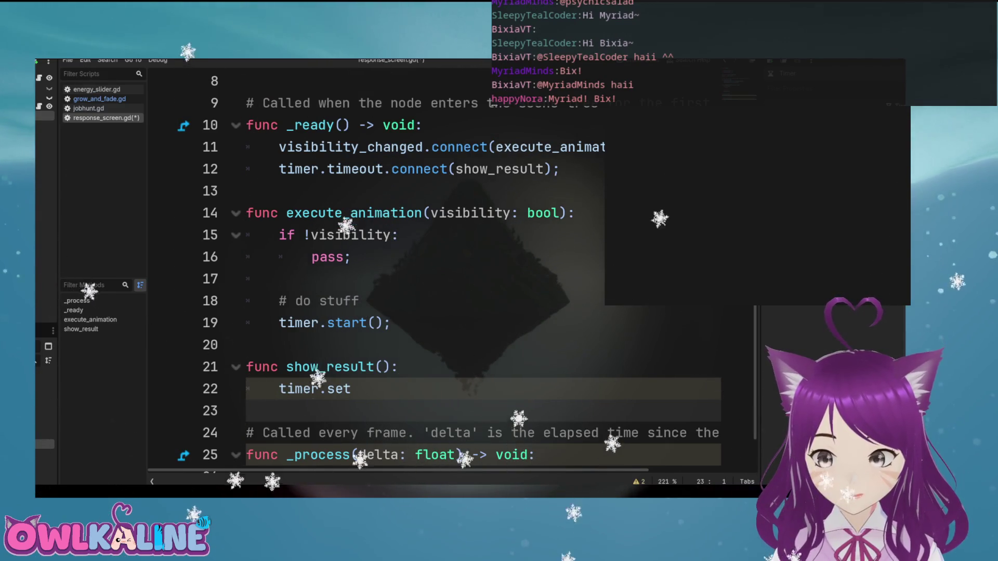
Set timer.wait_time = randf()*0.2 + 0.1; in show_result
{"action": "left_click", "coordinate": [352, 389]}
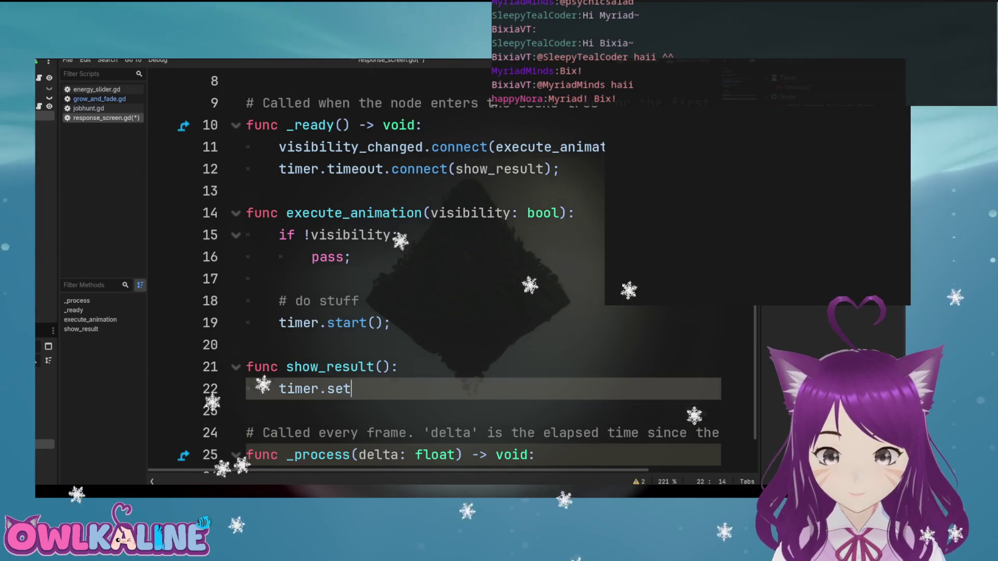
{"action": "key", "text": "BackSpace"}
{"action": "key", "text": "BackSpace"}
{"action": "key", "text": "BackSpace"}
{"action": "type", "text": "/"}
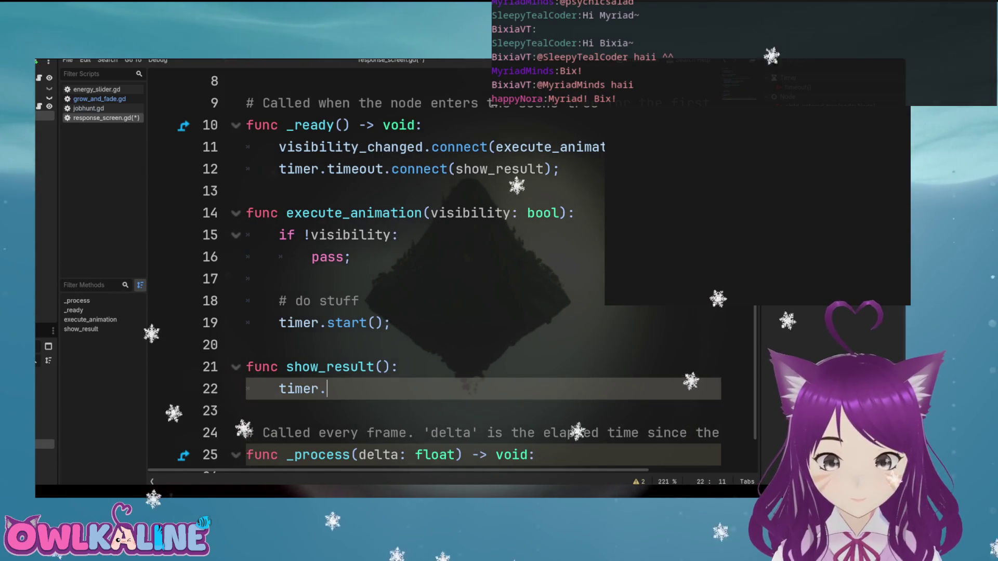
{"action": "type", "text": "."}
{"action": "key", "text": "Down"}
{"action": "key", "text": "Down"}
{"action": "key", "text": "Down"}
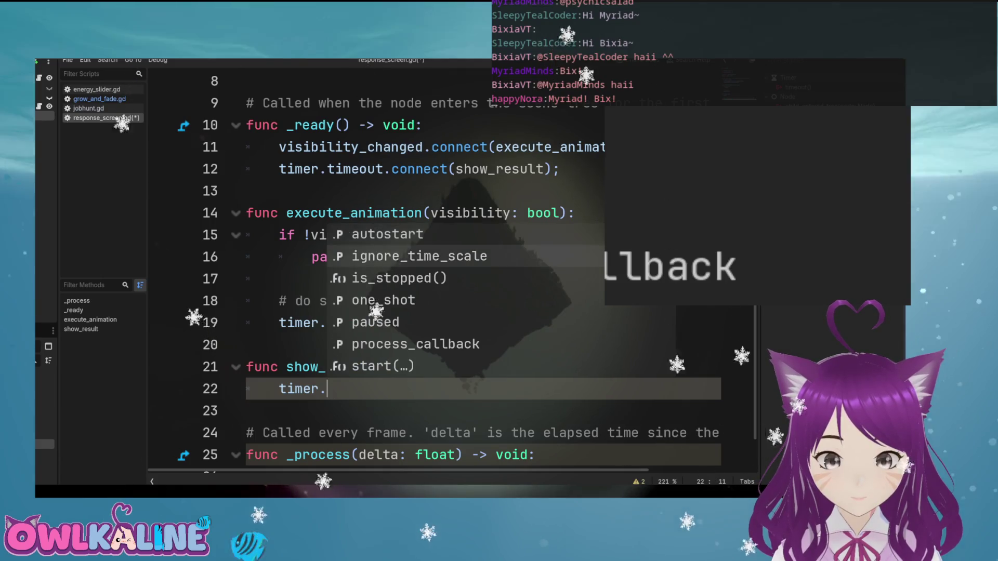
{"action": "key", "text": "Down"}
{"action": "key", "text": "Down"}
{"action": "key", "text": "Down"}
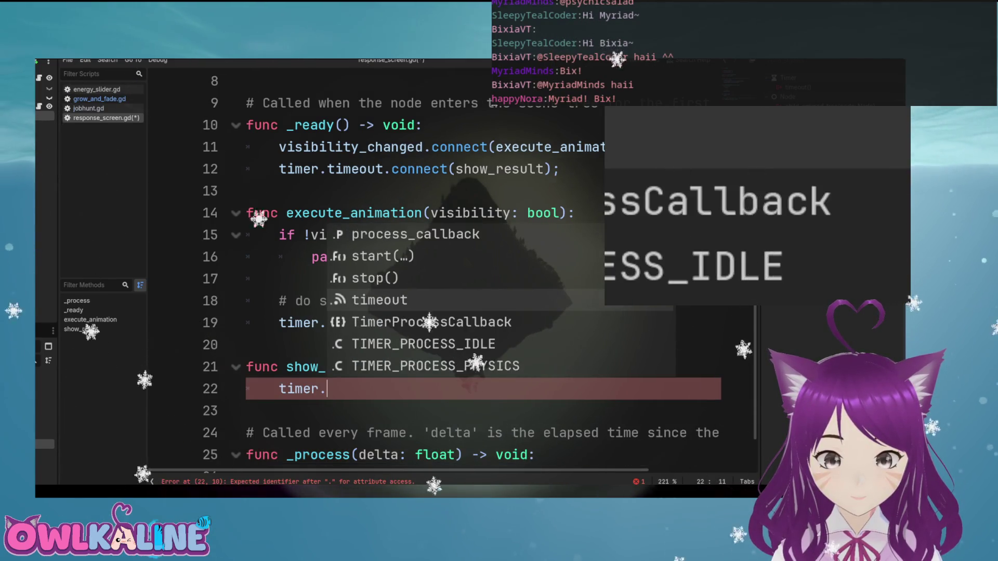
{"action": "key", "text": "Down"}
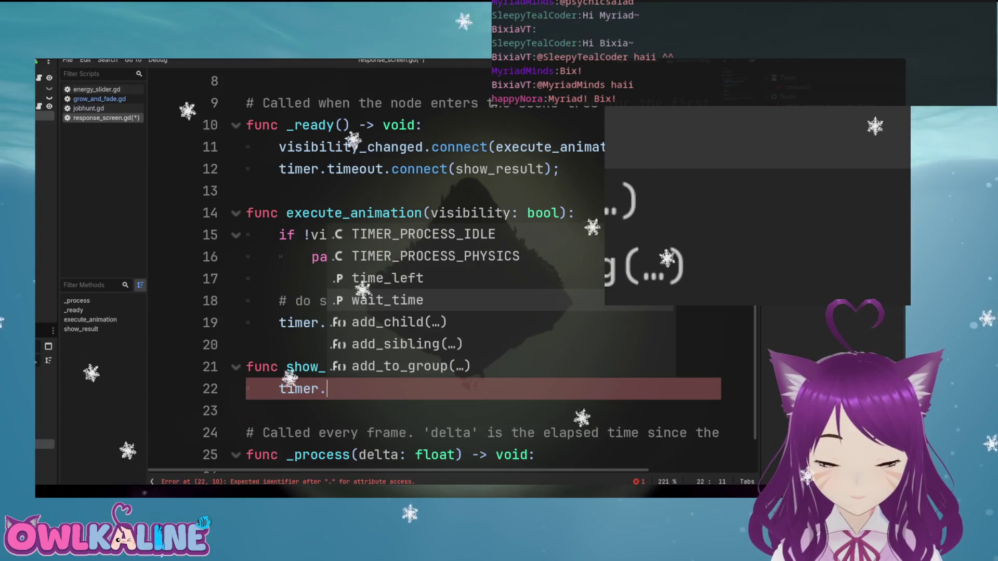
{"action": "key", "text": "Return"}
{"action": "type", "text": "\\"}
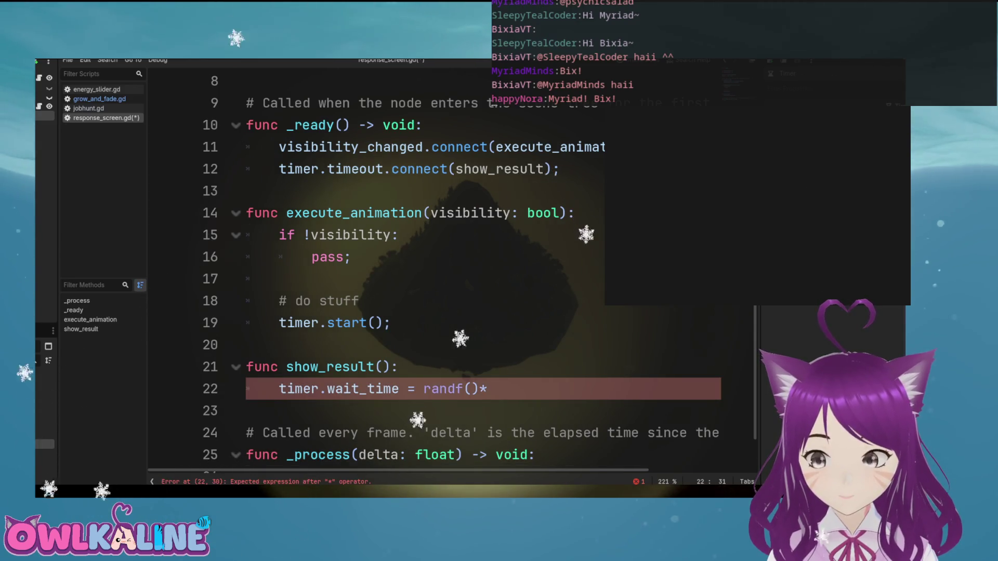
{"action": "type", "text": ".1;"}
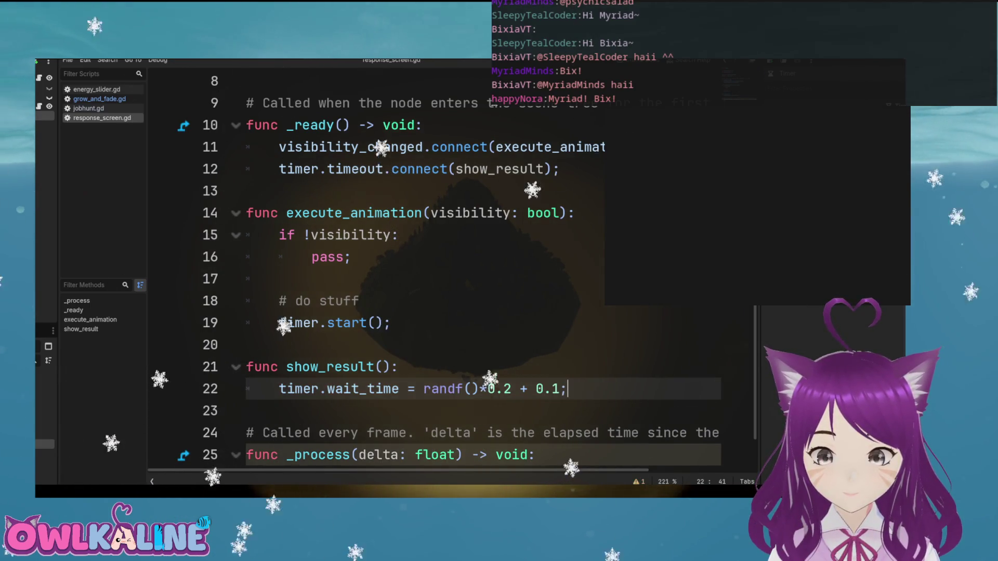
Save the script and add timer.start(); on the next line to restart the timer
{"action": "key", "text": "ctrl+s"}
{"action": "key", "text": "Return"}
{"action": "type", "text": "\\"}
{"action": "key", "text": "BackSpace"}
{"action": "type", "text": "timer.start();"}
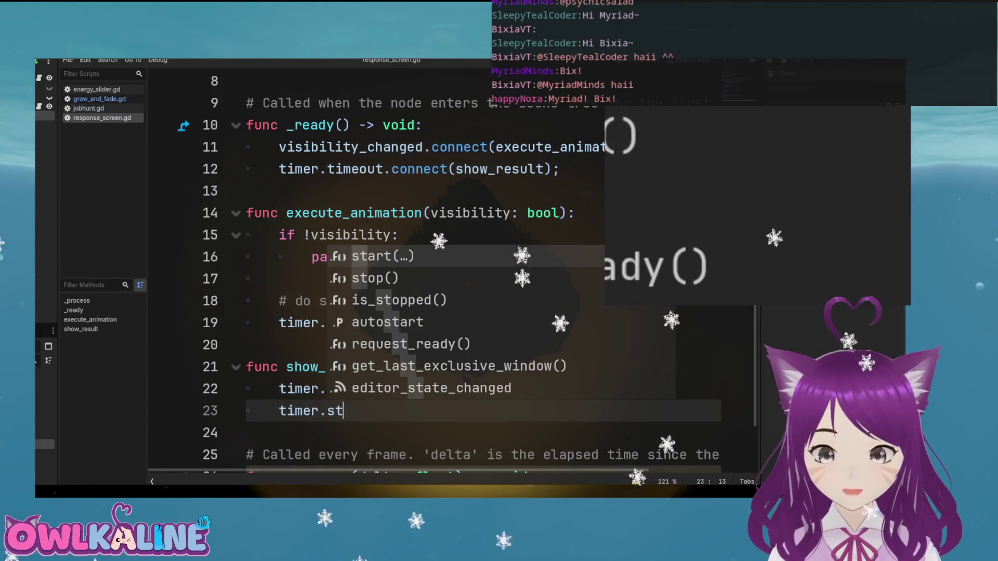
{"action": "key", "text": "Return"}
{"action": "type", "text": "\\"}
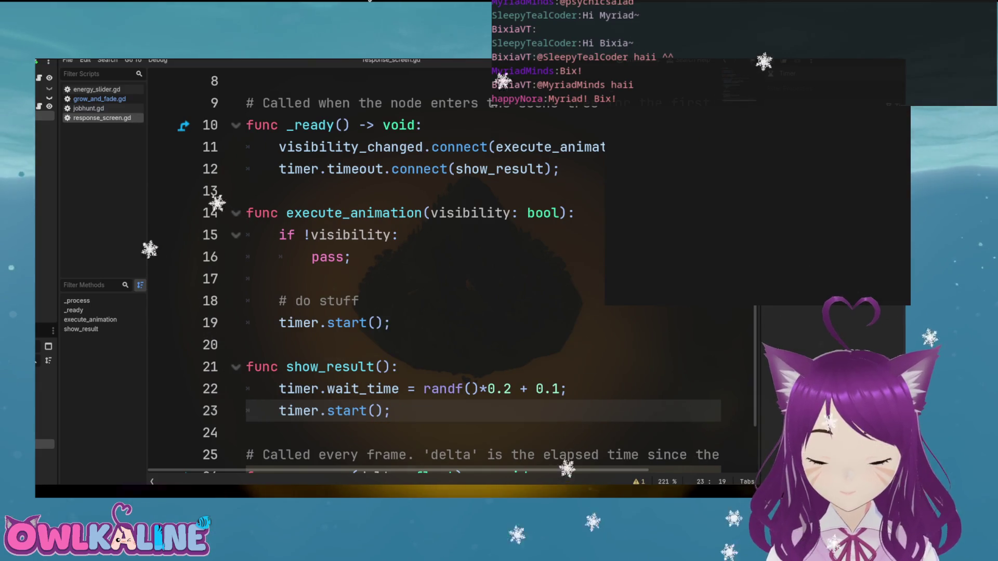
{"action": "key", "text": "Return"}
{"action": "type", "text": "\\"}
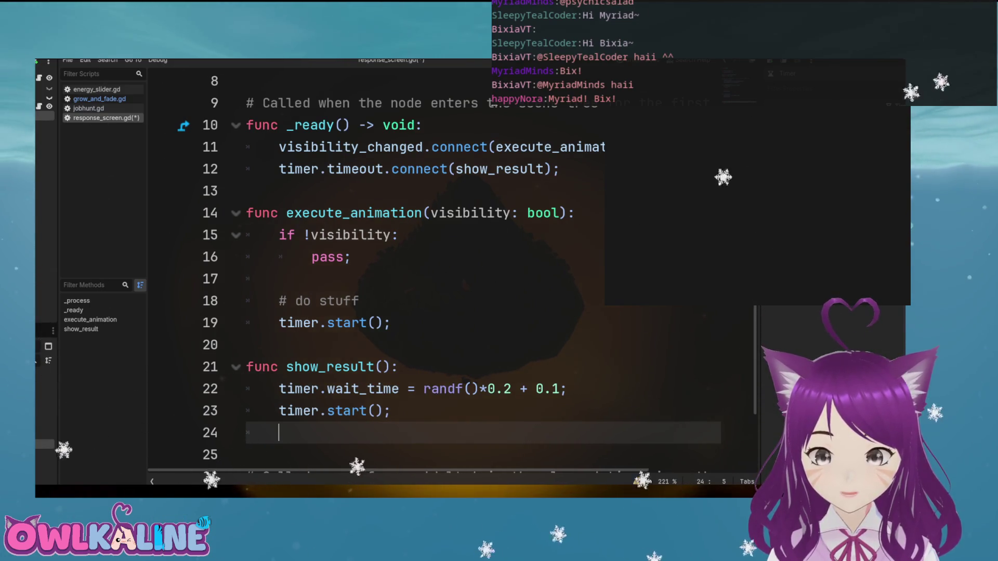
Complete the rejcted.instantiate(); call on line 24
{"action": "scroll", "coordinate": [447, 270], "scroll_direction": "down", "scroll_amount": 2}
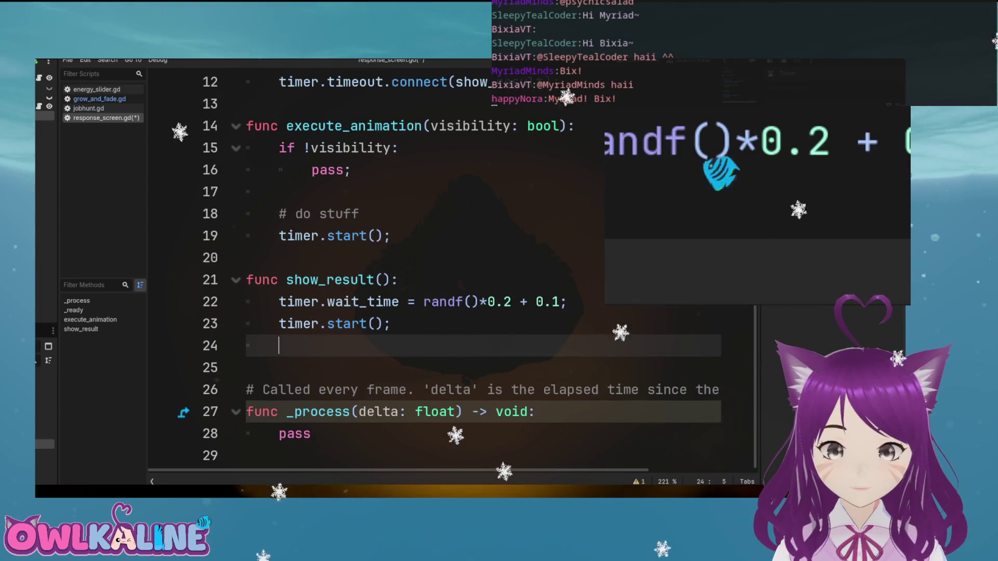
{"action": "scroll", "coordinate": [468, 114], "scroll_direction": "up", "scroll_amount": 2}
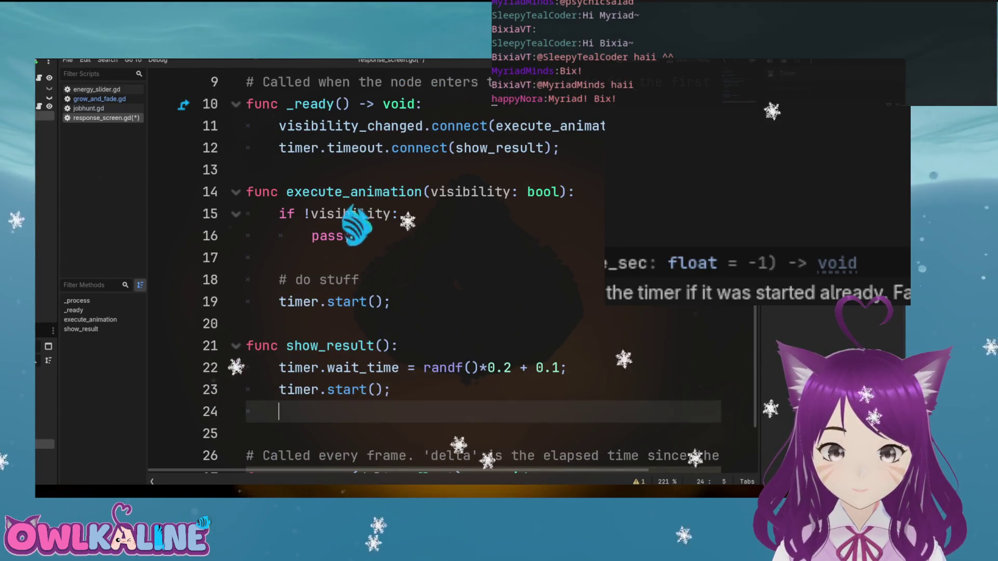
{"action": "scroll", "coordinate": [251, 432], "scroll_direction": "down", "scroll_amount": 2}
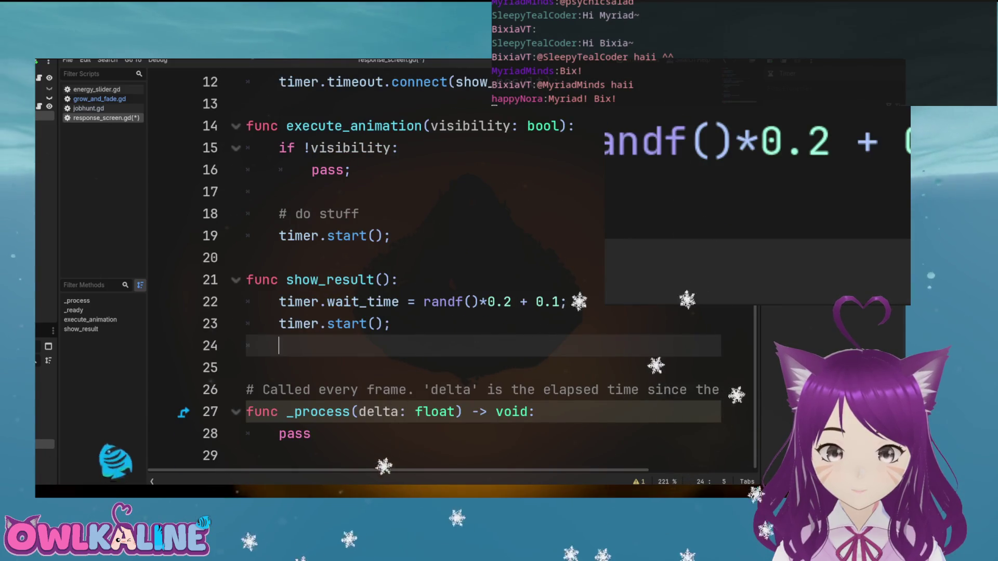
{"action": "scroll", "coordinate": [447, 270], "scroll_direction": "up", "scroll_amount": 4}
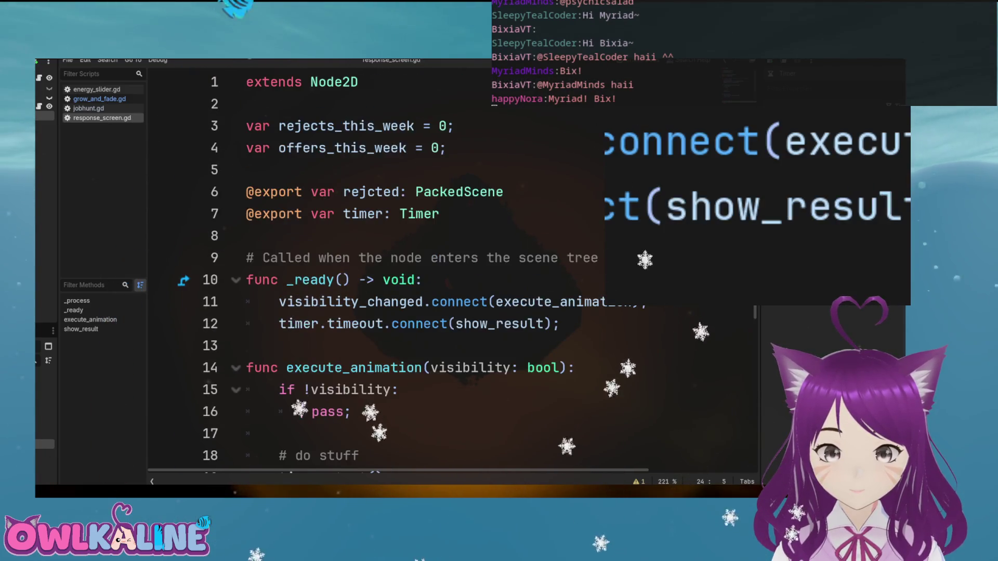
{"action": "scroll", "coordinate": [446, 271], "scroll_direction": "down", "scroll_amount": 4}
{"action": "scroll", "coordinate": [447, 270], "scroll_direction": "up", "scroll_amount": 4}
{"action": "scroll", "coordinate": [447, 271], "scroll_direction": "down", "scroll_amount": 4}
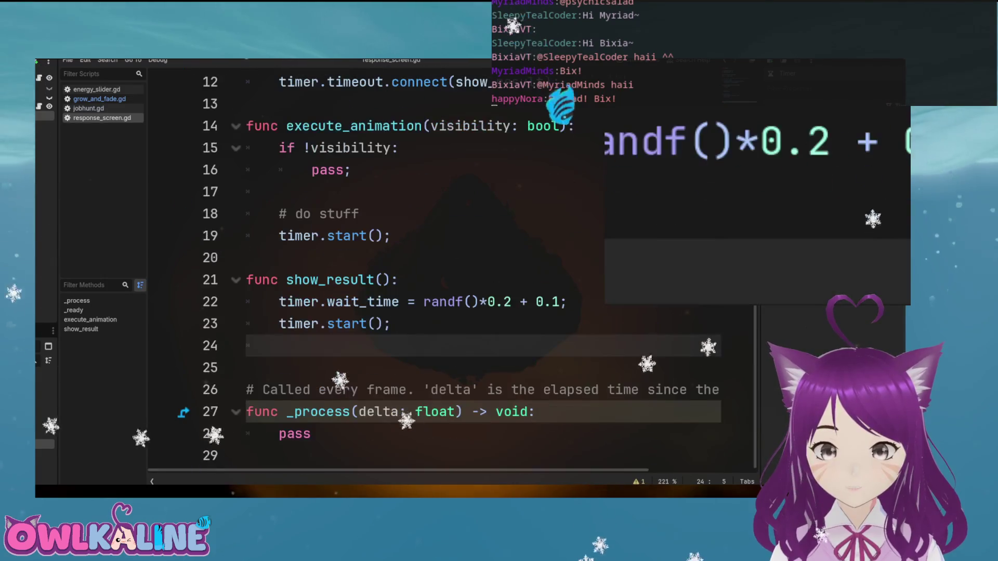
{"action": "type", "text": "rejcted\\"}
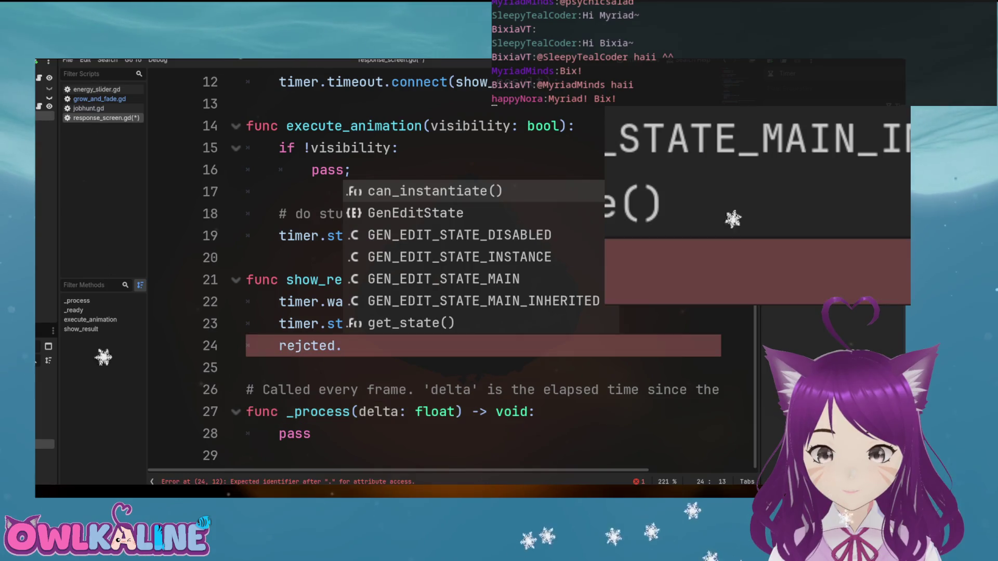
{"action": "type", "text": "in"}
{"action": "key", "text": "Return"}
{"action": "key", "text": "End"}
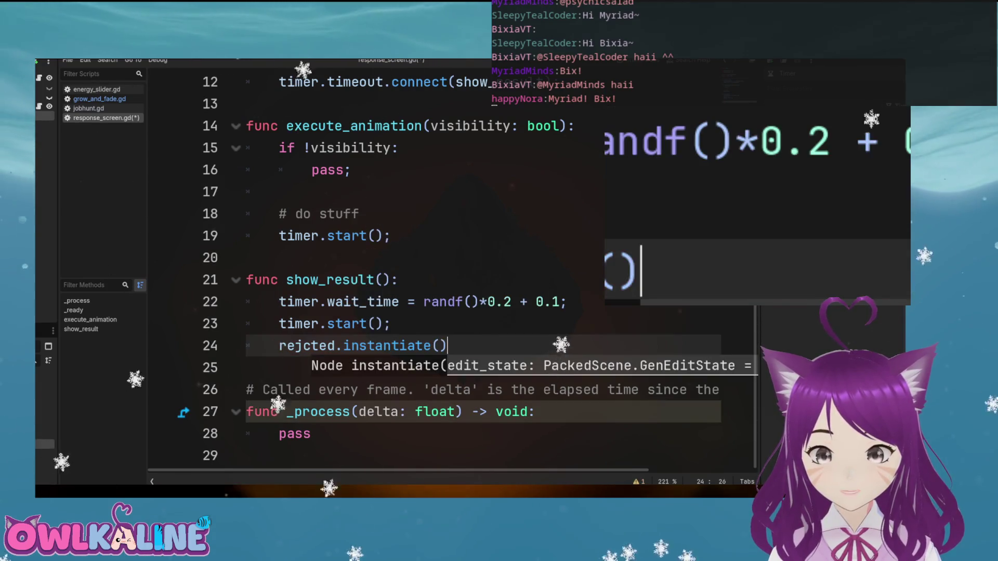
{"action": "type", "text": ";"}
Store the instance as var r, add add_child(r) below, and run the game
{"action": "key", "text": "Home"}
{"action": "type", "text": "var r ="}
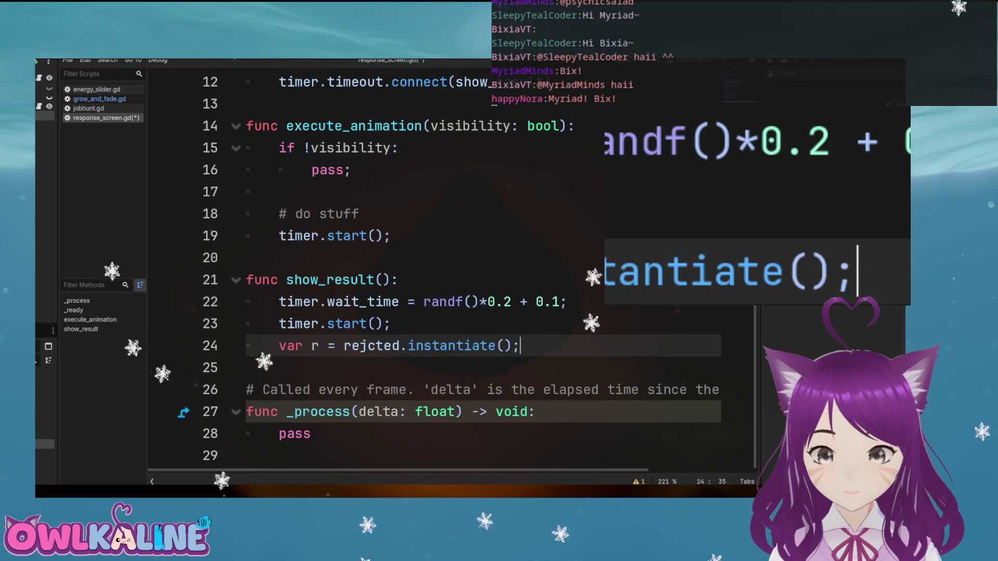
{"action": "key", "text": "End"}
{"action": "key", "text": "Return"}
{"action": "type", "text": "_chil"}
{"action": "key", "text": "Return"}
{"action": "type", "text": "r)"}
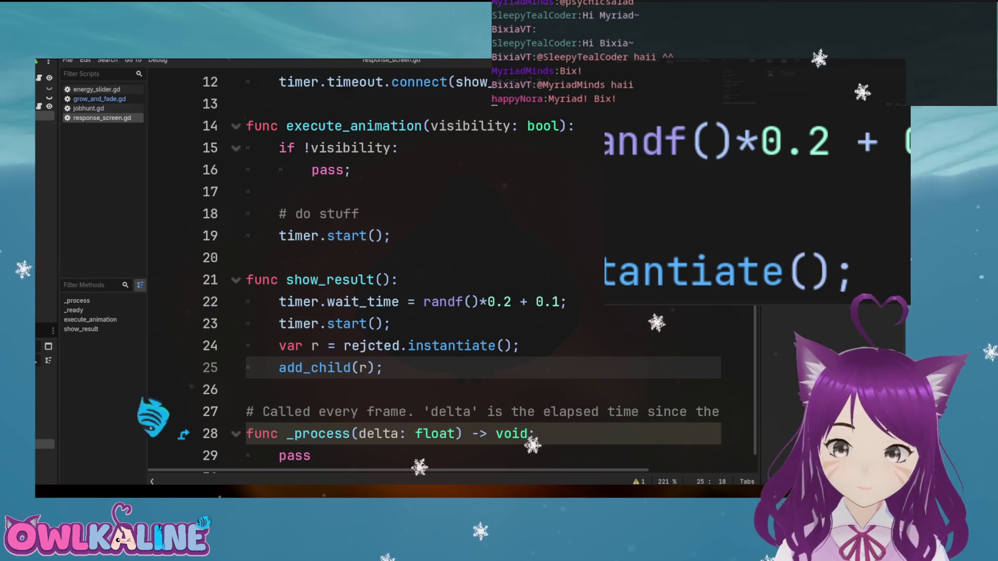
{"action": "key", "text": "F5"}
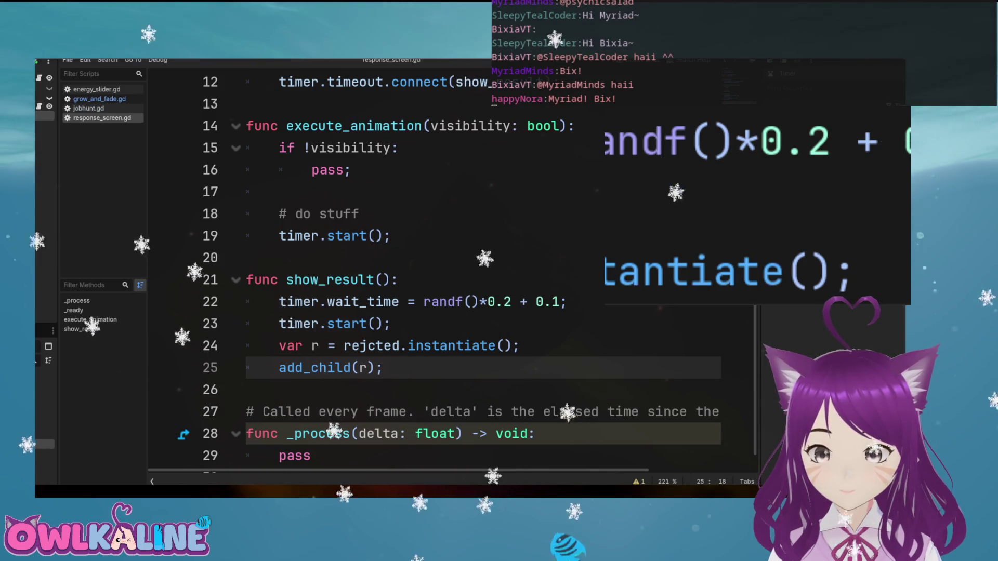
Stop the test run and change the wait time to randf()*0.3 + 0.2
{"action": "key", "text": "ctrl+z"}
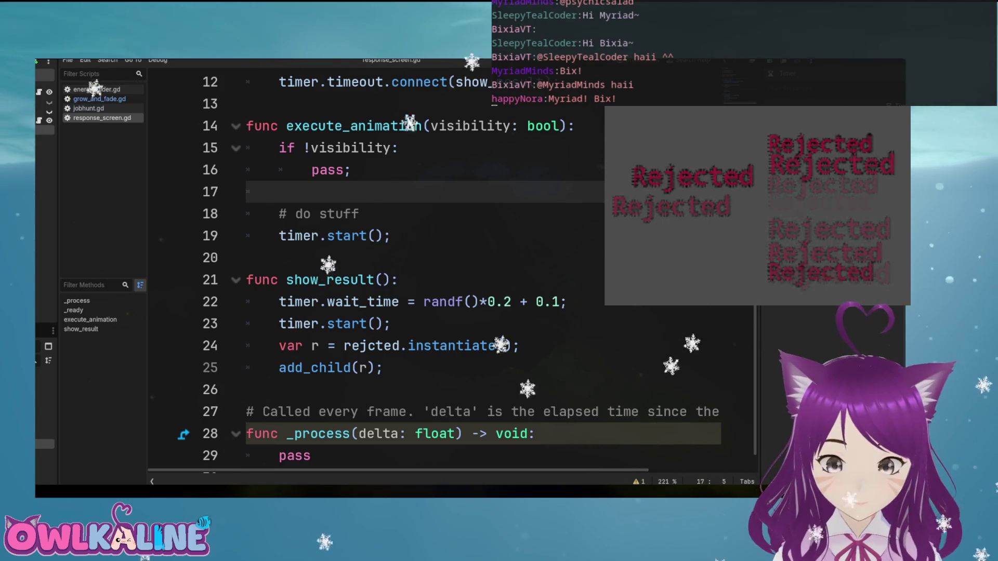
{"action": "key", "text": "F8"}
{"action": "left_click_drag", "start_coordinate": [514, 300], "coordinate": [500, 300]}
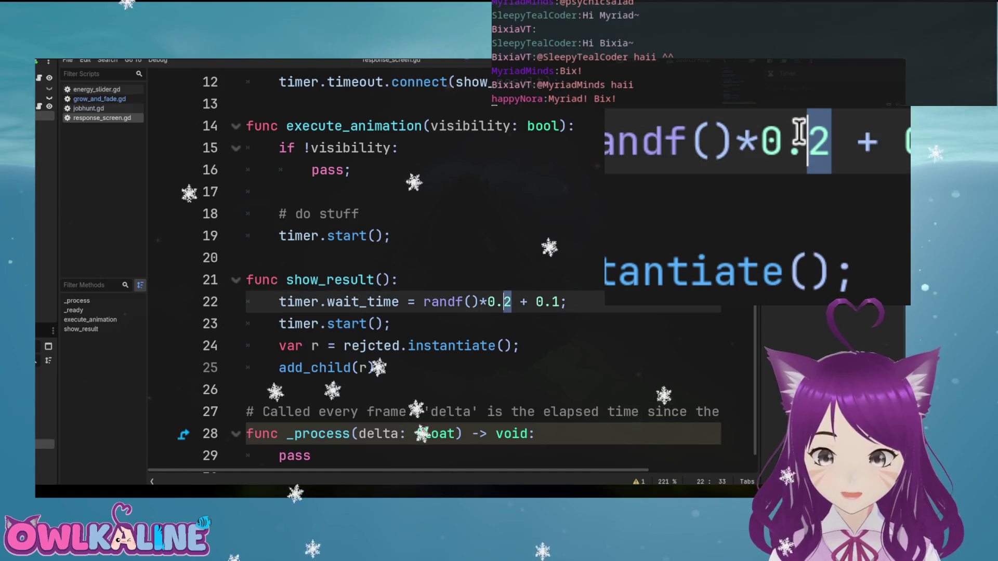
{"action": "type", "text": "3"}
{"action": "double_click", "coordinate": [555, 302]}
{"action": "type", "text": "2"}
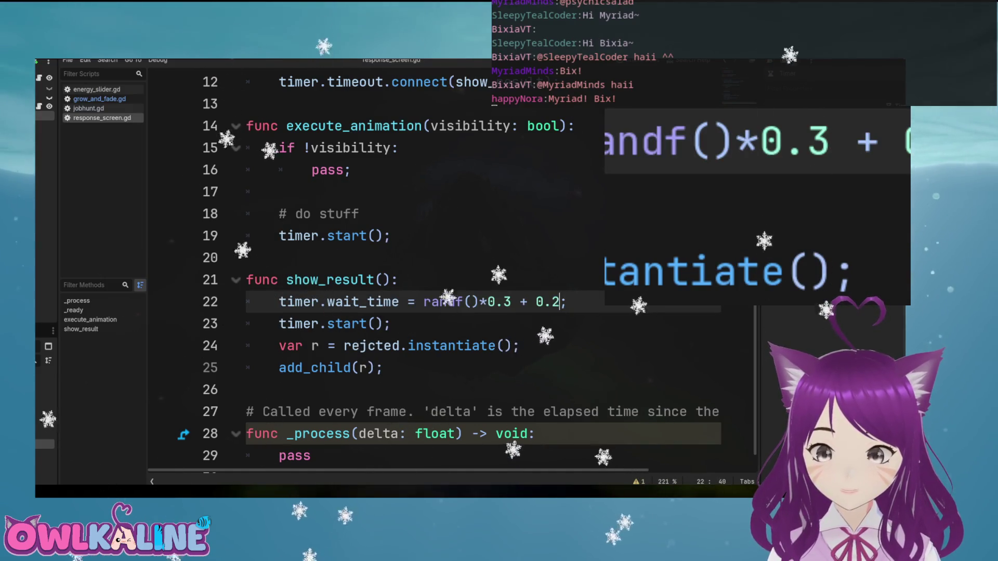
Rerun the game to check the slower Rejected timing, then stop it
{"action": "key", "text": "F5"}
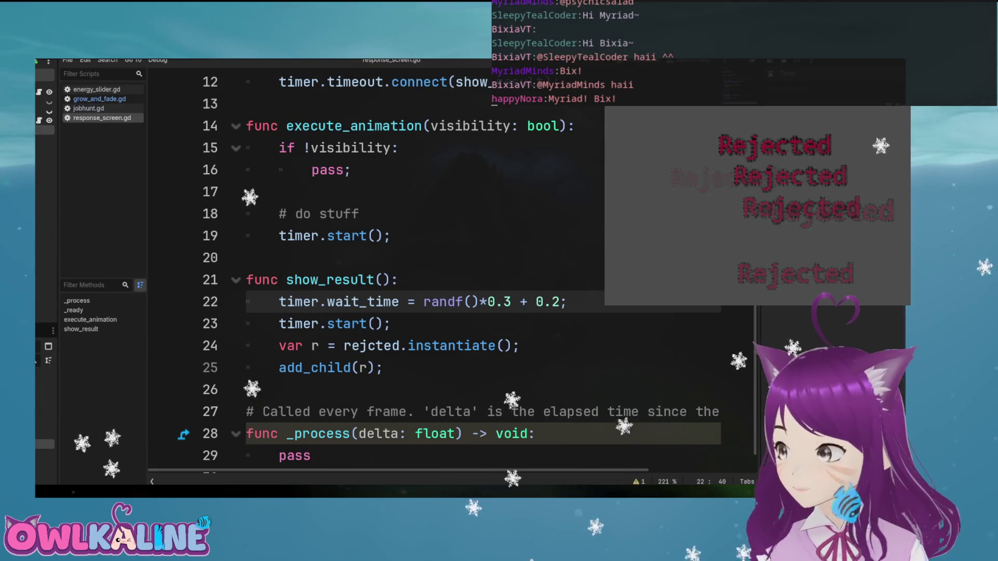
{"action": "key", "text": "F8"}
{"action": "key", "text": "Down"}
{"action": "key", "text": "Down"}
{"action": "key", "text": "Down"}
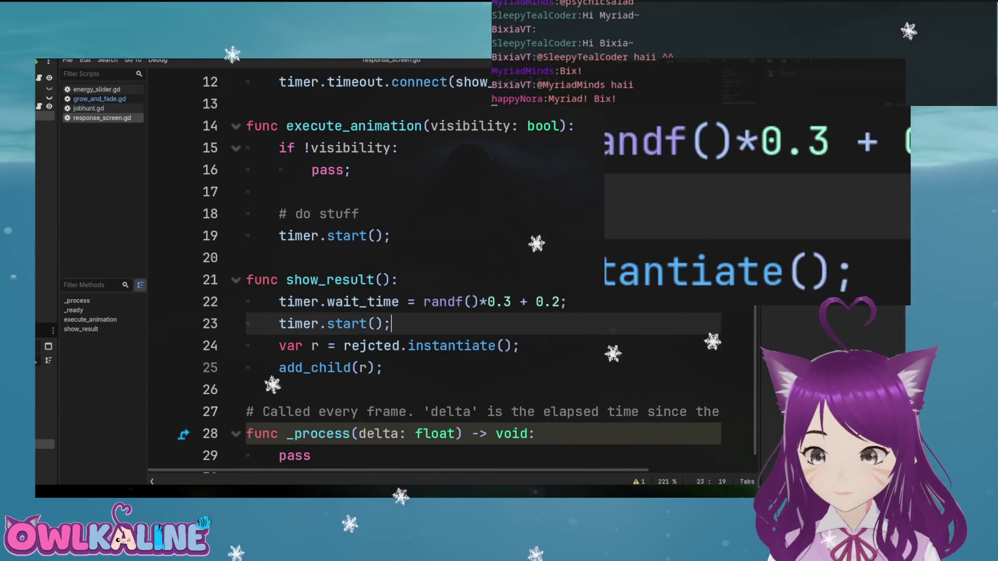
{"action": "scroll", "coordinate": [447, 270], "scroll_direction": "up", "scroll_amount": 4}
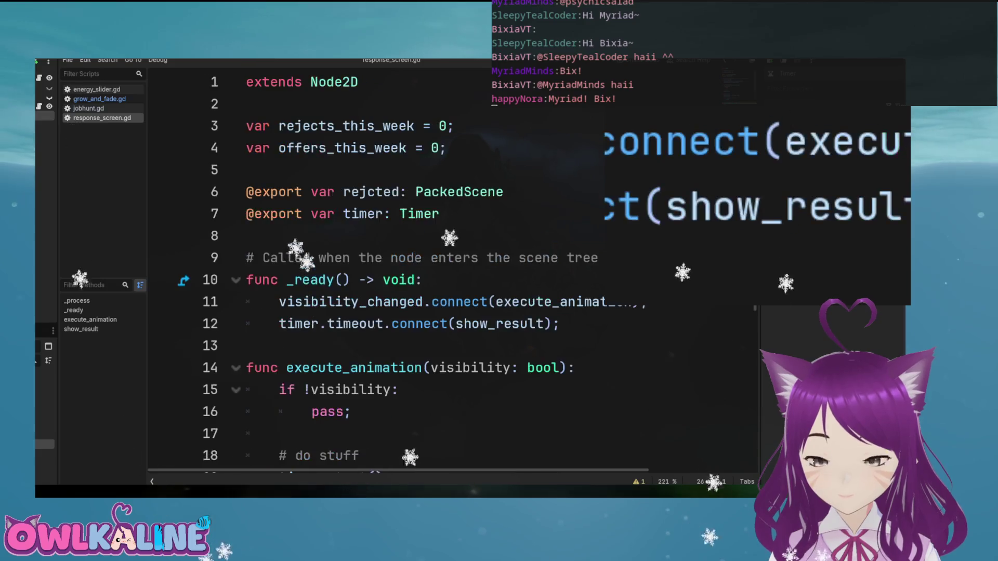
{"action": "scroll", "coordinate": [447, 271], "scroll_direction": "down", "scroll_amount": 4}
{"action": "scroll", "coordinate": [447, 270], "scroll_direction": "up", "scroll_amount": 1}
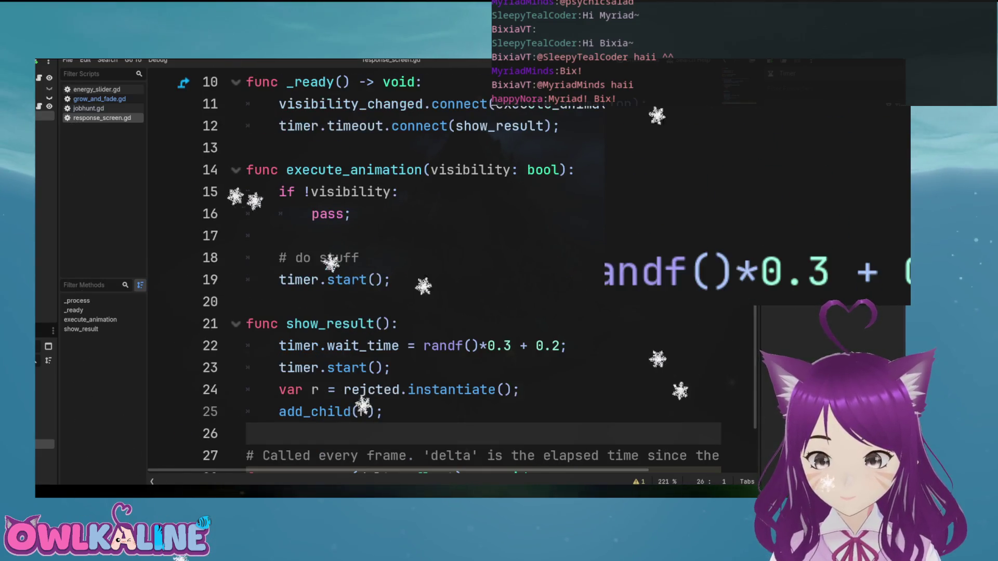
Add rejects_this_week -= 1; at the start of show_result and save
{"action": "scroll", "coordinate": [447, 271], "scroll_direction": "up", "scroll_amount": 3}
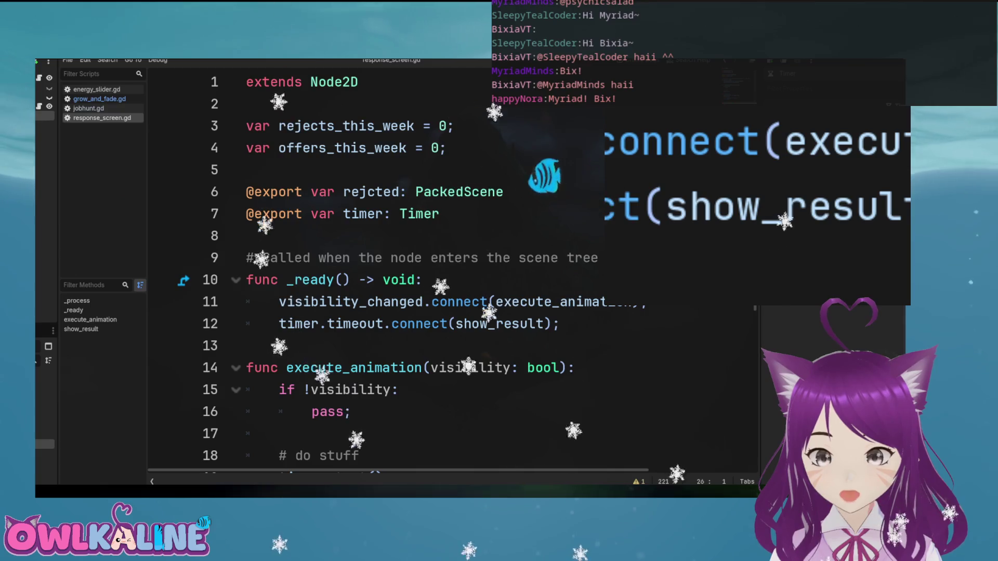
{"action": "left_click", "coordinate": [319, 126]}
{"action": "scroll", "coordinate": [483, 318], "scroll_direction": "down", "scroll_amount": 4}
{"action": "left_click", "coordinate": [574, 306]}
{"action": "key", "text": "Down"}
{"action": "key", "text": "Down"}
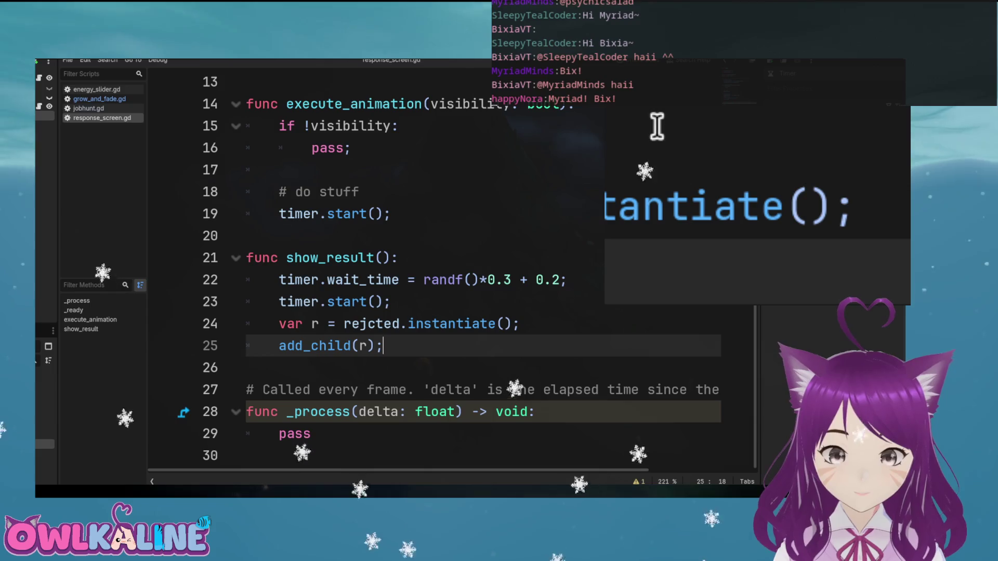
{"action": "key", "text": "Up"}
{"action": "key", "text": "Up"}
{"action": "key", "text": "Up"}
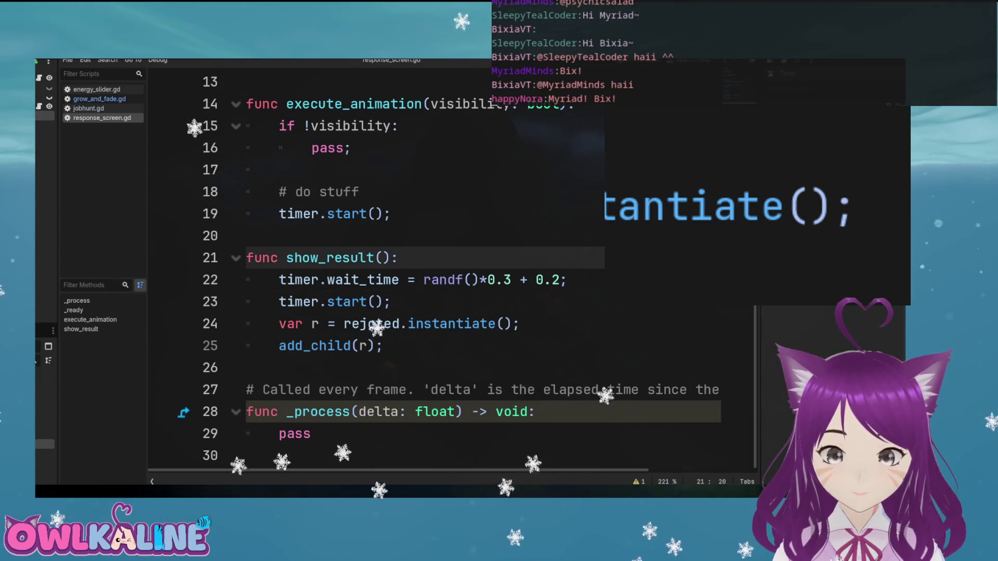
{"action": "key", "text": "End"}
{"action": "key", "text": "Return"}
{"action": "type", "text": "ejects_this_week"}
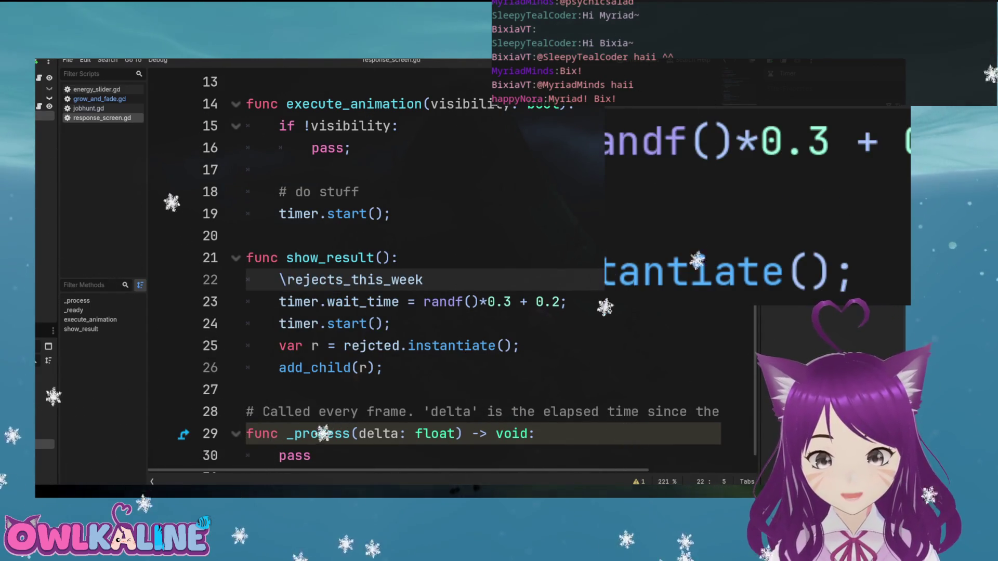
{"action": "key", "text": "Home"}
{"action": "key", "text": "Delete"}
{"action": "key", "text": "End"}
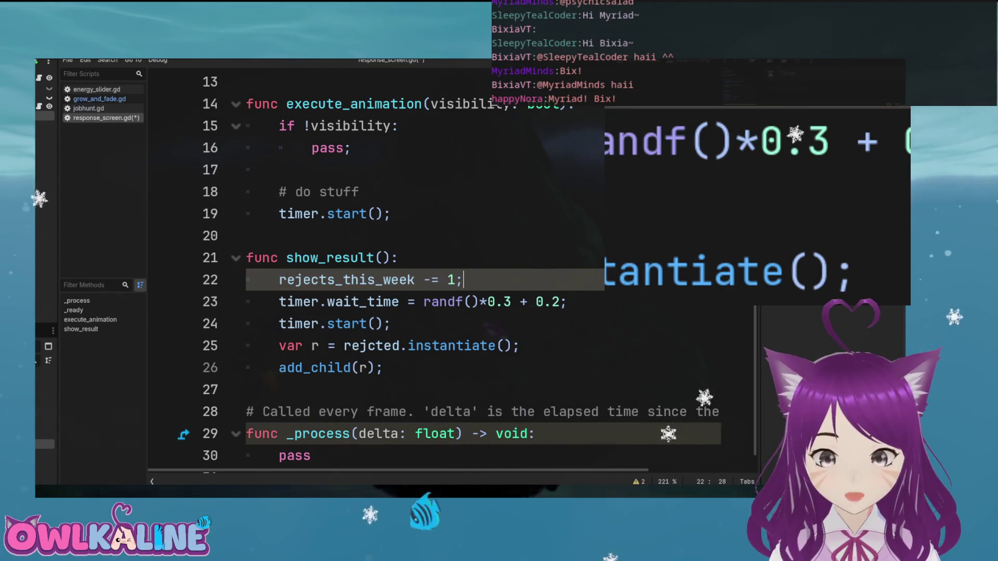
{"action": "key", "text": "ctrl+s"}
Move the timer.start() call below add_child(r)
{"action": "key", "text": "Down"}
{"action": "key", "text": "Down"}
{"action": "key", "text": "Down"}
{"action": "key", "text": "Up"}
{"action": "key", "text": "Up"}
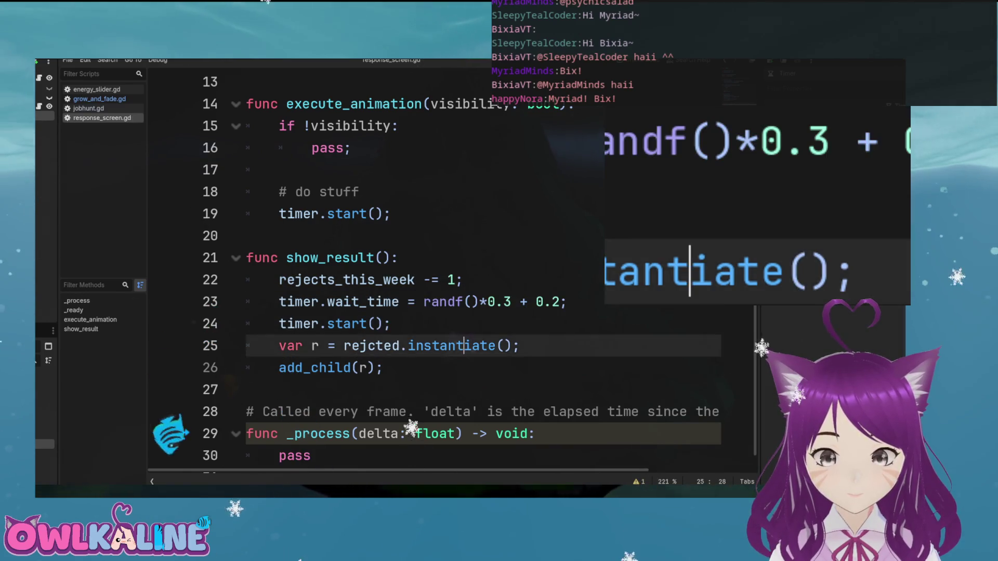
{"action": "key", "text": "shift+Home"}
{"action": "key", "text": "ctrl+x"}
{"action": "key", "text": "Down"}
{"action": "key", "text": "Down"}
{"action": "key", "text": "Down"}
{"action": "key", "text": "Return"}
{"action": "key", "text": "Return"}
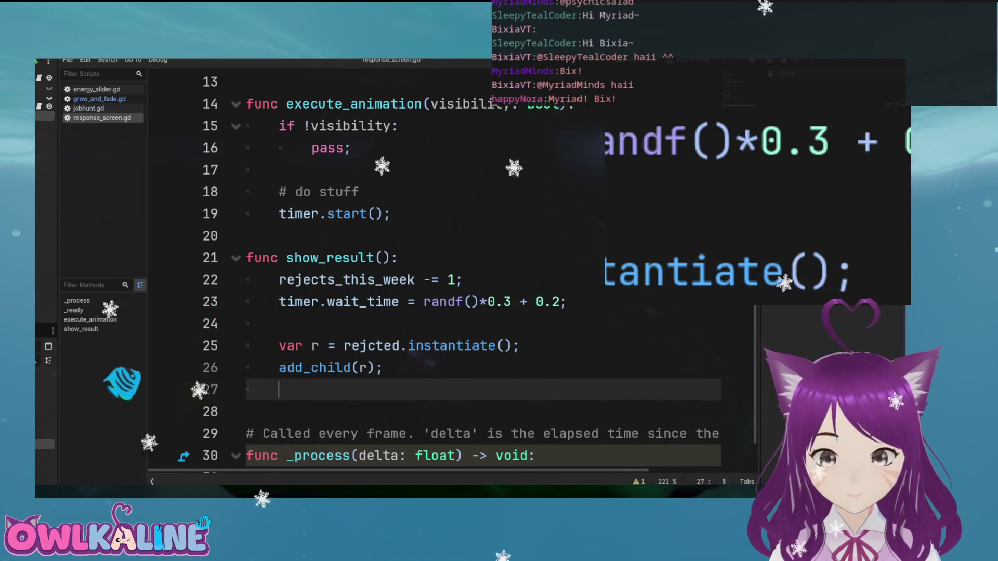
{"action": "key", "text": "Up"}
{"action": "key", "text": "ctrl+v"}
Wrap timer.start() in 'if rejects_this_week > 0:' with proper indentation
{"action": "key", "text": "Up"}
{"action": "key", "text": "Return"}
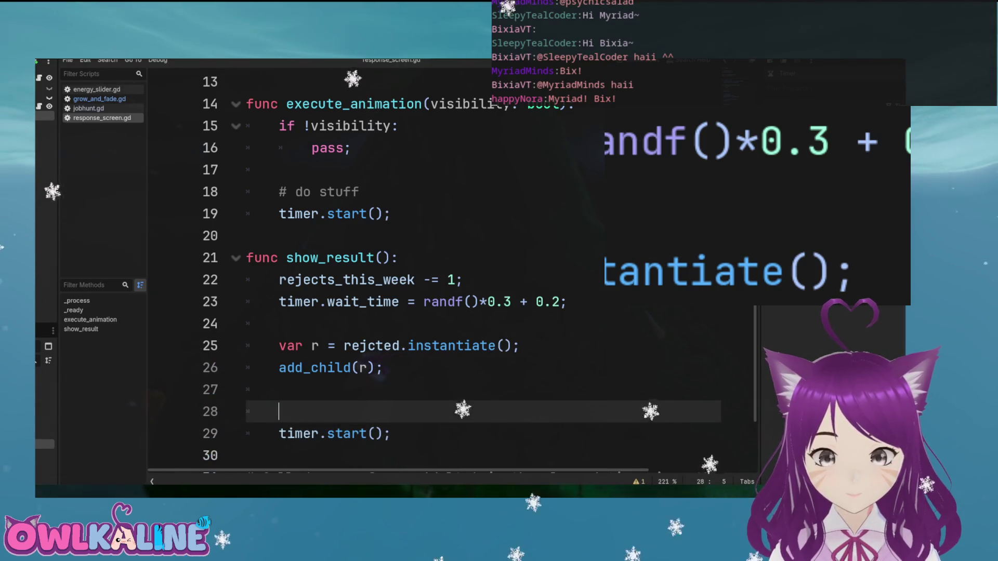
{"action": "type", "text": "rejecte"}
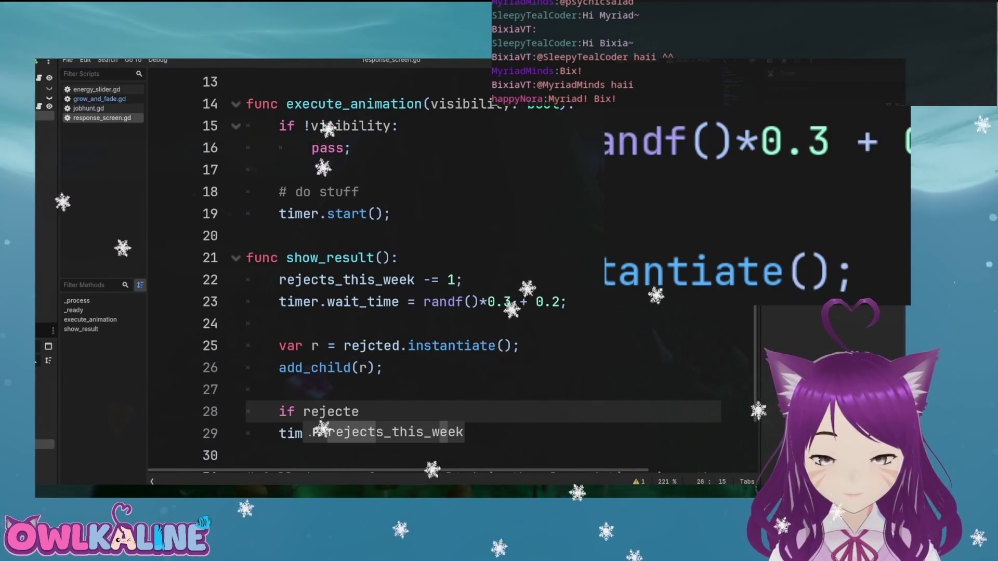
{"action": "key", "text": "Return"}
{"action": "type", "text": "\\"}
{"action": "key", "text": "BackSpace"}
{"action": "type", "text": "> 0:"}
{"action": "key", "text": "Down"}
{"action": "key", "text": "Home"}
{"action": "key", "text": "Tab"}
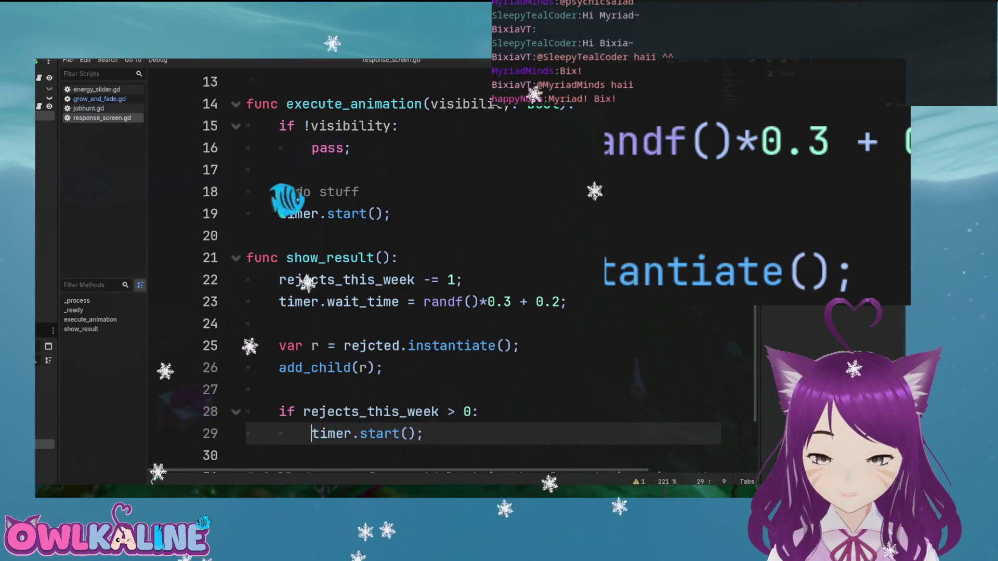
{"action": "key", "text": "Up"}
{"action": "key", "text": "Up"}
Add an empty else: branch after the indented timer.start()
{"action": "scroll", "coordinate": [468, 333], "scroll_direction": "down", "scroll_amount": 2}
{"action": "left_click", "coordinate": [448, 344]}
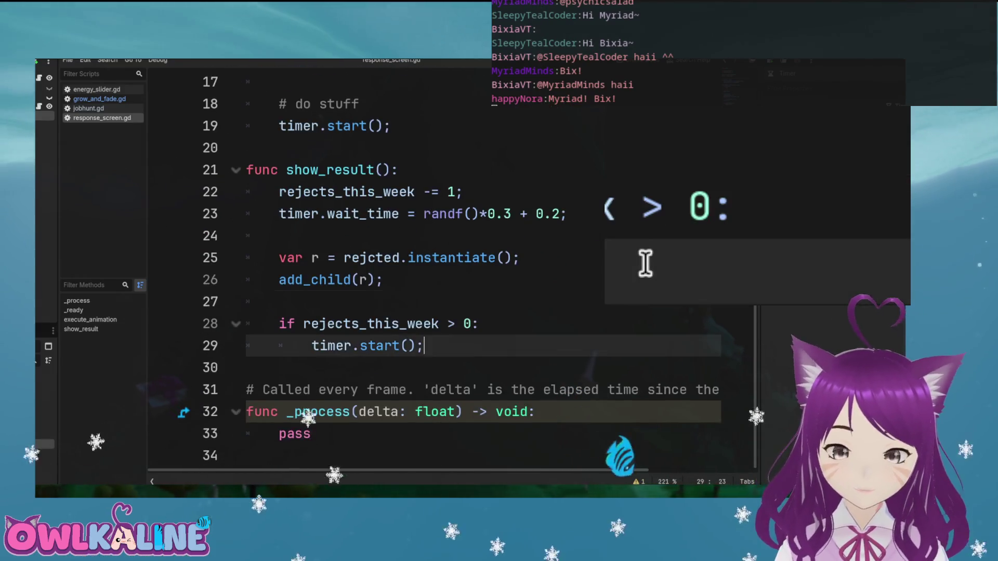
{"action": "key", "text": "Return"}
{"action": "key", "text": "BackSpace"}
{"action": "key", "text": "BackSpace"}
{"action": "key", "text": "BackSpace"}
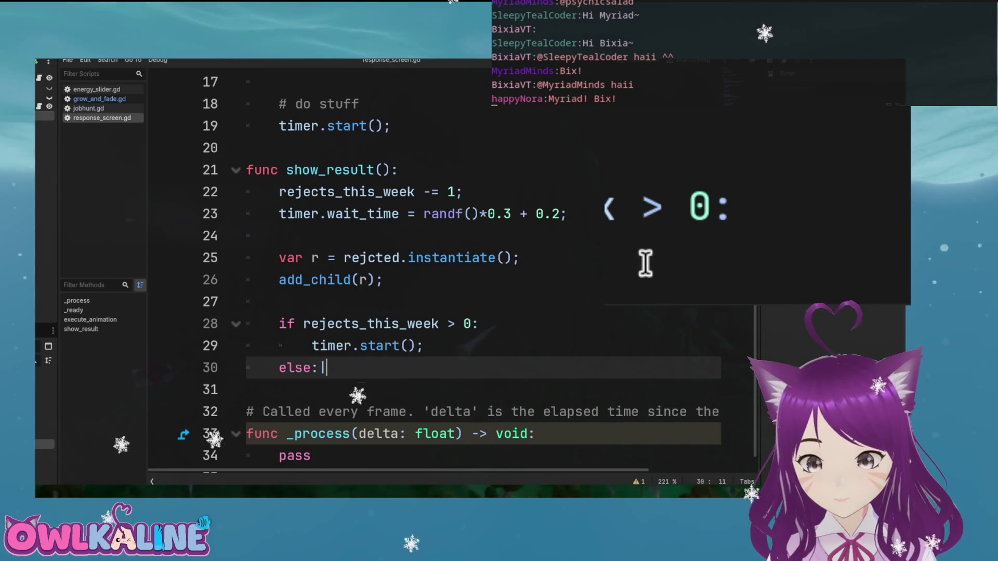
{"action": "key", "text": "Return"}
{"action": "type", "text": "\\"}
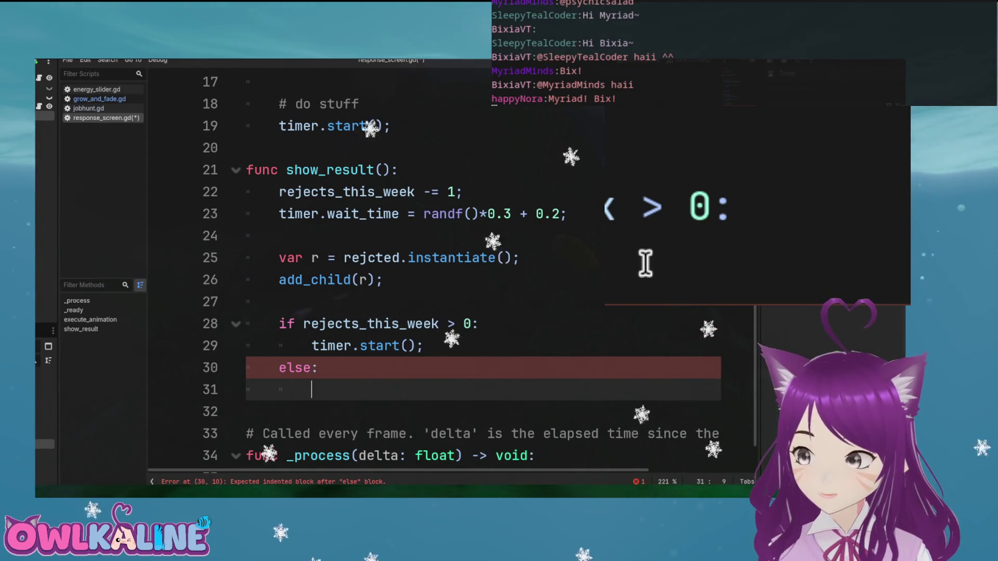
{"action": "scroll", "coordinate": [448, 345], "scroll_direction": "up", "scroll_amount": 5}
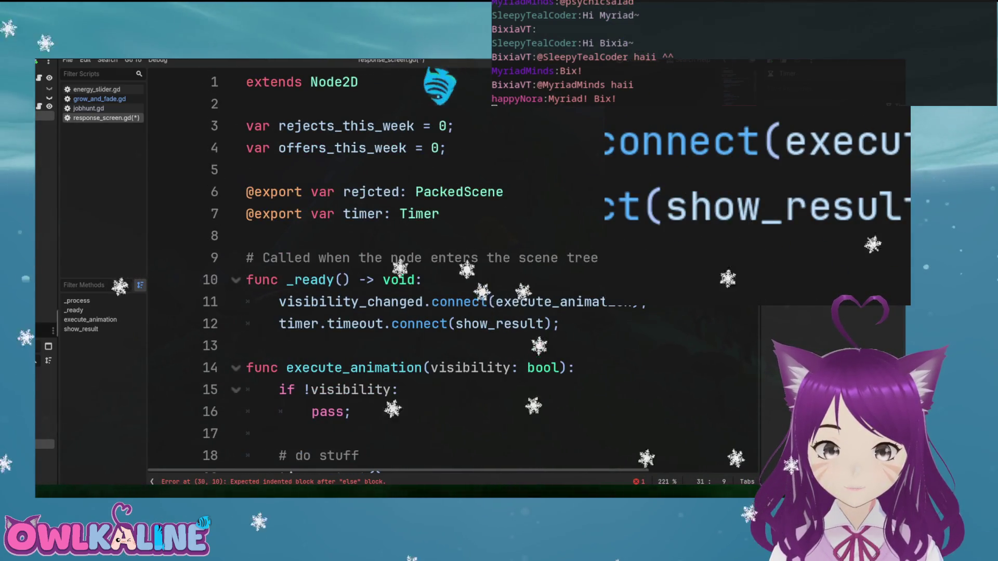
Declare signal finished() below line 8 at the top of the script
{"action": "left_click", "coordinate": [440, 104]}
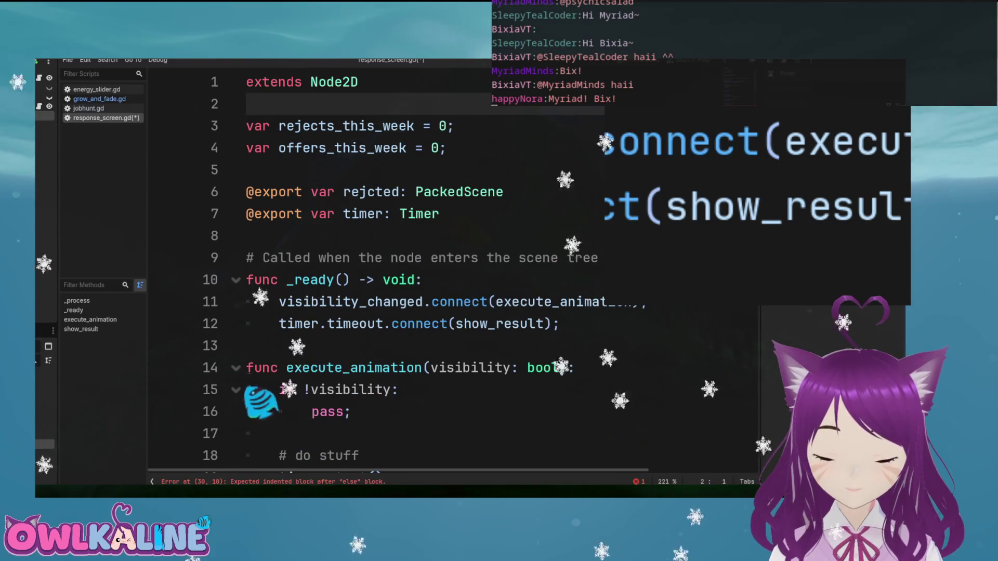
{"action": "left_click", "coordinate": [275, 239]}
{"action": "key", "text": "Return"}
{"action": "type", "text": "\\"}
{"action": "key", "text": "Return"}
{"action": "type", "text": "\\"}
{"action": "key", "text": "BackSpace"}
{"action": "key", "text": "Up"}
{"action": "key", "text": "Delete"}
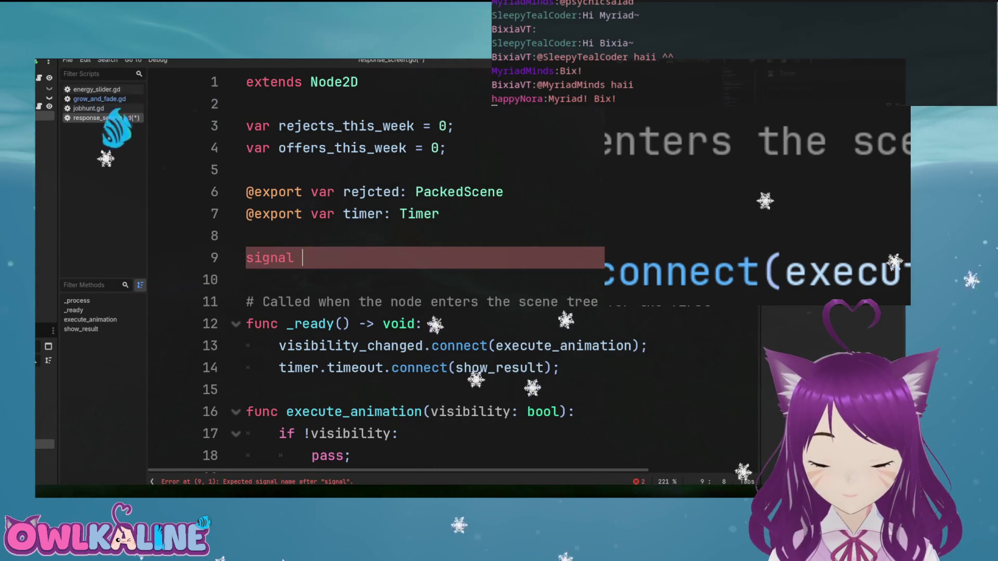
{"action": "type", "text": "finished-r"}
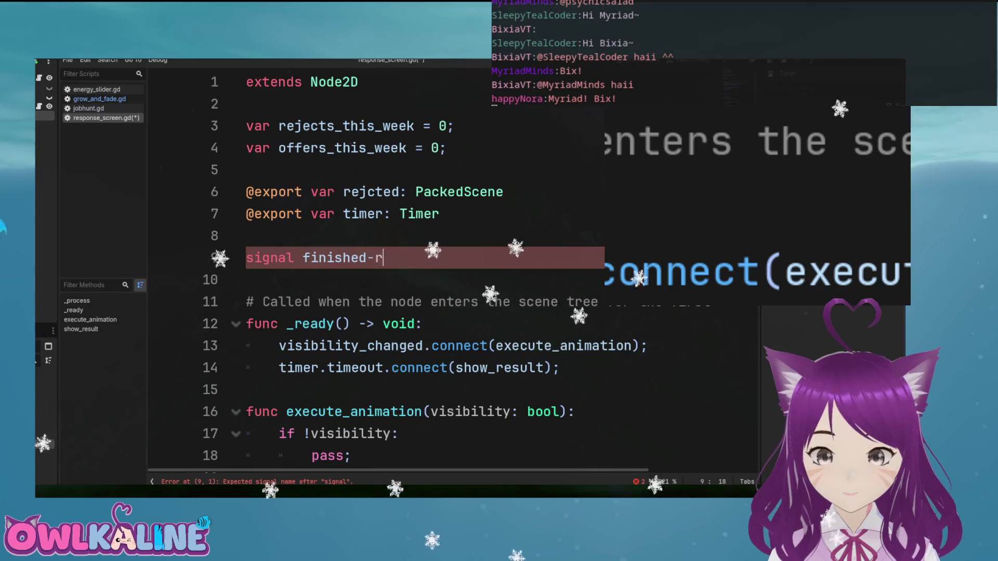
{"action": "key", "text": "BackSpace"}
{"action": "key", "text": "BackSpace"}
{"action": "type", "text": "_"}
{"action": "key", "text": "BackSpace"}
{"action": "type", "text": ";"}
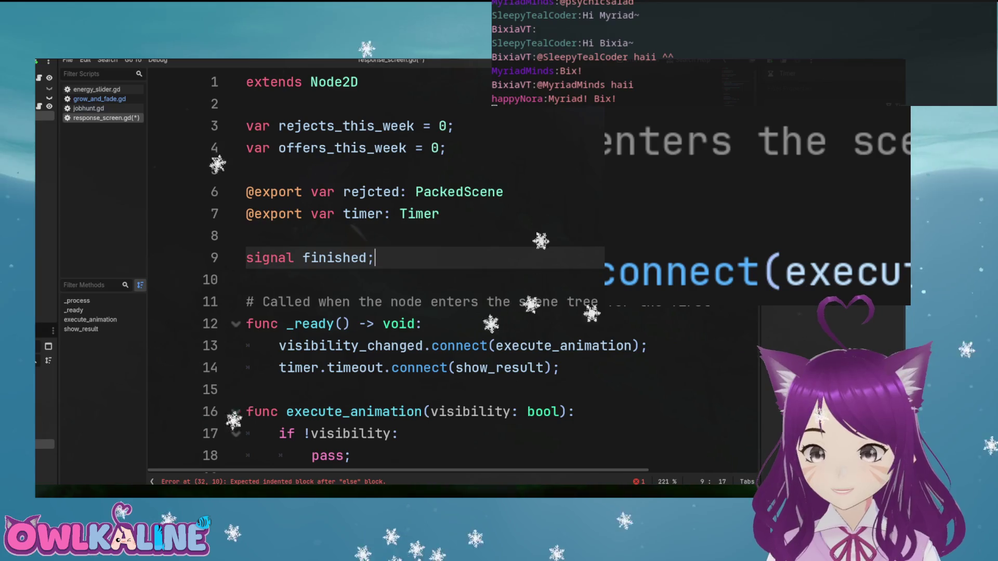
{"action": "key", "text": "BackSpace"}
{"action": "type", "text": "()"}
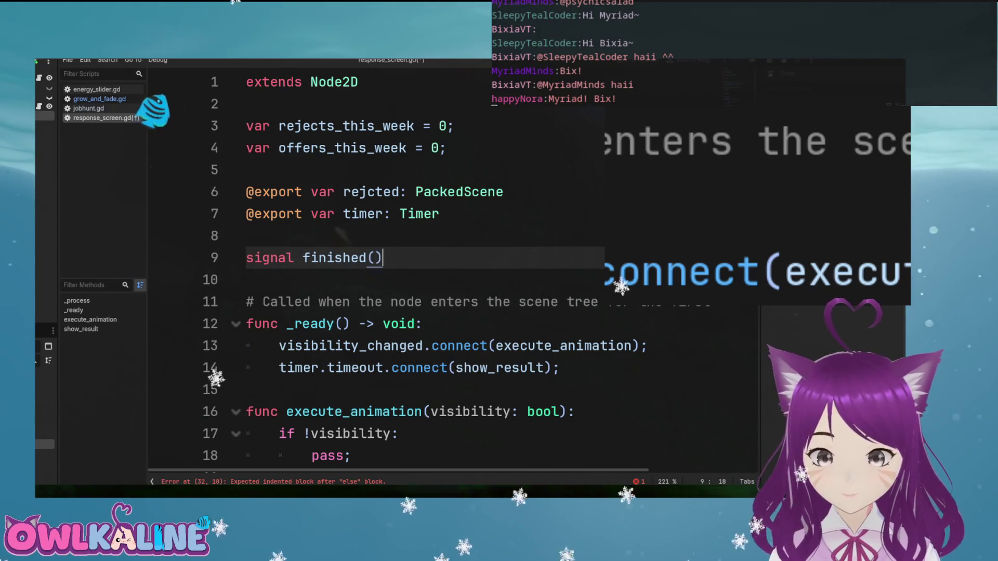
Call finished.emit() in show_result's else branch, then return to the top
{"action": "scroll", "coordinate": [447, 270], "scroll_direction": "down", "scroll_amount": 7}
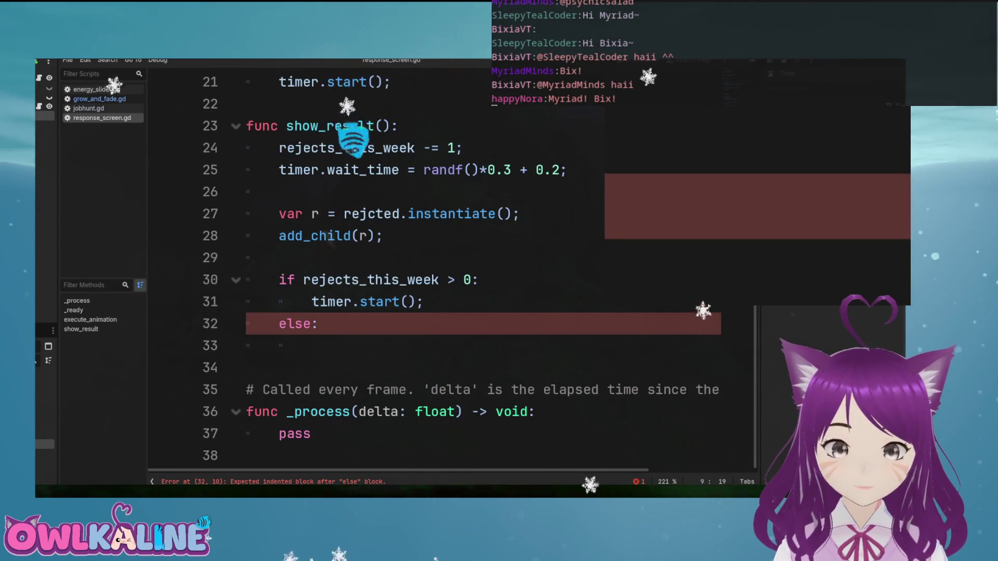
{"action": "left_click", "coordinate": [311, 346]}
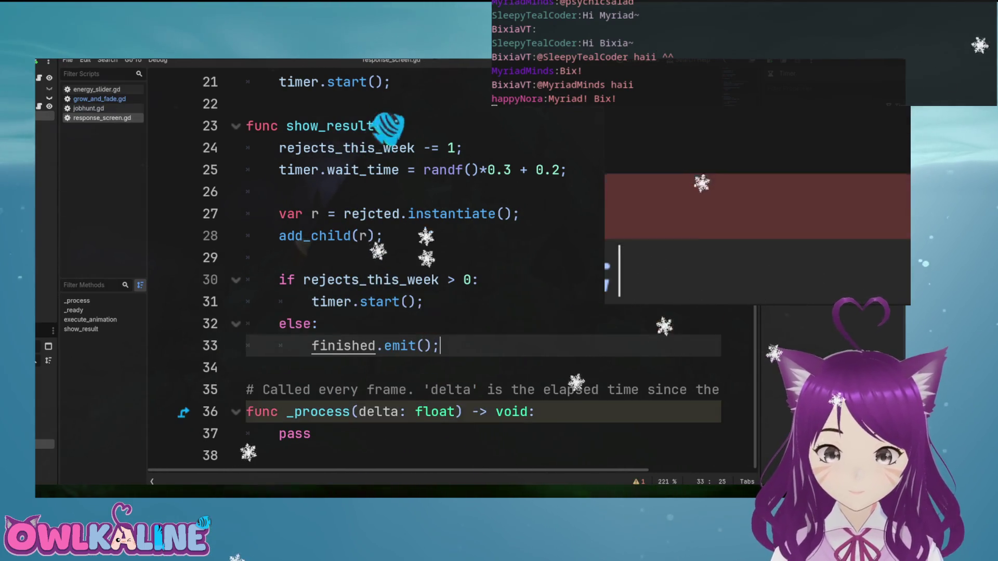
{"action": "scroll", "coordinate": [469, 127], "scroll_direction": "up", "scroll_amount": 7}
{"action": "left_click", "coordinate": [367, 192]}
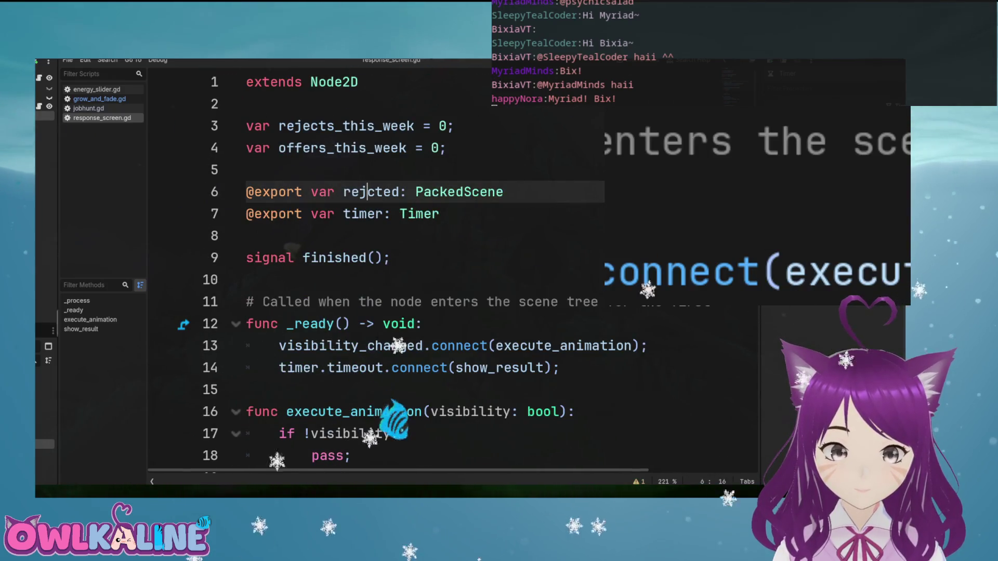
Switch to jobhunt.gd and check the response_screen variable declaration
{"action": "left_click", "coordinate": [88, 108]}
{"action": "scroll", "coordinate": [452, 270], "scroll_direction": "up", "scroll_amount": 4}
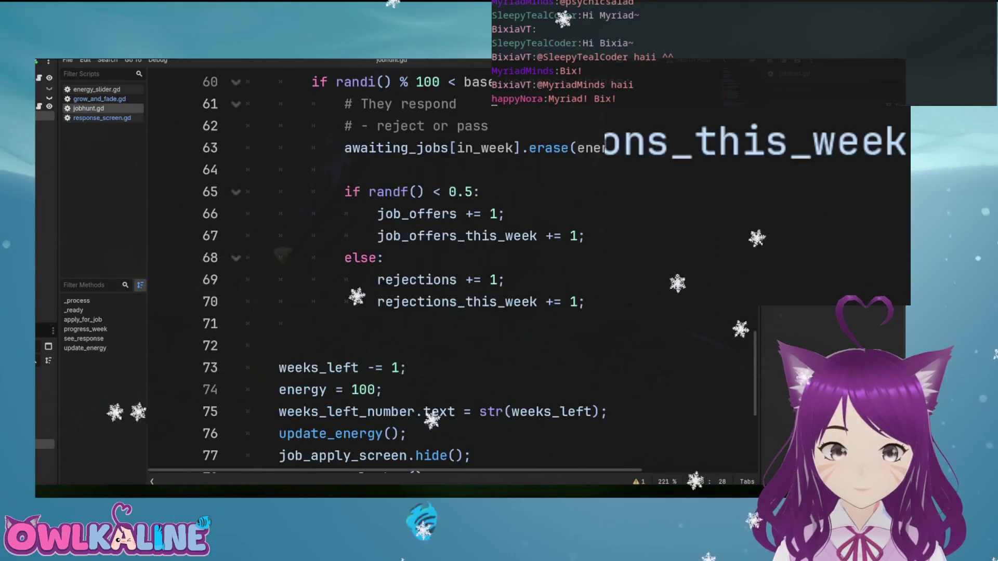
{"action": "scroll", "coordinate": [452, 270], "scroll_direction": "up", "scroll_amount": 20}
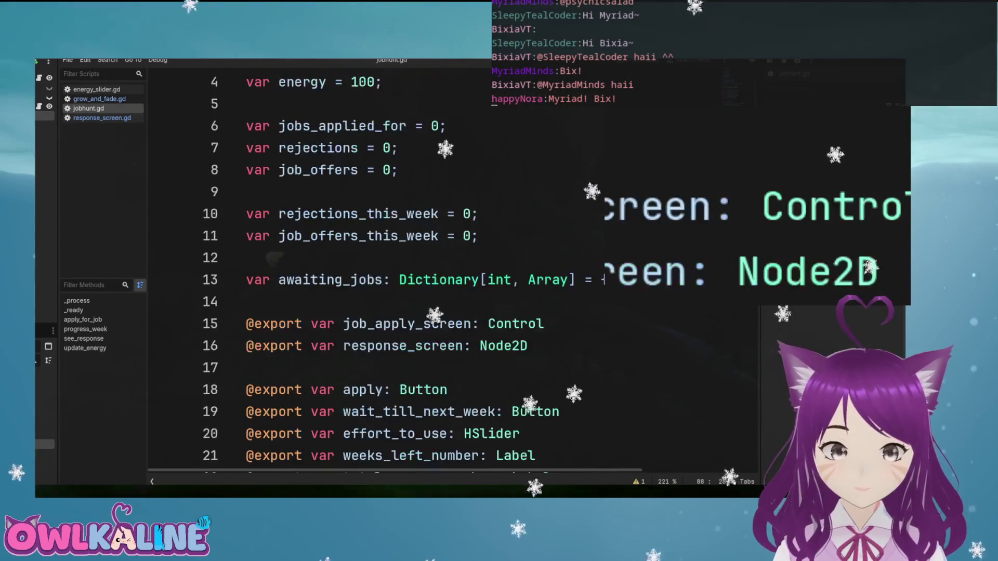
{"action": "scroll", "coordinate": [452, 271], "scroll_direction": "down", "scroll_amount": 3}
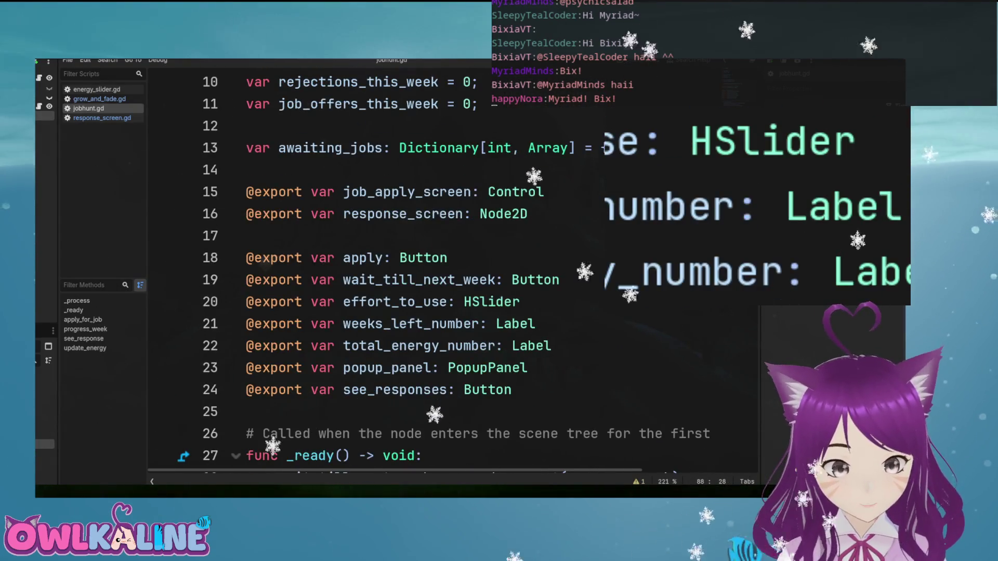
{"action": "left_click", "coordinate": [464, 214]}
{"action": "scroll", "coordinate": [452, 270], "scroll_direction": "down", "scroll_amount": 4}
{"action": "left_click", "coordinate": [572, 258]}
Add response_screen.finished.connect(new_week) at the end of _ready and save
{"action": "key", "text": "Return"}
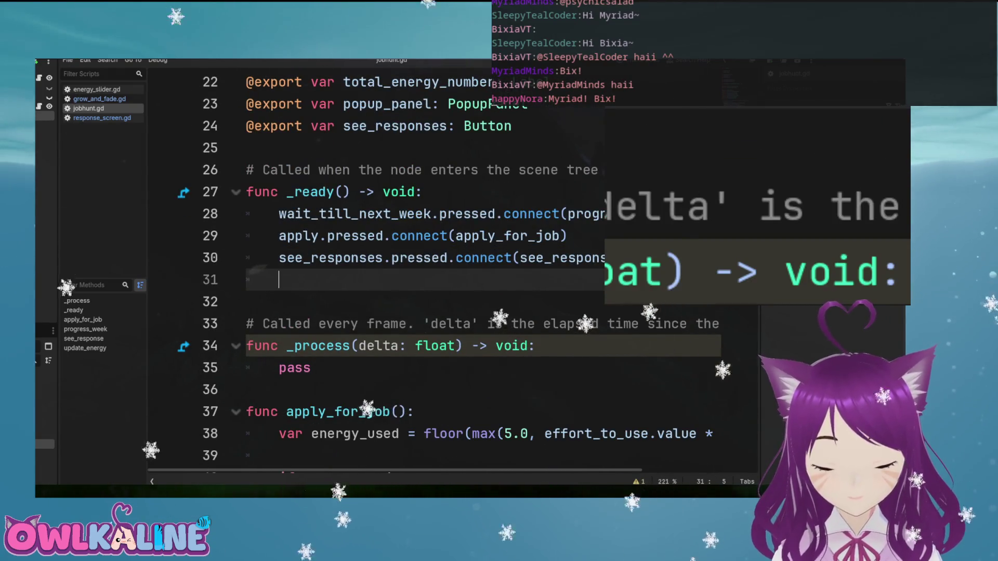
{"action": "type", "text": "re"}
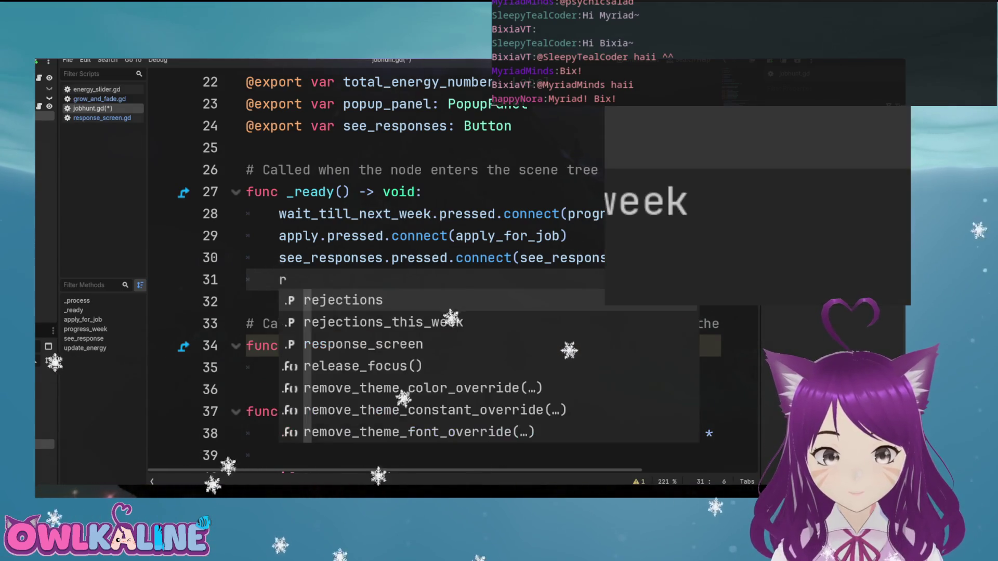
{"action": "key", "text": "Down"}
{"action": "key", "text": "Down"}
{"action": "key", "text": "Return"}
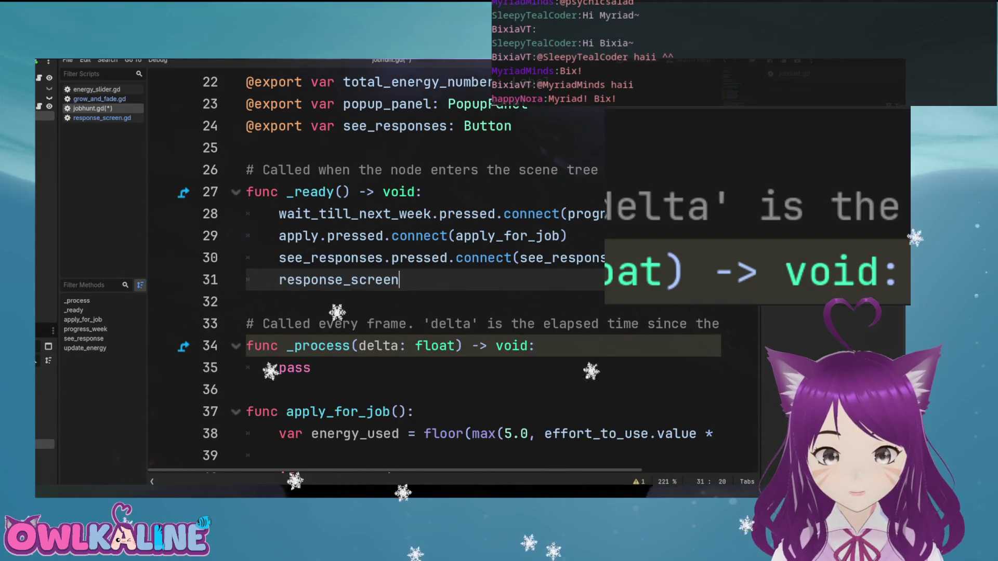
{"action": "type", "text": ".fini"}
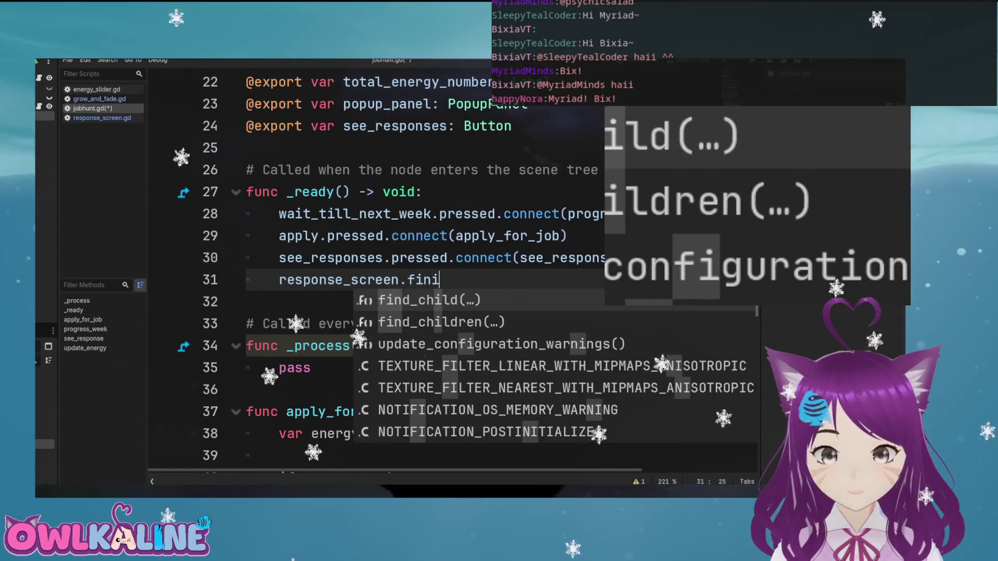
{"action": "type", "text": "shed.connect"}
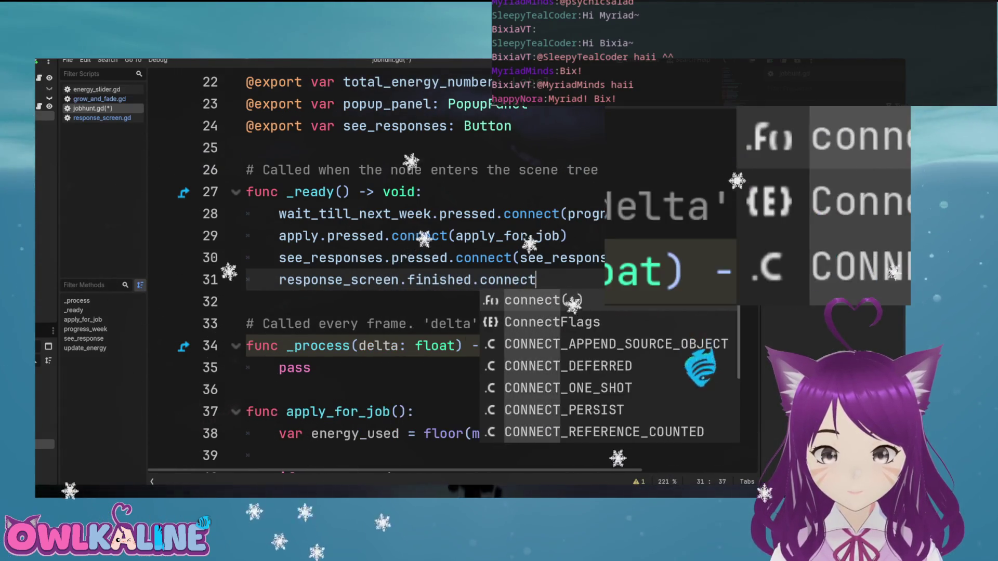
{"action": "key", "text": "Return"}
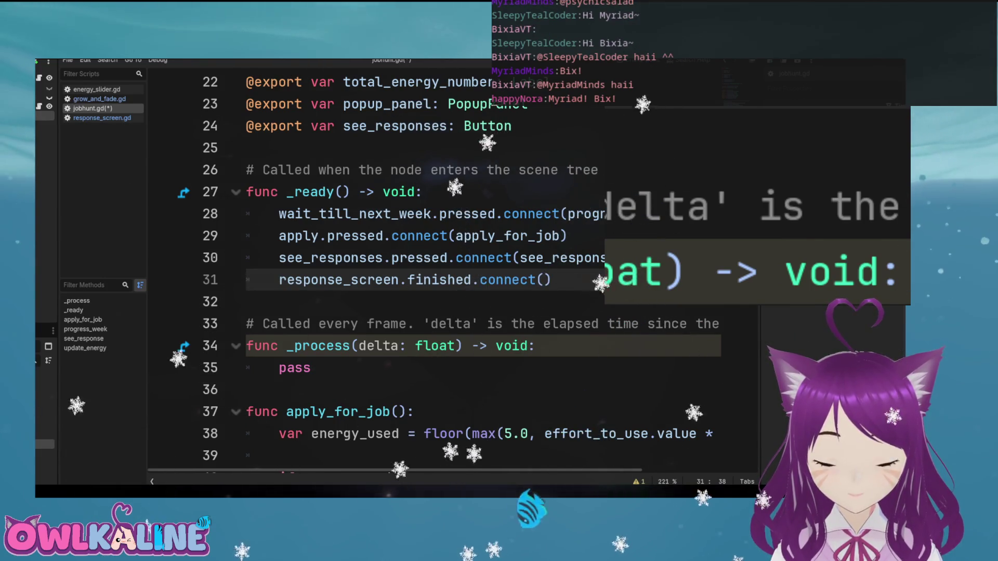
{"action": "type", "text": "new_week"}
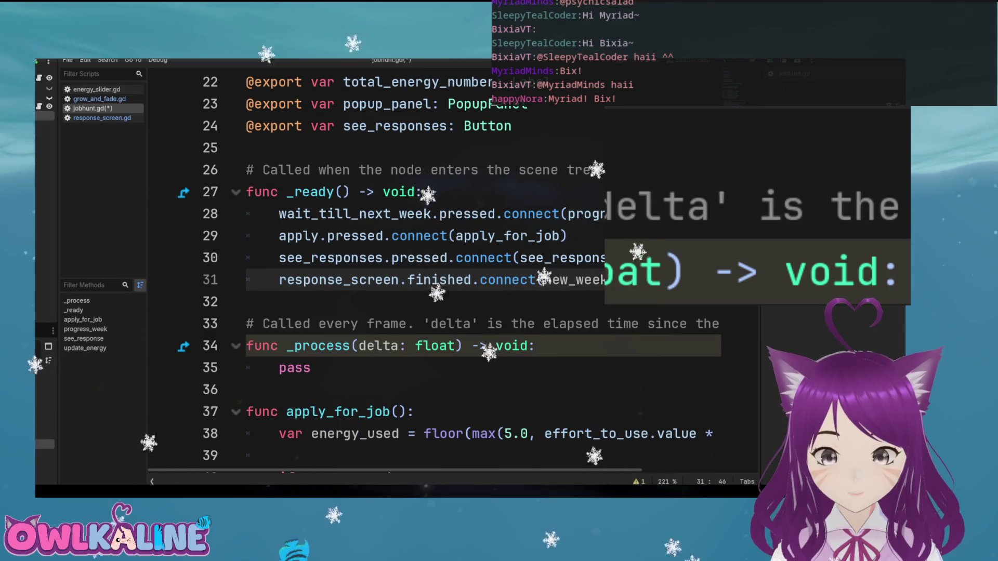
{"action": "key", "text": "ctrl+s"}
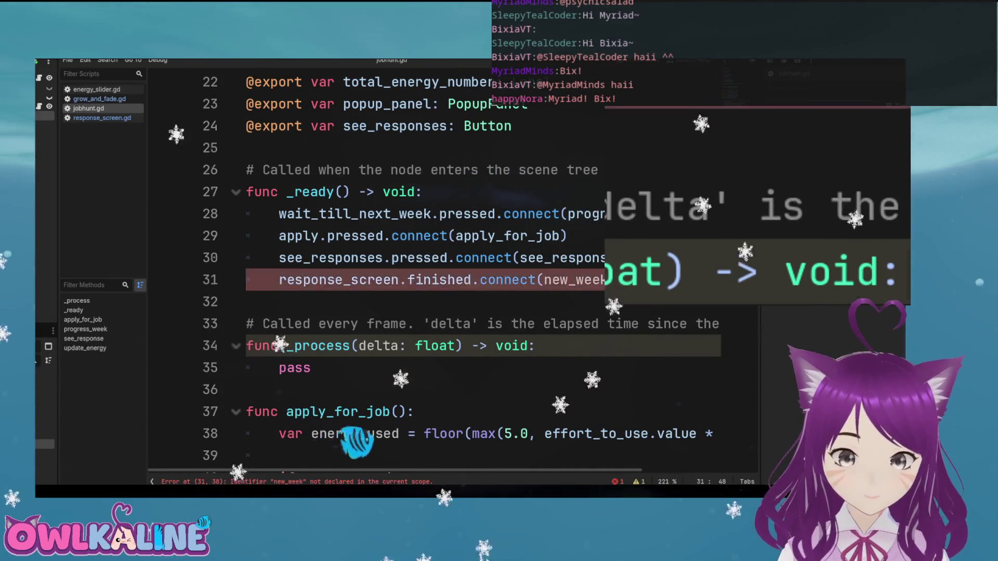
Start new_week() at the end of jobhunt.gd with a response_screen.hide() line
{"action": "scroll", "coordinate": [423, 439], "scroll_direction": "down", "scroll_amount": 17}
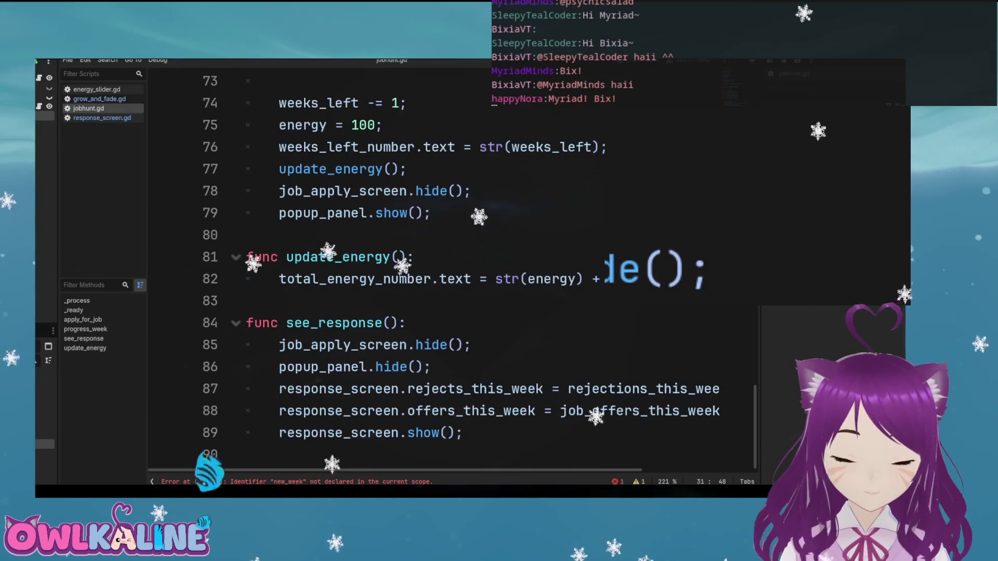
{"action": "left_click", "coordinate": [247, 456]}
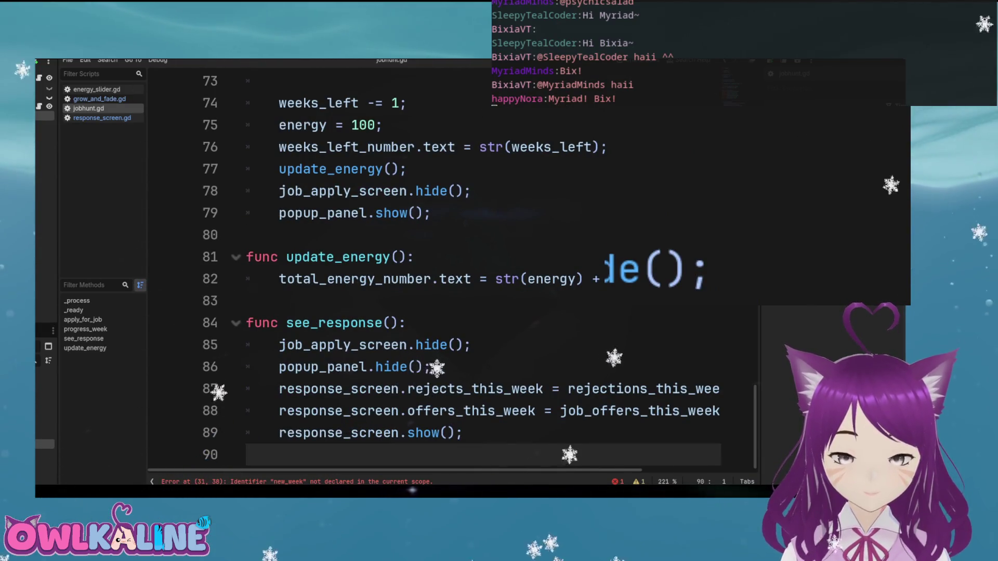
{"action": "scroll", "coordinate": [453, 271], "scroll_direction": "up", "scroll_amount": 3}
{"action": "scroll", "coordinate": [452, 270], "scroll_direction": "down", "scroll_amount": 3}
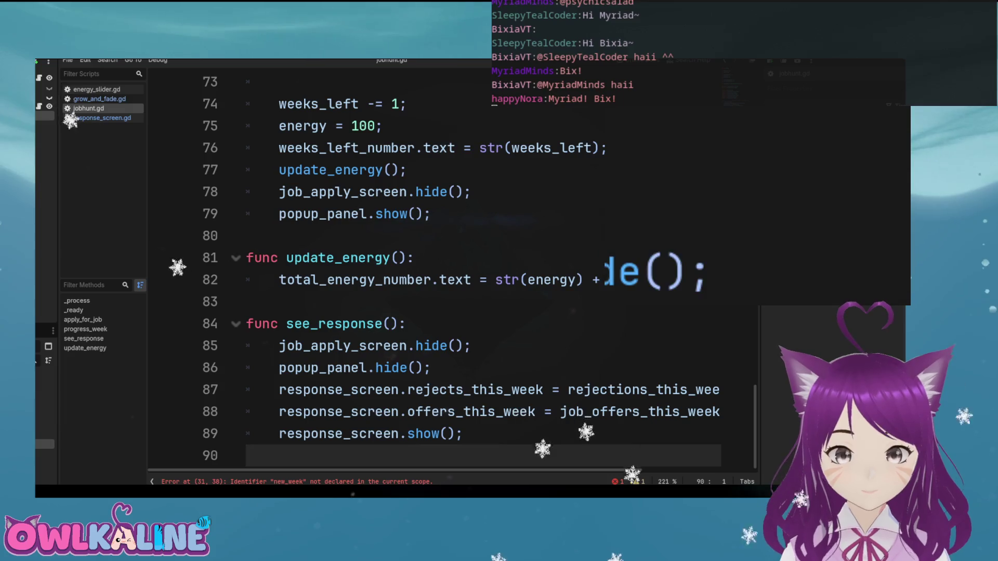
{"action": "key", "text": "Return"}
{"action": "type", "text": "func new_week():"}
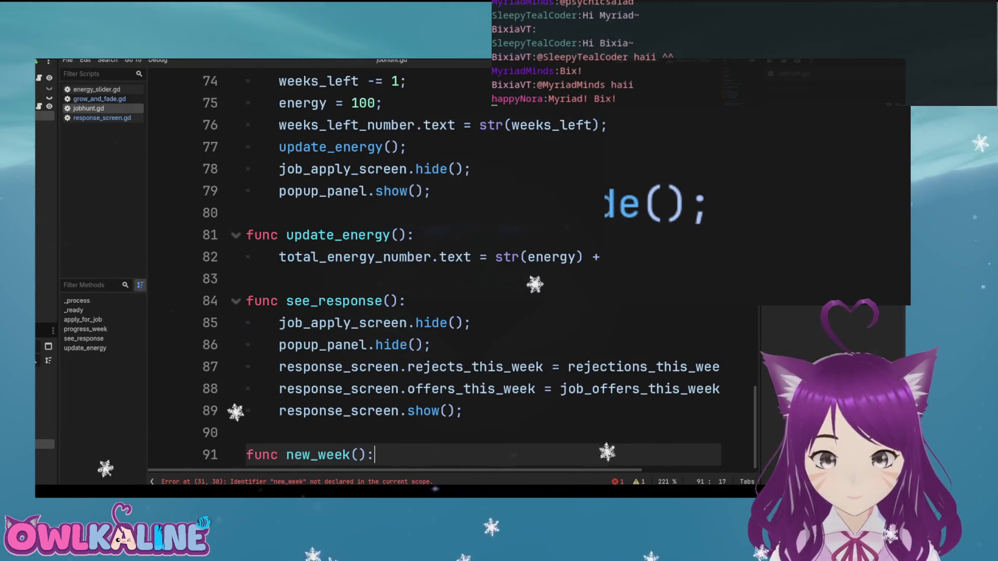
{"action": "key", "text": "Return"}
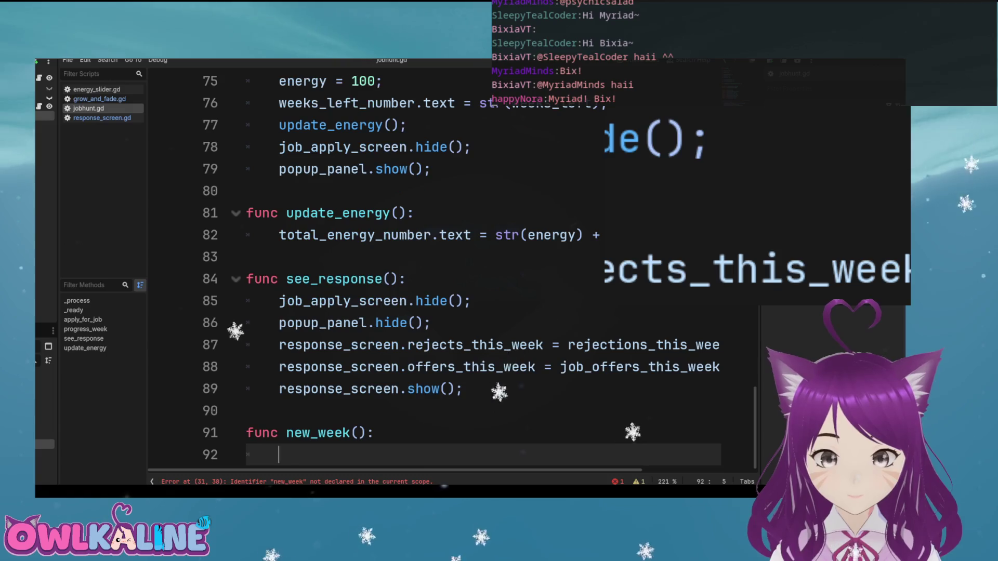
{"action": "type", "text": "re"}
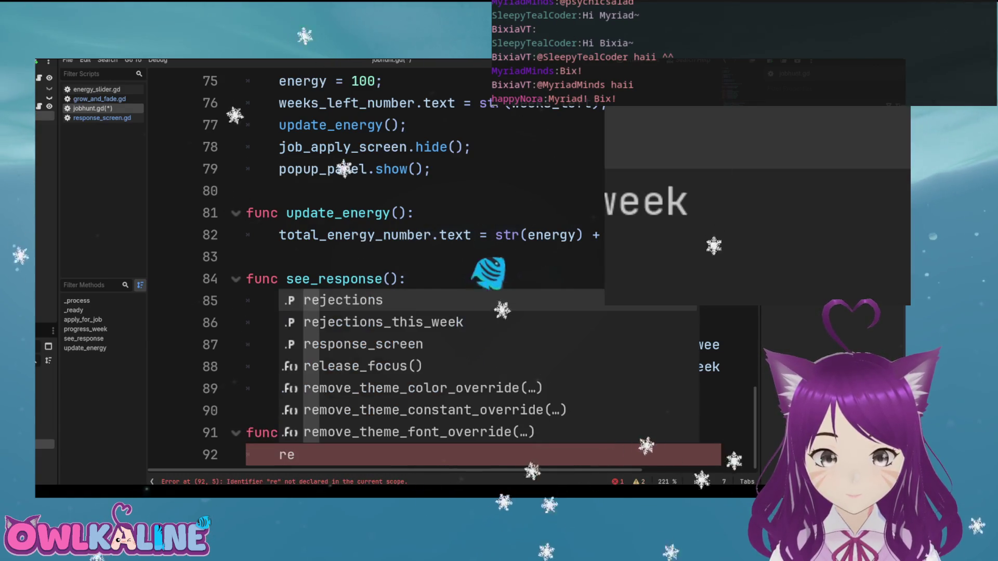
{"action": "key", "text": "Down"}
{"action": "key", "text": "Down"}
{"action": "key", "text": "Return"}
{"action": "type", "text": ".hide();"}
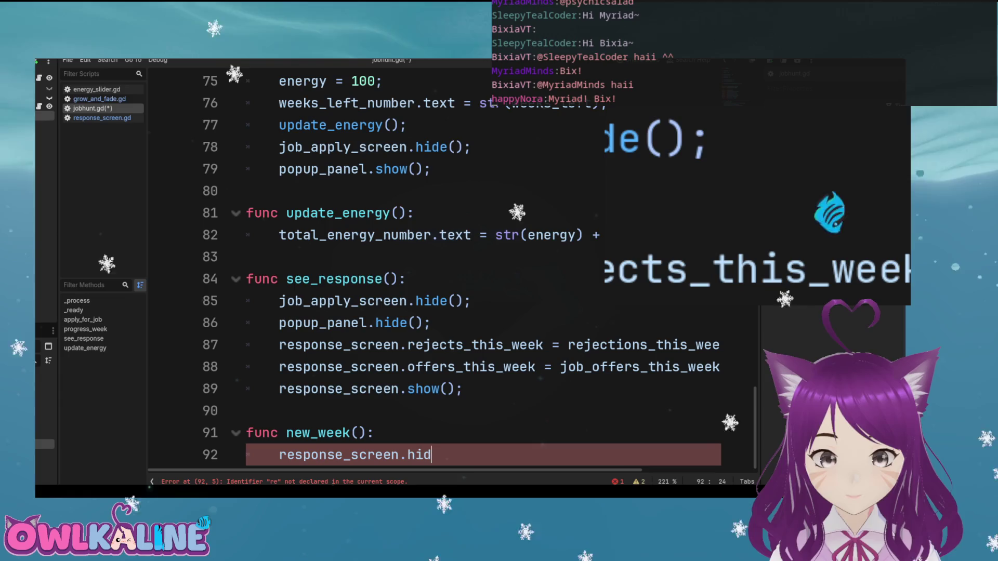
{"action": "key", "text": "Return"}
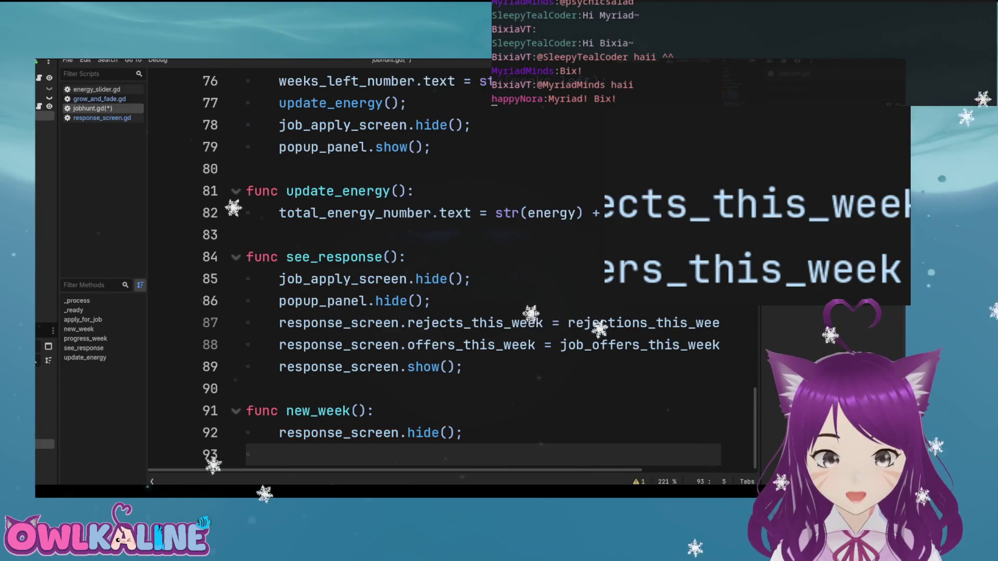
Add popup_panel.hide() and job_apply_screen.show() lines to new_week()
{"action": "type", "text": "pop"}
{"action": "key", "text": "Return"}
{"action": "type", "text": "\\"}
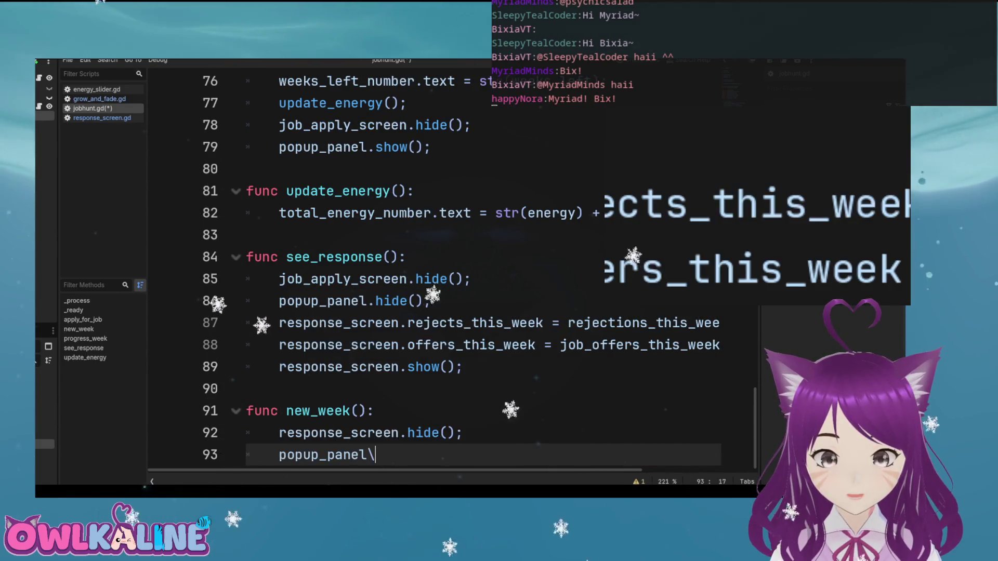
{"action": "type", "text": ".hide();"}
{"action": "key", "text": "Return"}
{"action": "type", "text": "job"}
{"action": "key", "text": "Return"}
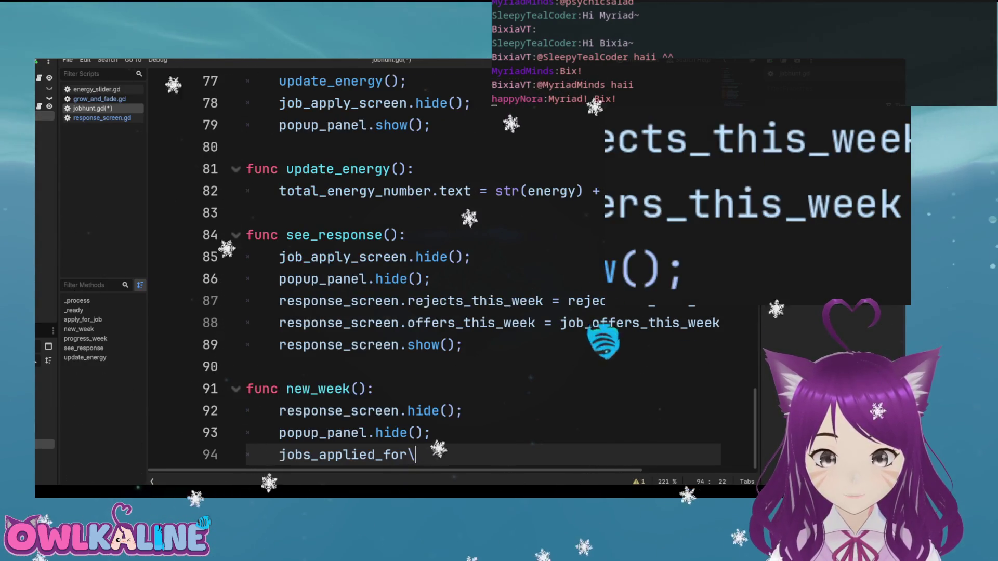
{"action": "key", "text": "BackSpace"}
{"action": "key", "text": "BackSpace"}
{"action": "key", "text": "BackSpace"}
{"action": "type", "text": "y_screen.sh"}
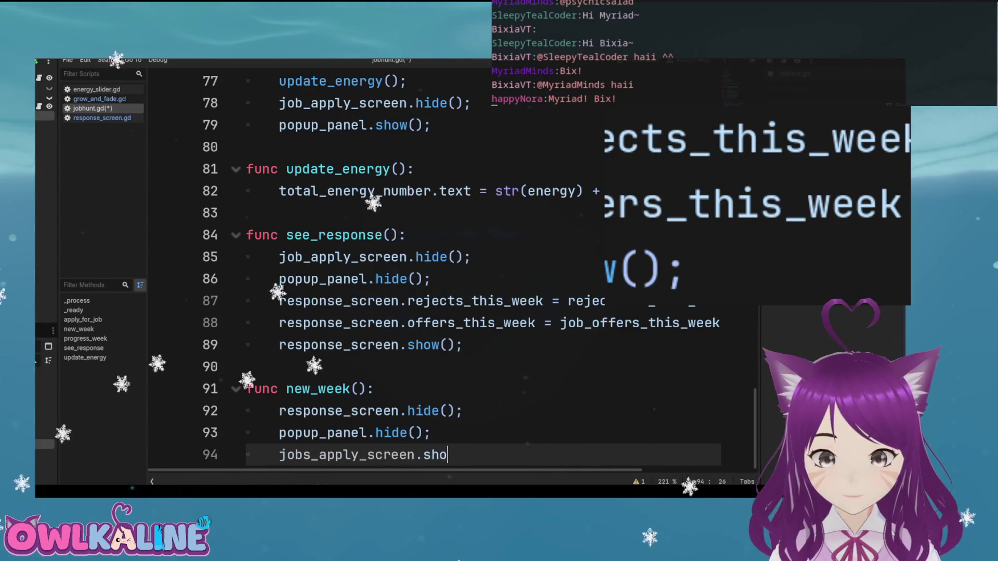
{"action": "type", "text": "w();"}
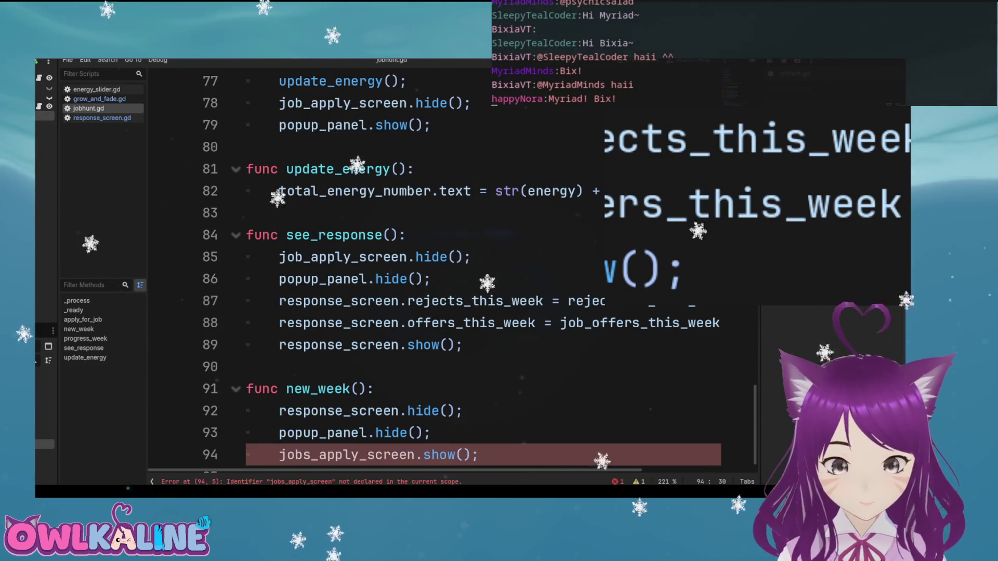
Replace the misspelled screen variable with the correct job_apply_screen name
{"action": "double_click", "coordinate": [343, 236]}
{"action": "key", "text": "ctrl+c"}
{"action": "double_click", "coordinate": [348, 433]}
{"action": "key", "text": "ctrl+v"}
Open the response_screen script again
{"action": "left_click", "coordinate": [432, 412]}
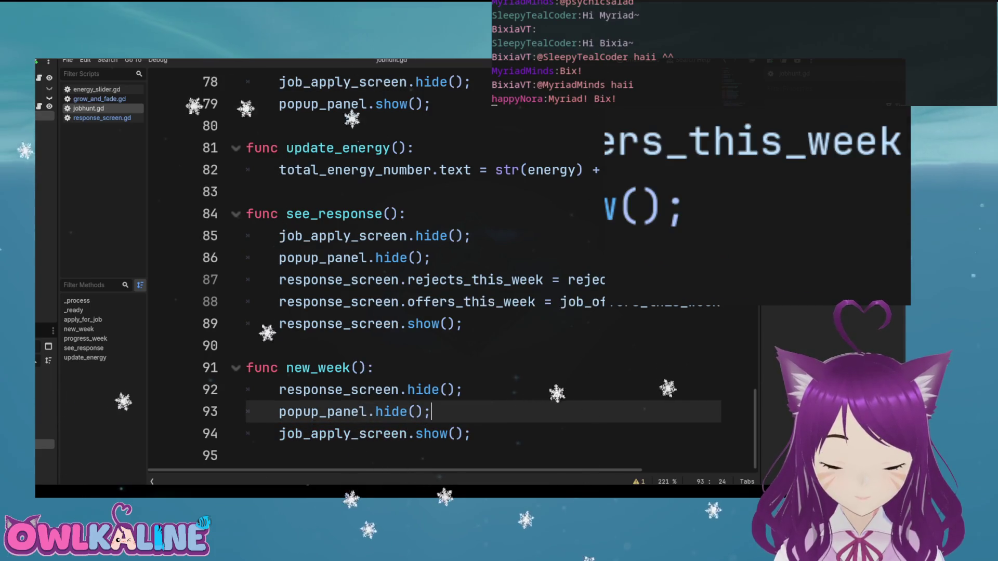
{"action": "scroll", "coordinate": [395, 259], "scroll_direction": "up", "scroll_amount": 8}
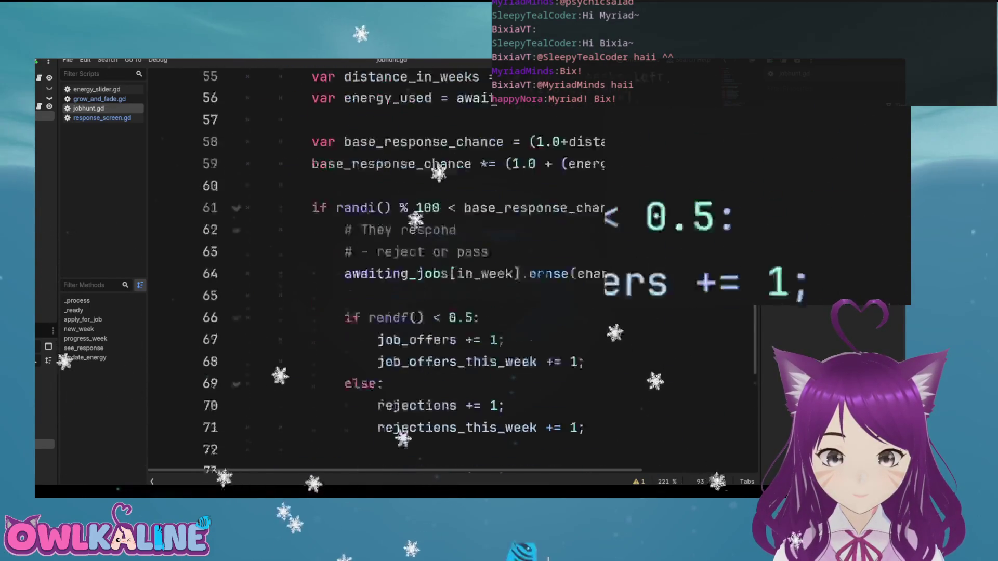
{"action": "scroll", "coordinate": [452, 270], "scroll_direction": "down", "scroll_amount": 8}
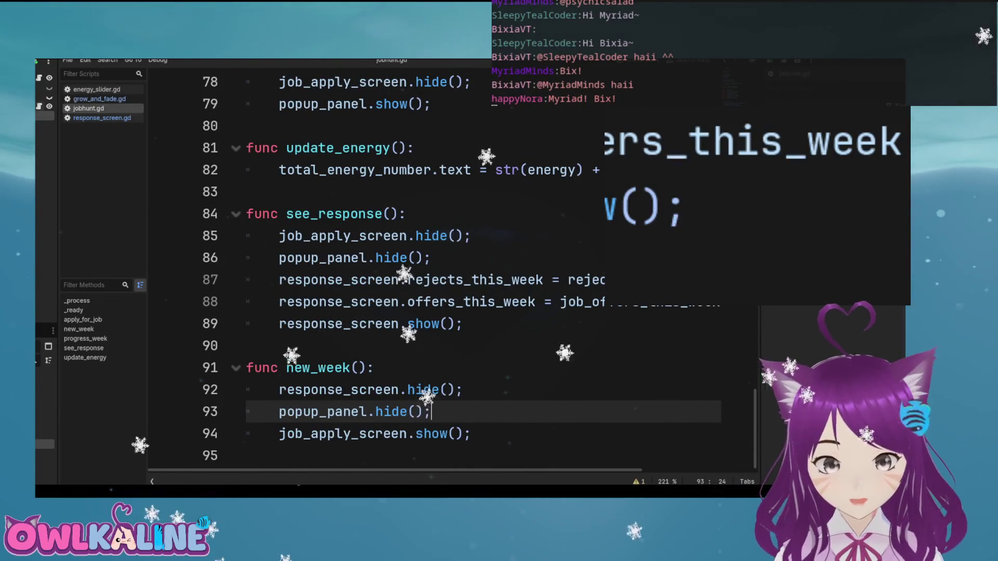
{"action": "left_click", "coordinate": [428, 395], "text": "ctrl"}
{"action": "scroll", "coordinate": [433, 328], "scroll_direction": "down", "scroll_amount": 4}
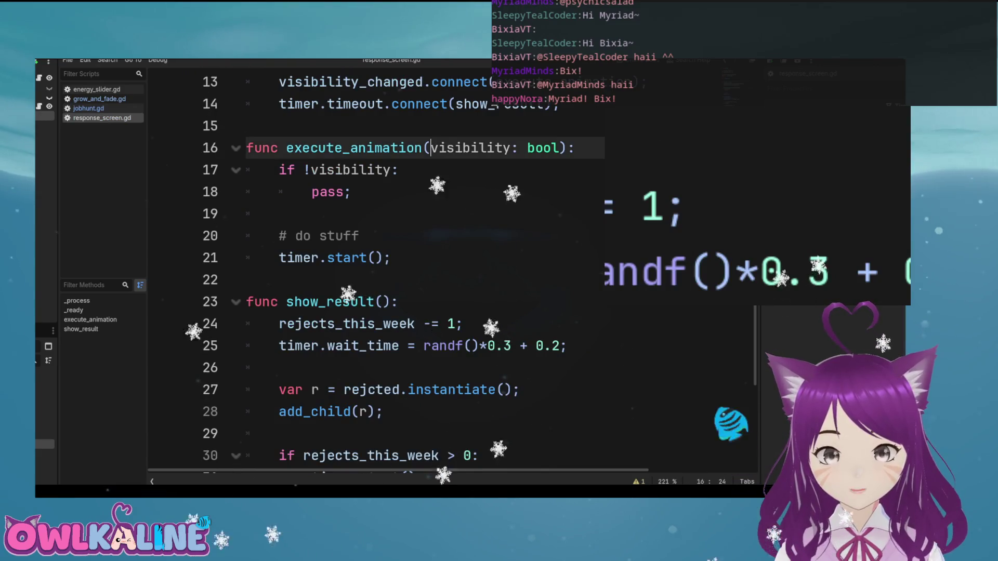
Leave response_screen.gd and switch to the 2D workspace with Ctrl+F1 to see the job-hunt layout
{"action": "left_click_drag", "start_coordinate": [391, 258], "coordinate": [279, 257]}
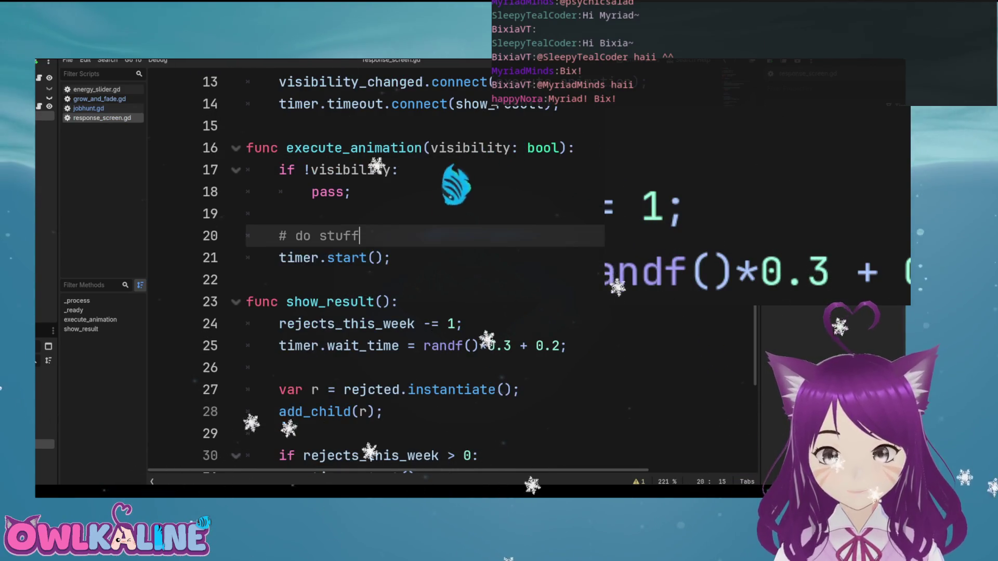
{"action": "scroll", "coordinate": [415, 234], "scroll_direction": "up", "scroll_amount": 4}
{"action": "left_click", "coordinate": [395, 258]}
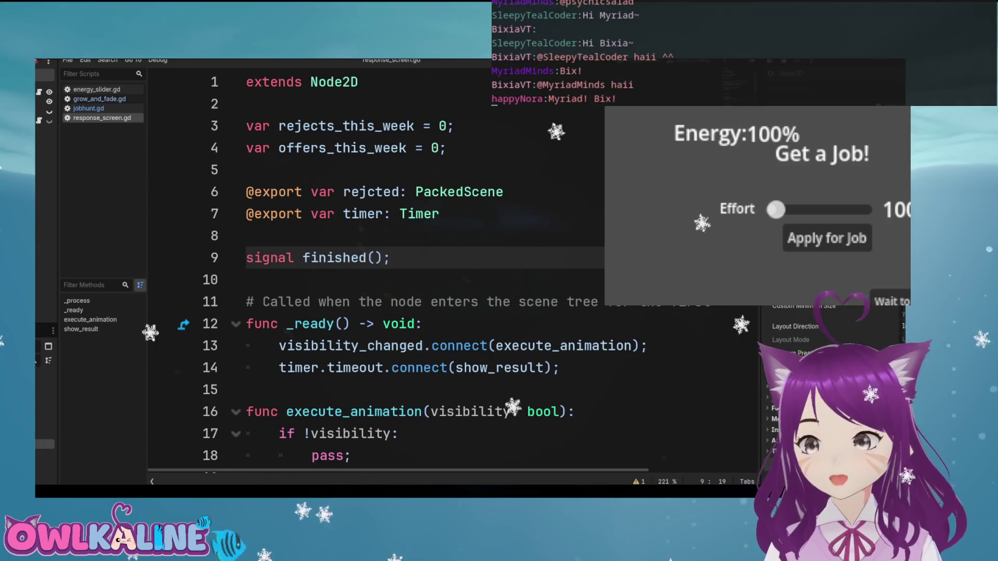
{"action": "key", "text": "ctrl+F1"}
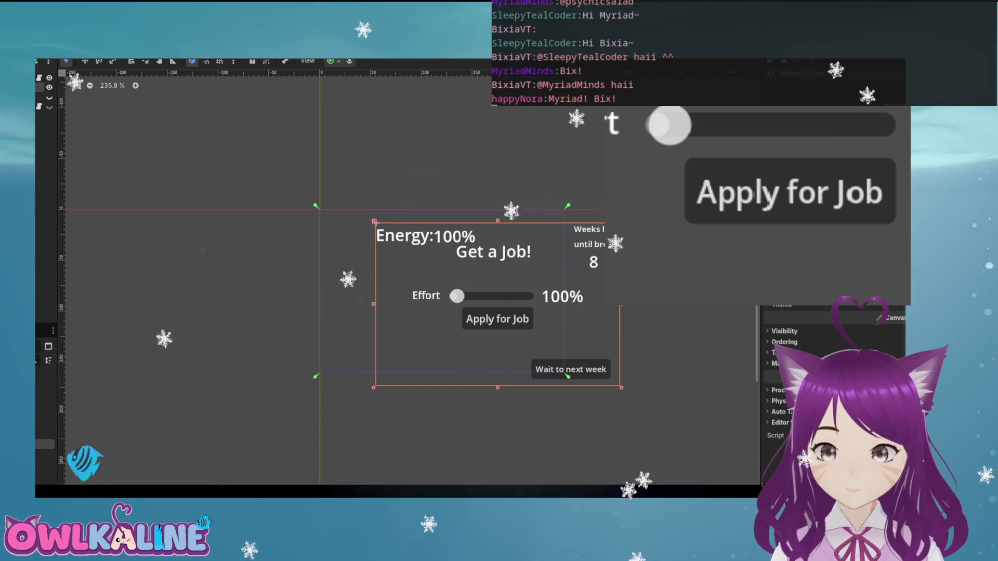
Undo and redo the last layout change, then run the game and apply for a job at lower Effort
{"action": "key", "text": "ctrl+z"}
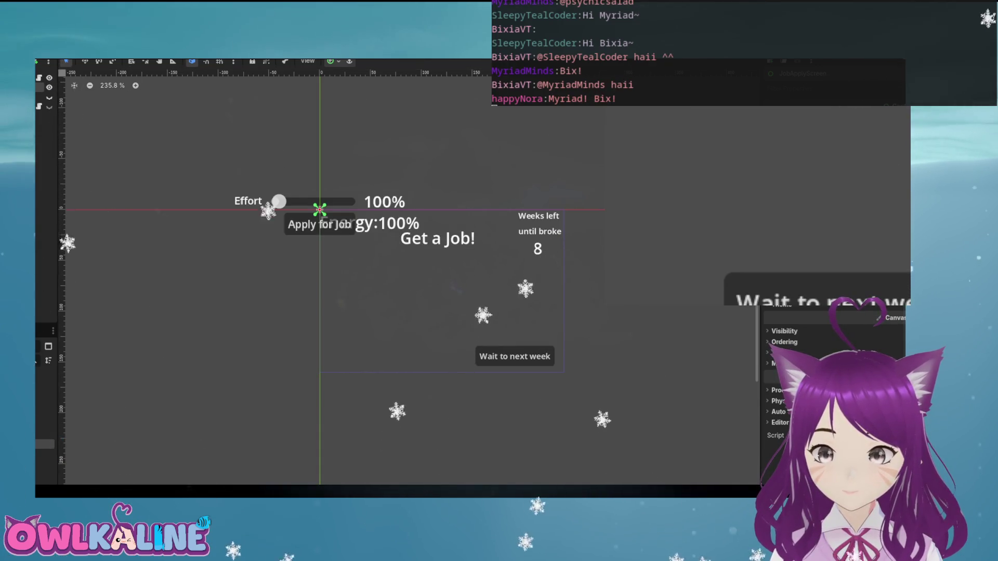
{"action": "key", "text": "ctrl+shift+z"}
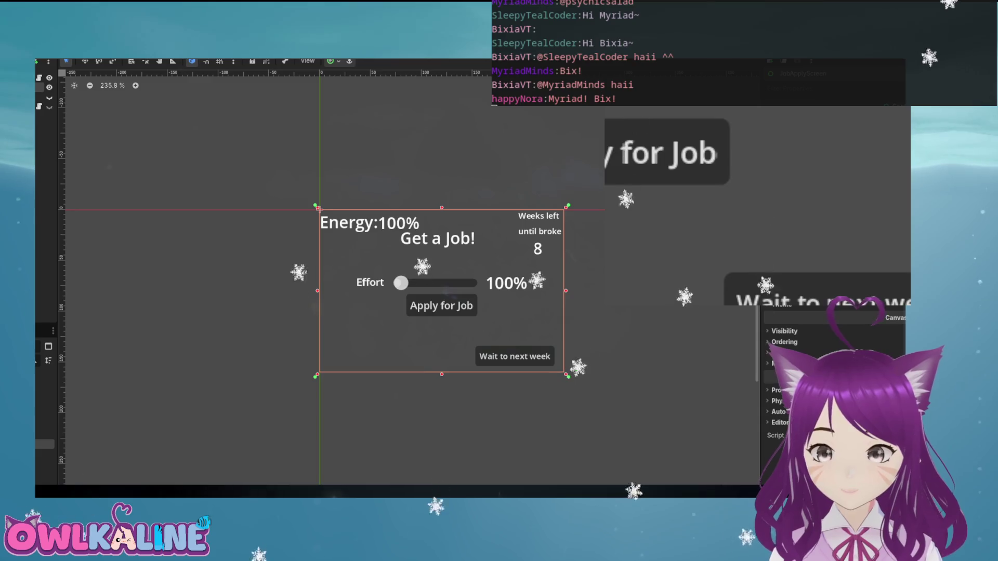
{"action": "key", "text": "F6"}
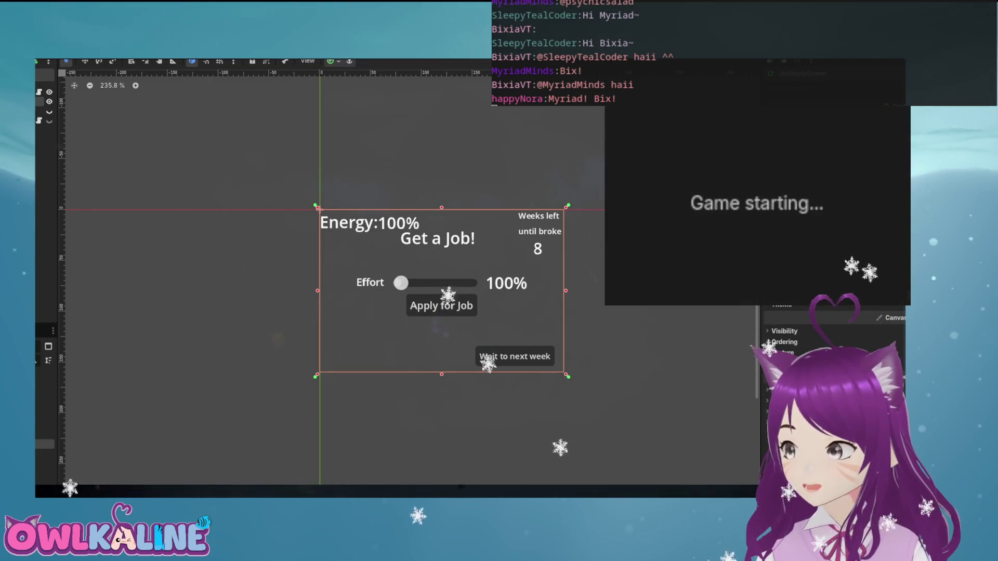
{"action": "left_click_drag", "start_coordinate": [705, 194], "coordinate": [743, 193]}
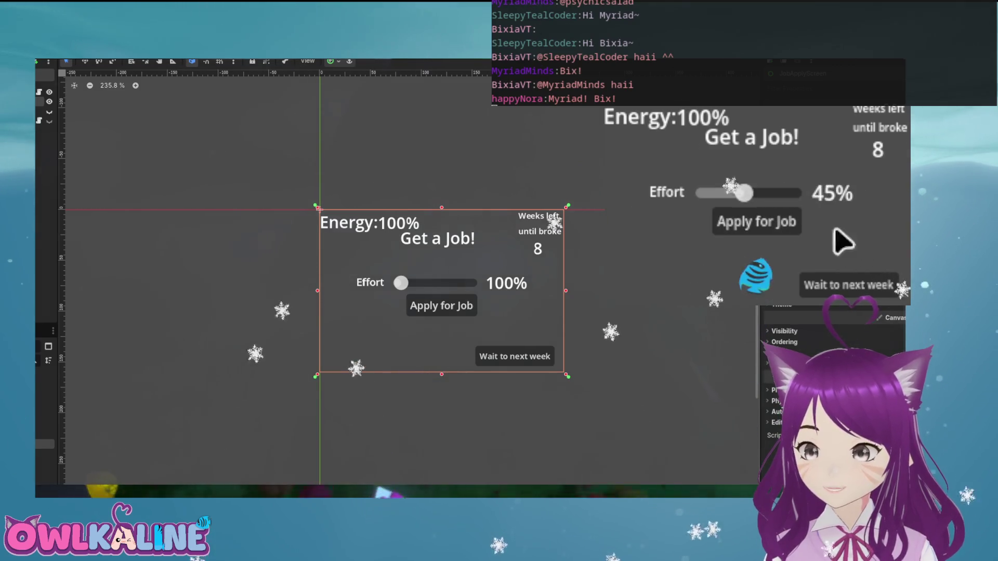
{"action": "left_click", "coordinate": [761, 228]}
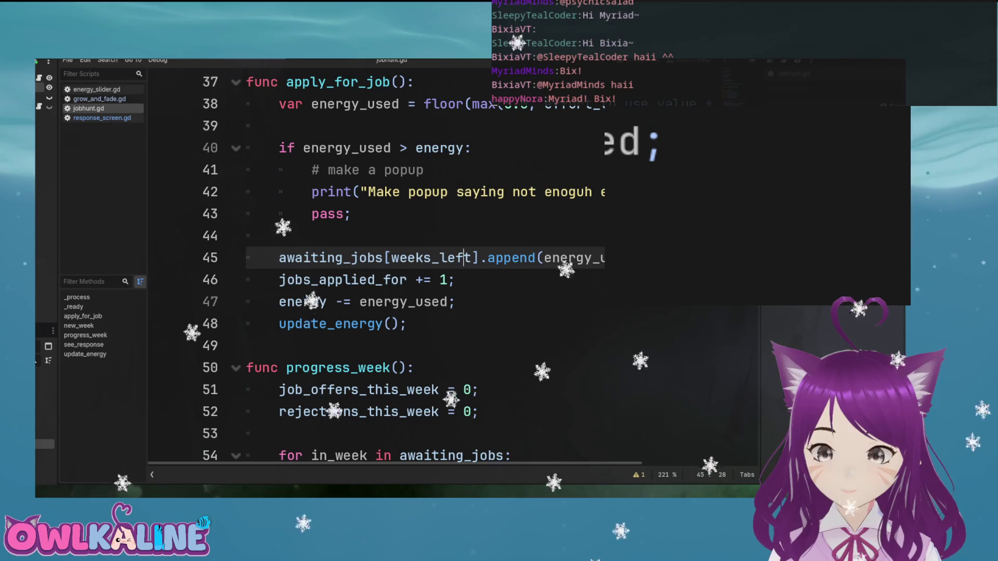
Above the append, add a null check that sets awaiting_jobs[weeks_left] to an empty Array
{"action": "left_click_drag", "start_coordinate": [479, 258], "coordinate": [279, 258]}
{"action": "key", "text": "Up"}
{"action": "key", "text": "Return"}
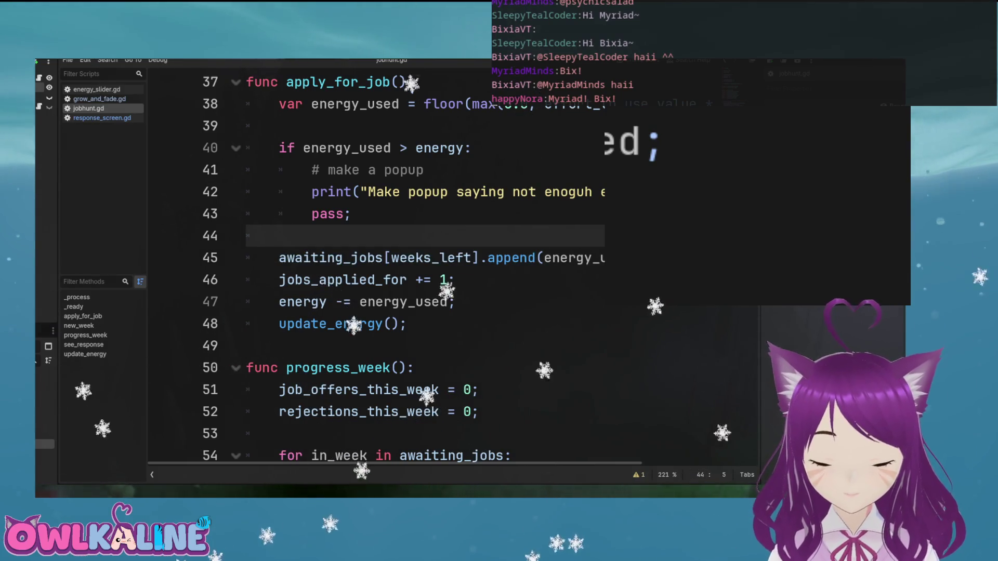
{"action": "type", "text": "\\"}
{"action": "key", "text": "Return"}
{"action": "key", "text": "Up"}
{"action": "type", "text": "\\"}
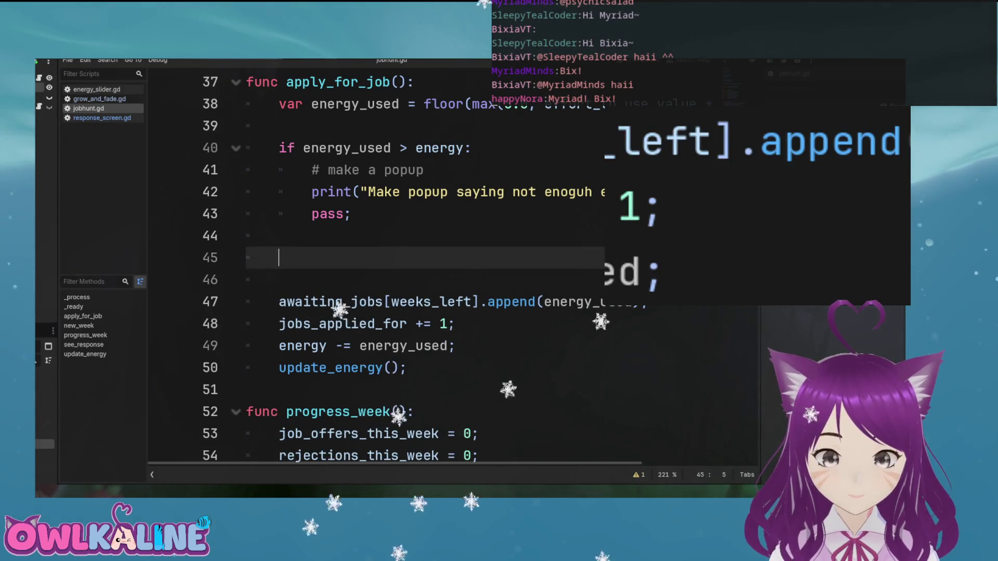
{"action": "type", "text": "a"}
{"action": "key", "text": "Return"}
{"action": "type", "text": "\\"}
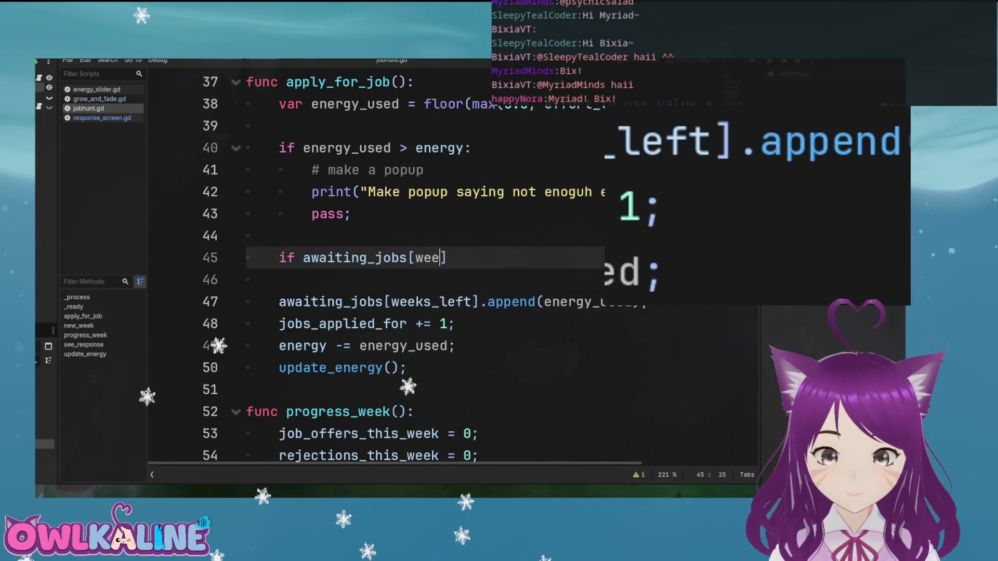
{"action": "type", "text": "left] =="}
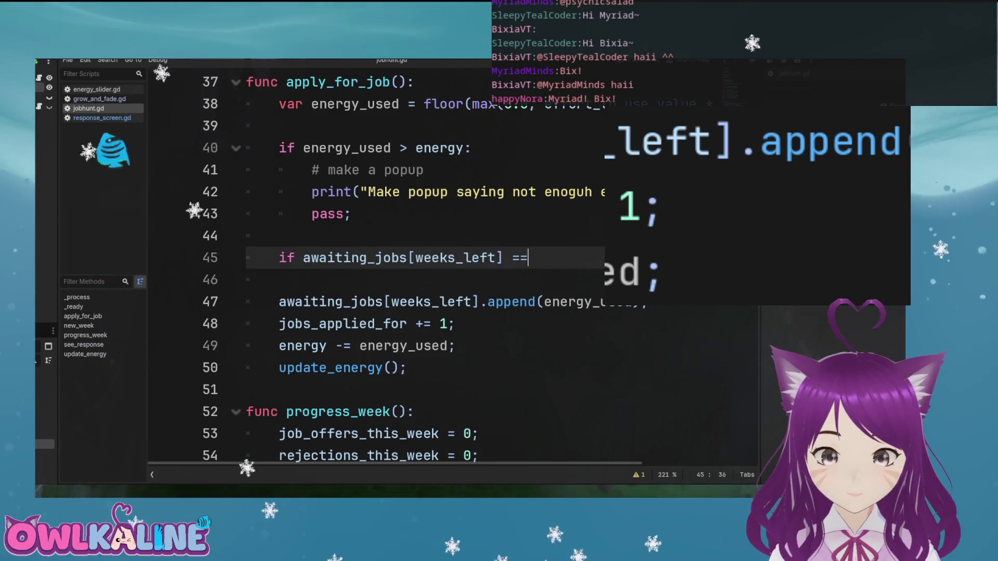
{"action": "key", "text": "BackSpace"}
{"action": "key", "text": "BackSpace"}
{"action": "key", "text": "BackSpace"}
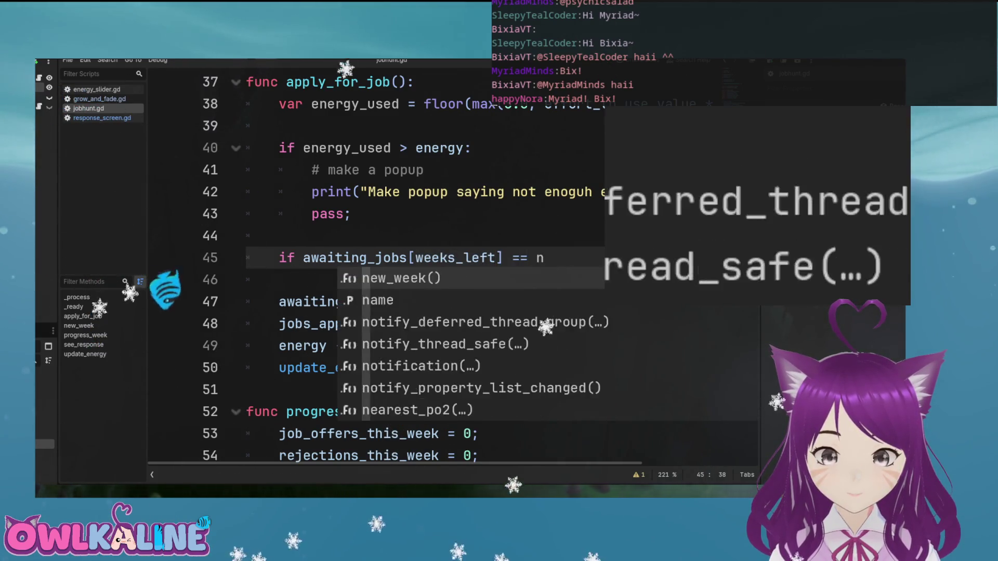
{"action": "type", "text": "NIL"}
{"action": "key", "text": "BackSpace"}
{"action": "key", "text": "BackSpace"}
{"action": "key", "text": "BackSpace"}
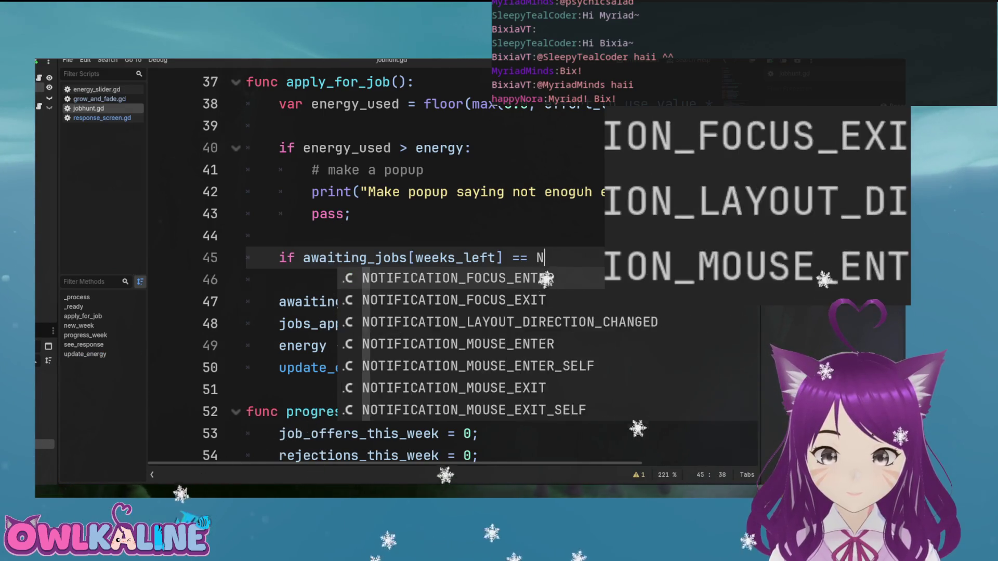
{"action": "type", "text": "nil:"}
{"action": "key", "text": "Return"}
{"action": "type", "text": "\\"}
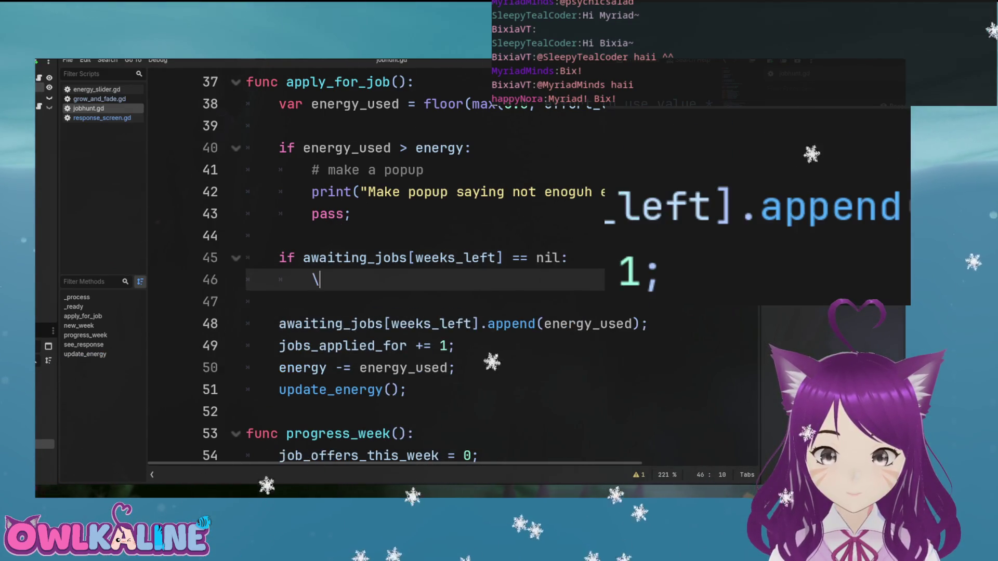
{"action": "type", "text": "awaiting_jobs[weeks_left] ="}
{"action": "key", "text": "Return"}
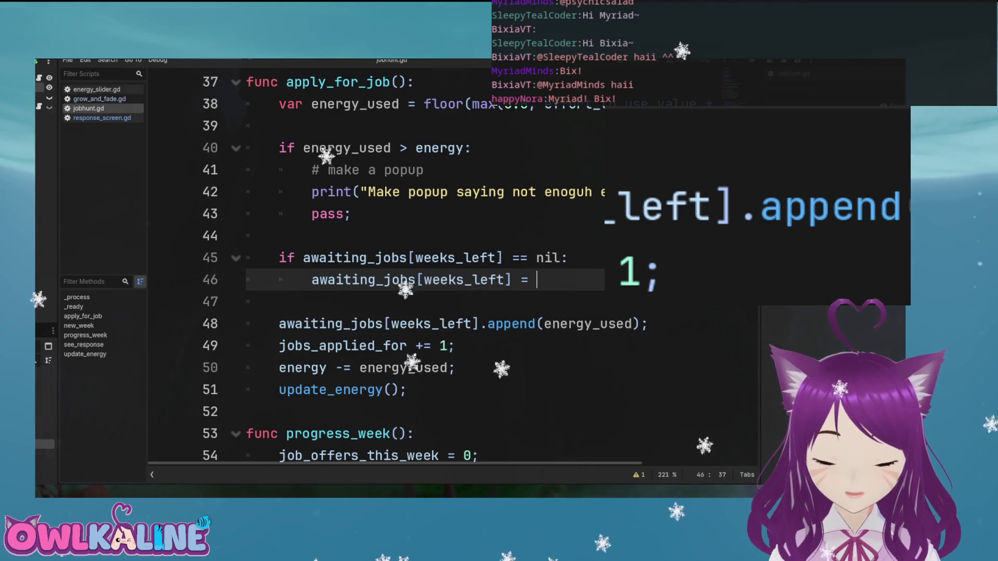
{"action": "type", "text": "Array[]\\;"}
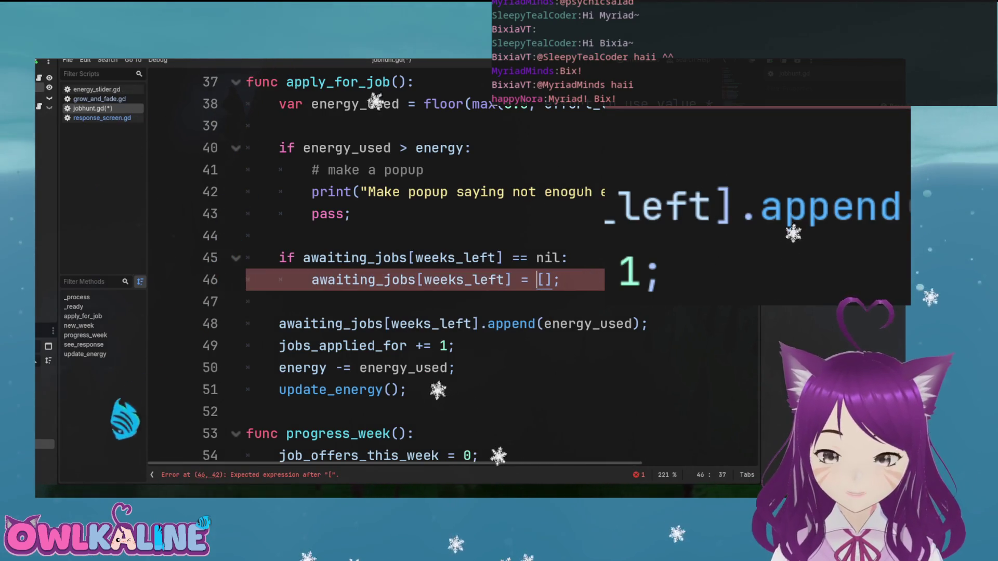
Save jobhunt.gd, run the game again and apply for a job
{"action": "key", "text": "ctrl+s"}
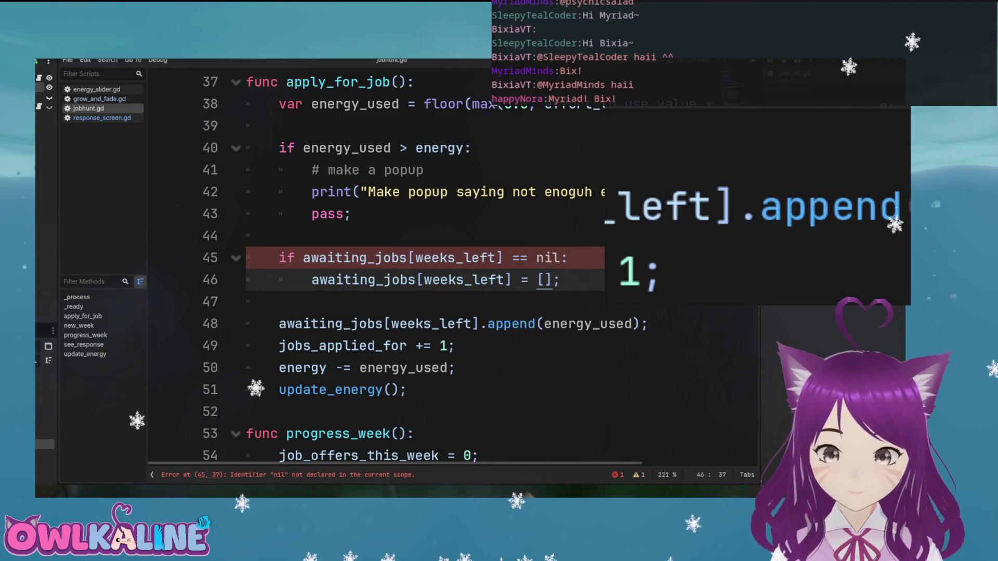
{"action": "double_click", "coordinate": [549, 258]}
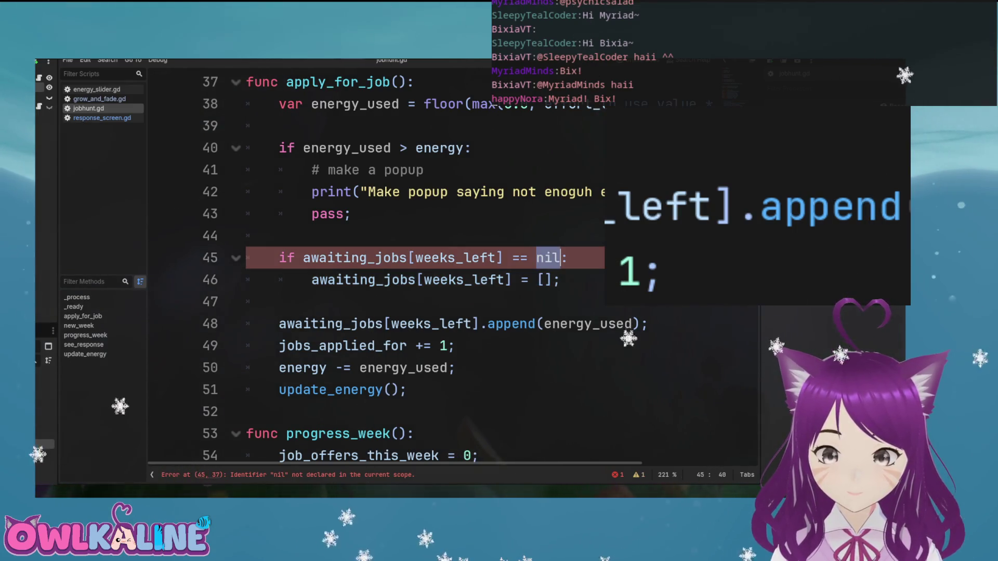
{"action": "key", "text": "End"}
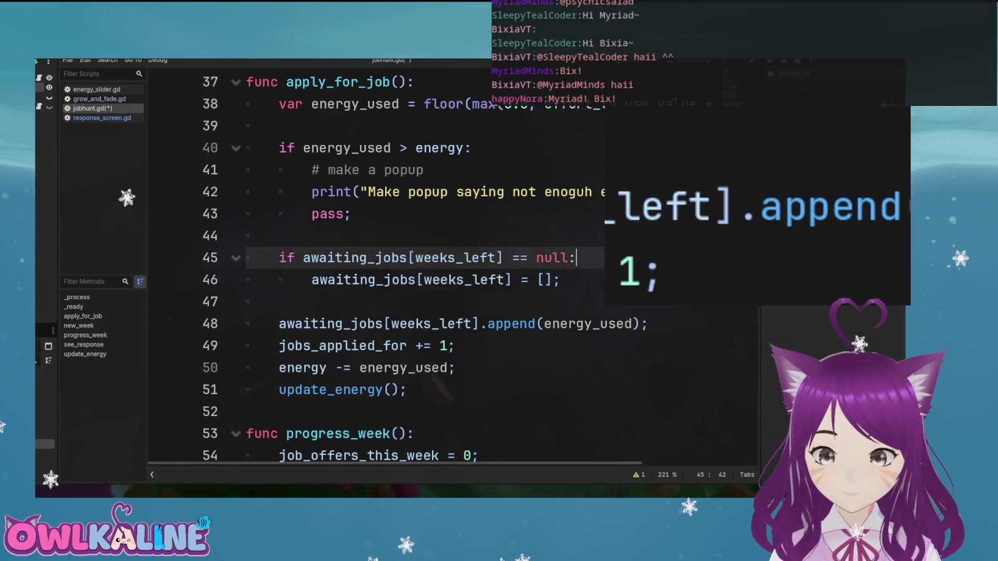
{"action": "key", "text": "F5"}
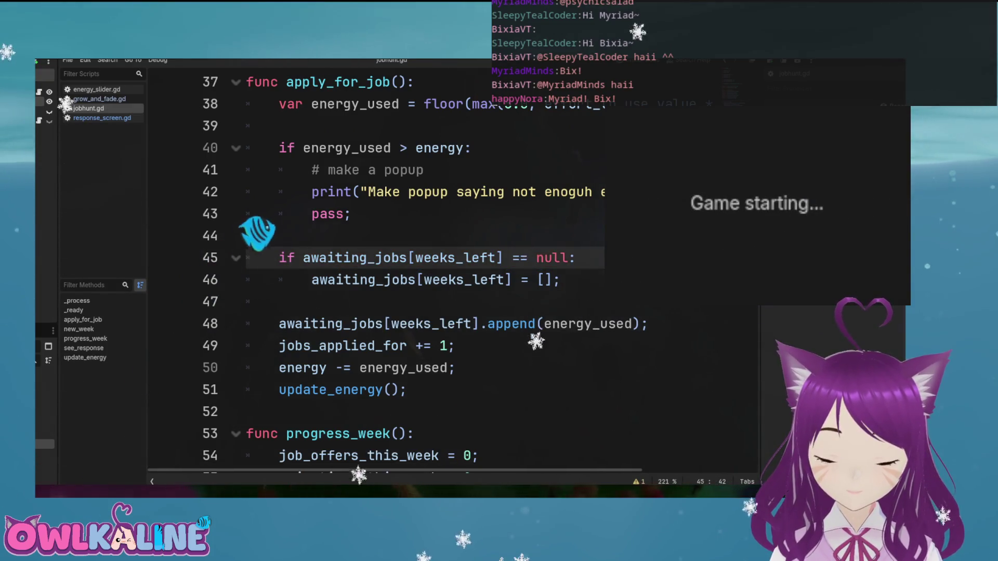
{"action": "left_click", "coordinate": [759, 220]}
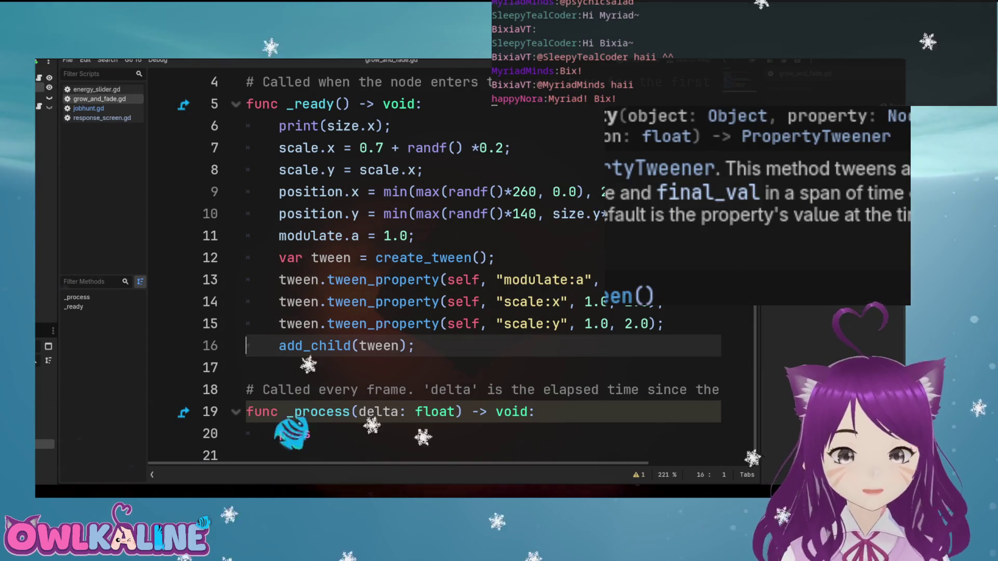
In grow_and_fade.gd, move add_child(tween) to the line directly under create_tween()
{"action": "key", "text": "shift+End"}
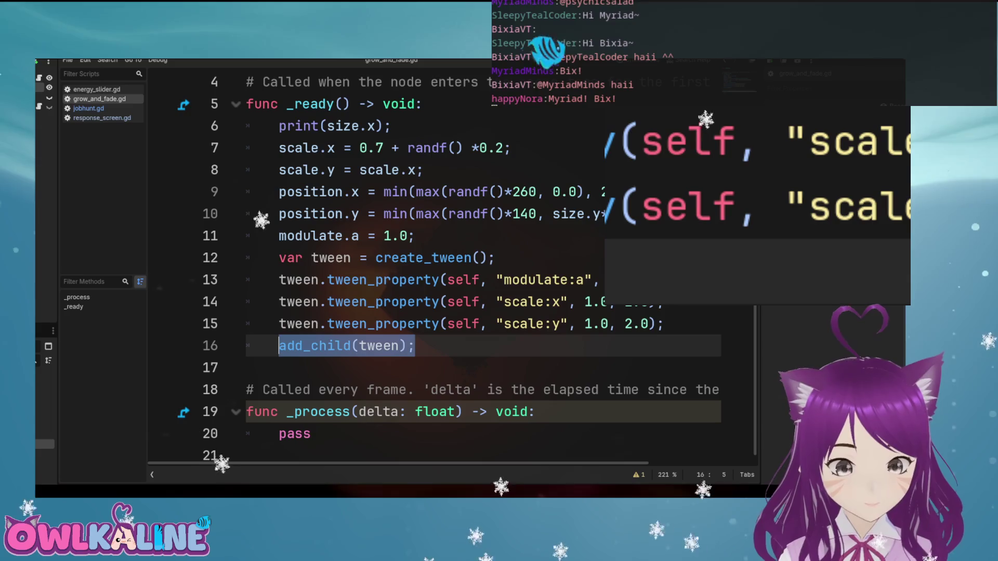
{"action": "key", "text": "ctrl+x"}
{"action": "left_click", "coordinate": [495, 257]}
{"action": "key", "text": "Return"}
{"action": "key", "text": "ctrl+v"}
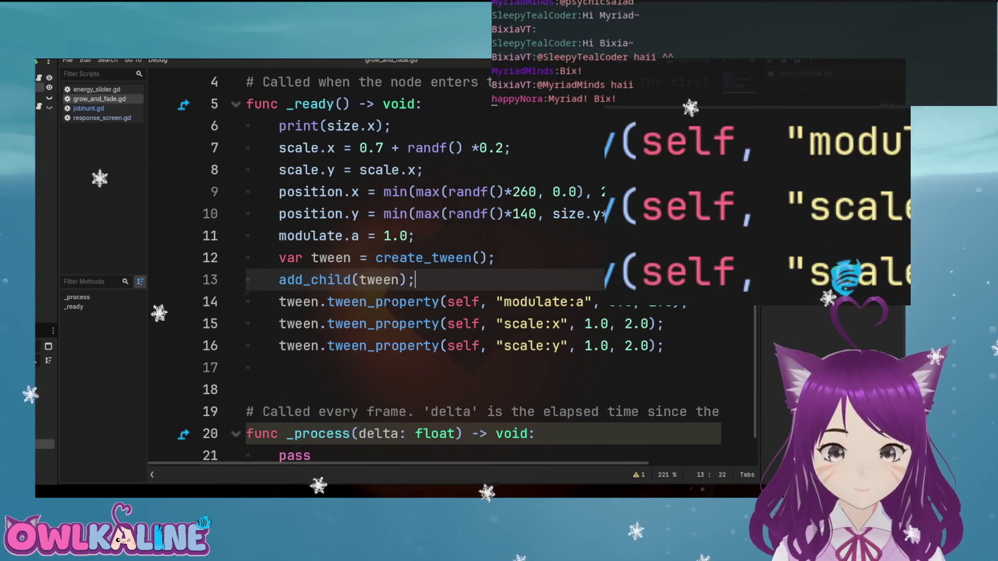
Run the game again, set Effort to 21% and apply for a job
{"action": "key", "text": "F5"}
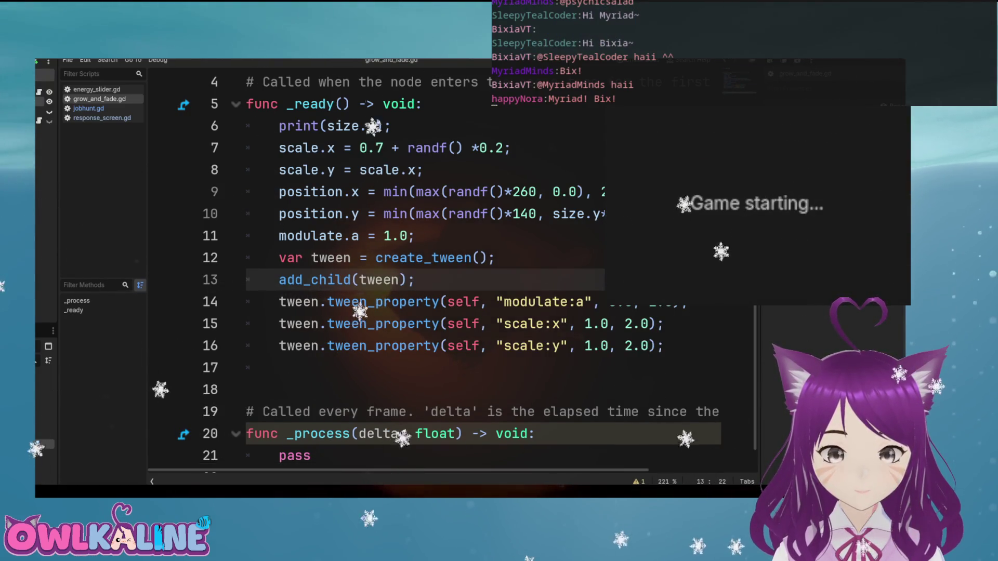
{"action": "left_click_drag", "start_coordinate": [705, 193], "coordinate": [723, 193]}
{"action": "left_click", "coordinate": [753, 227]}
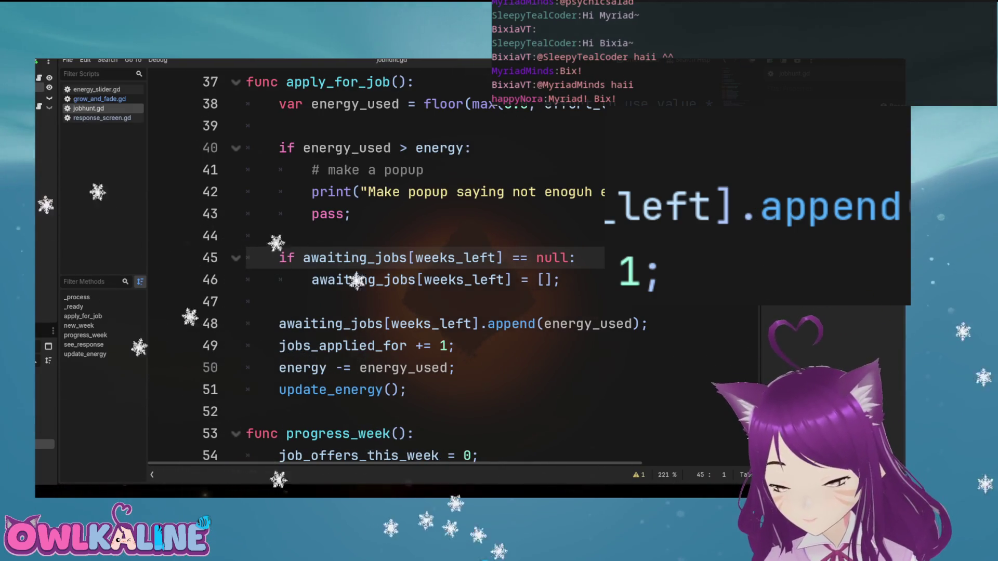
Write awaiting_jobs.get_or_add(weeks_left) on line 44, moving weeks_left out of the null check
{"action": "double_click", "coordinate": [455, 258]}
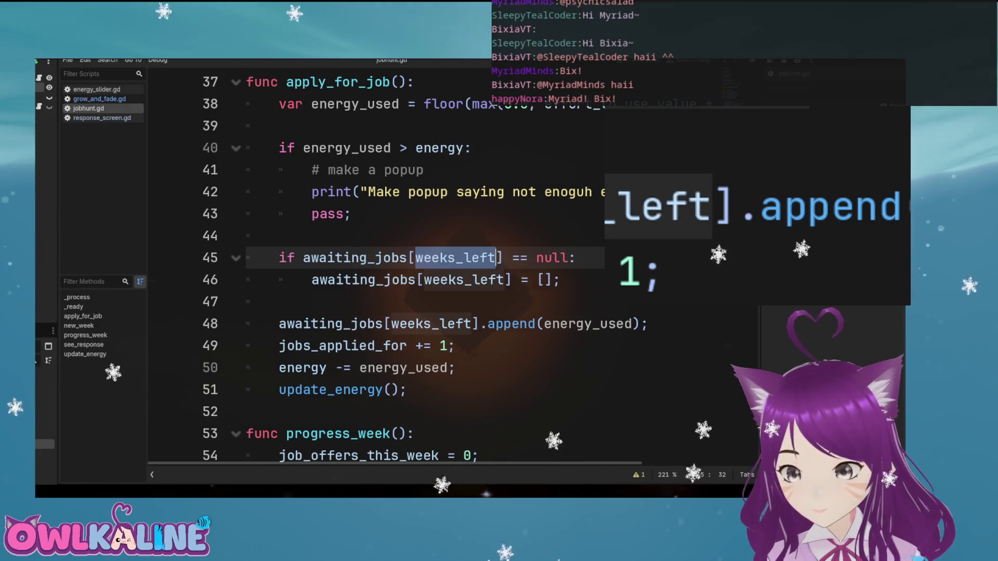
{"action": "scroll", "coordinate": [447, 270], "scroll_direction": "up", "scroll_amount": 1}
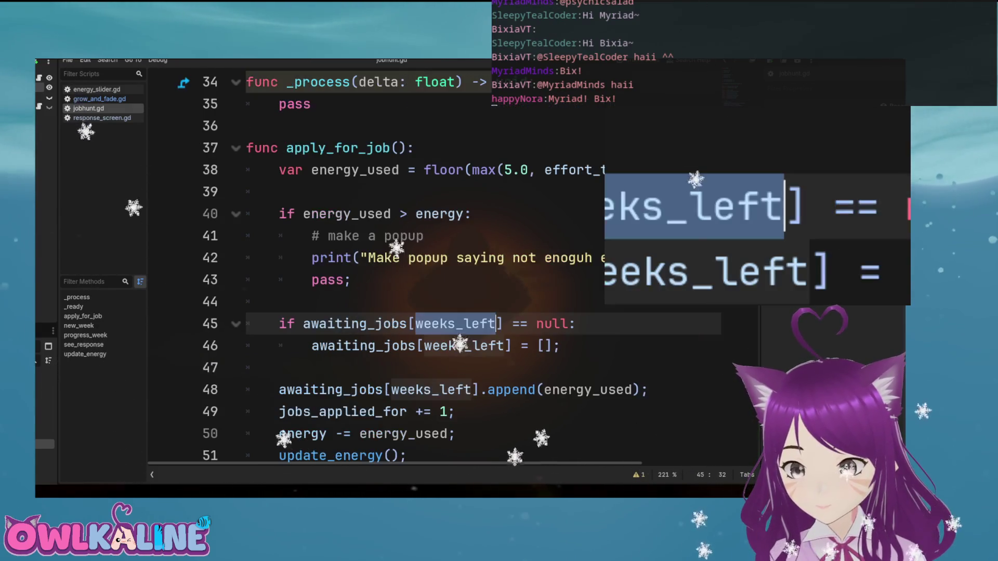
{"action": "left_click", "coordinate": [281, 301]}
{"action": "type", "text": "awai"}
{"action": "key", "text": "Return"}
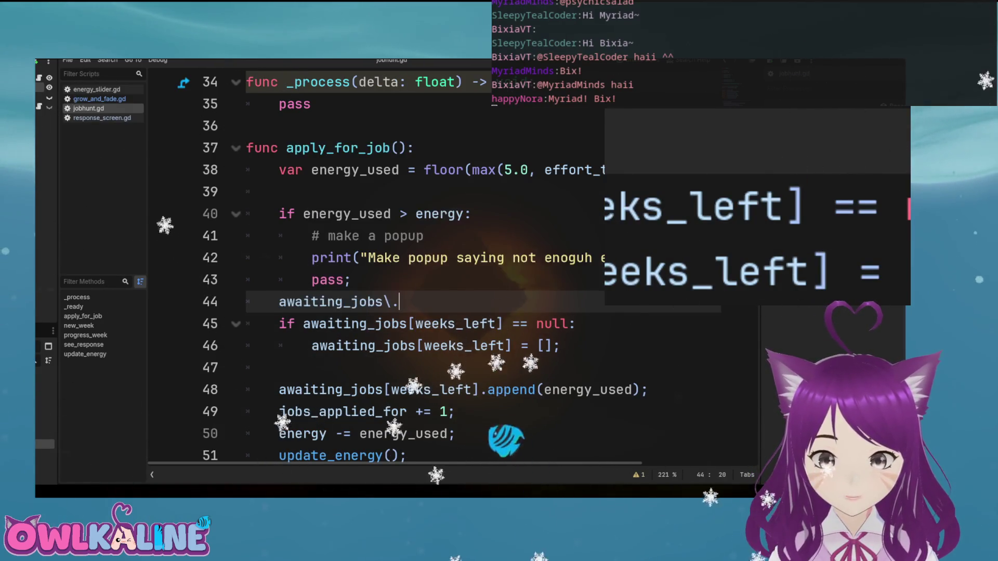
{"action": "type", "text": "."}
{"action": "key", "text": "Down"}
{"action": "key", "text": "Down"}
{"action": "key", "text": "Down"}
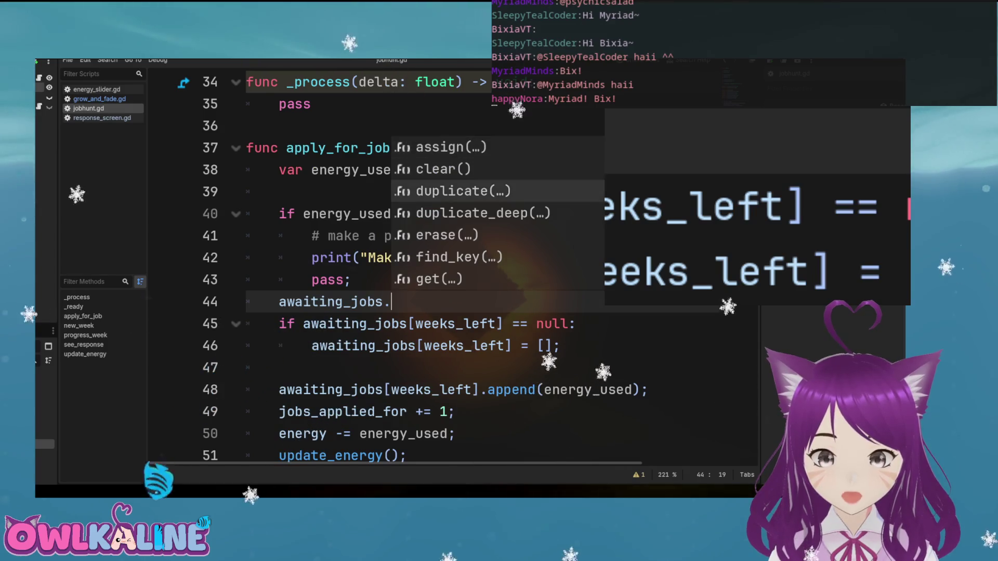
{"action": "key", "text": "Down"}
{"action": "key", "text": "Down"}
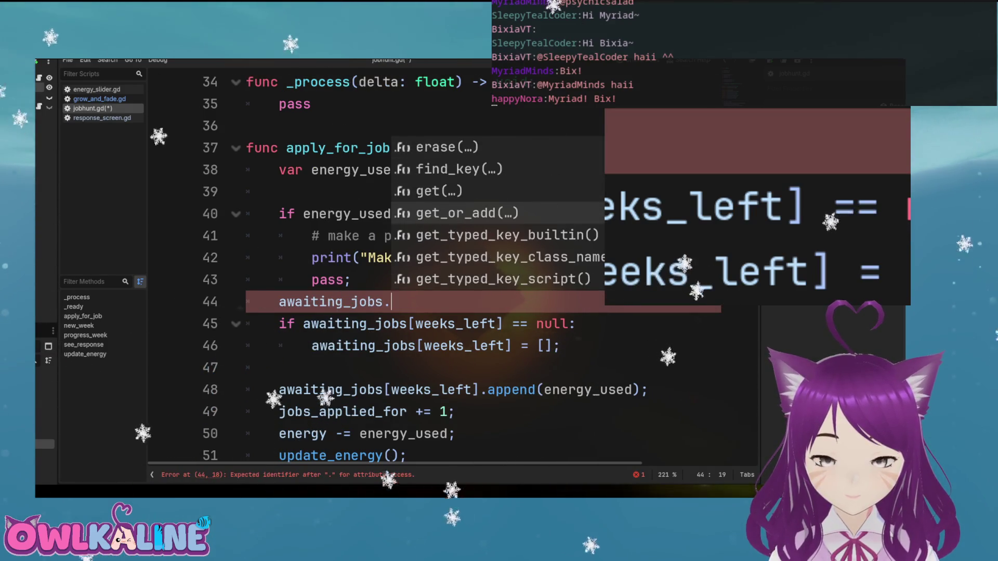
{"action": "key", "text": "Return"}
{"action": "type", "text": "\\"}
{"action": "key", "text": "BackSpace"}
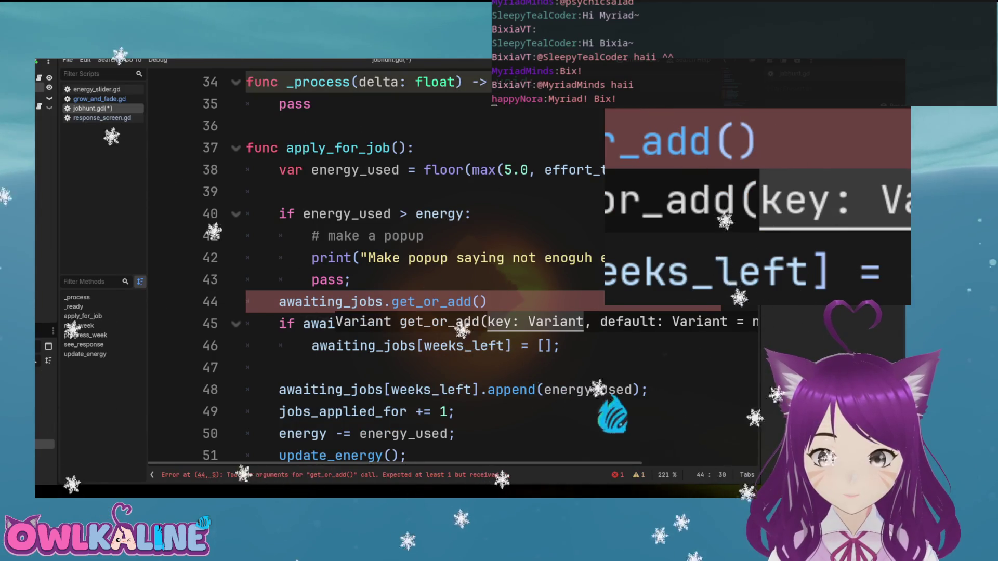
{"action": "key", "text": "Down"}
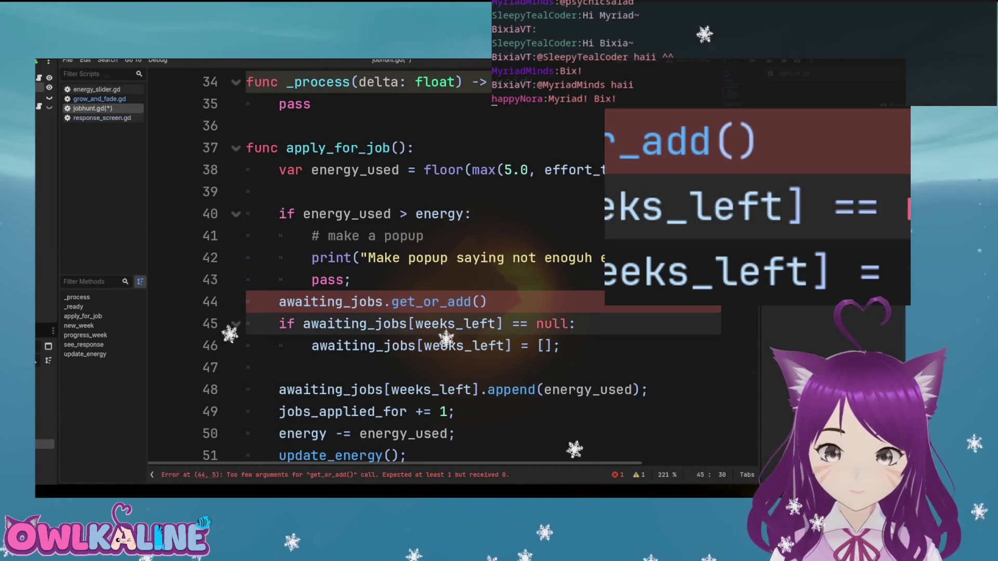
{"action": "double_click", "coordinate": [459, 320]}
{"action": "key", "text": "ctrl+x"}
{"action": "key", "text": "Up"}
{"action": "key", "text": "ctrl+v"}
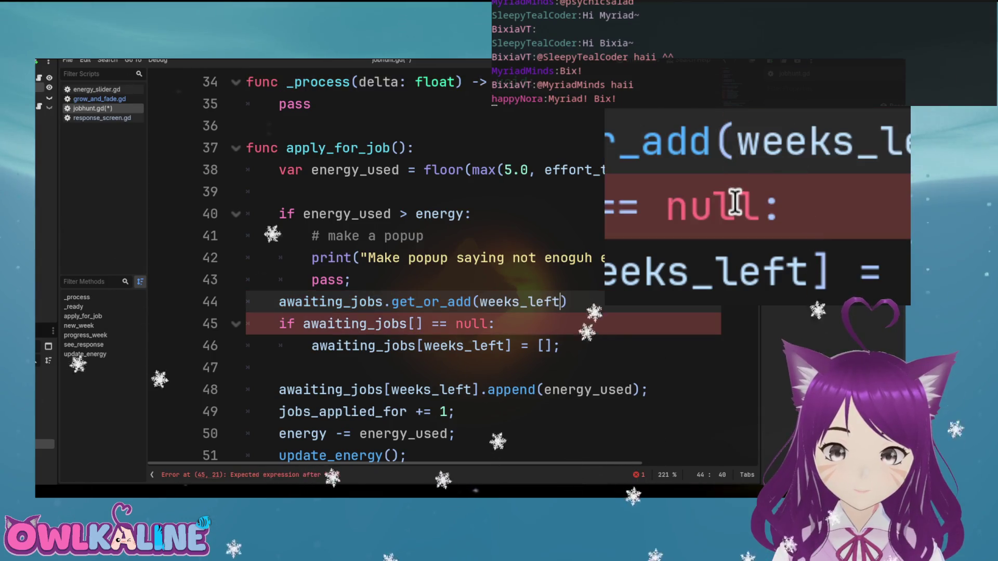
Make line 48 append through get_or_add(weeks_left), delete the null-check block and run the game
{"action": "mouse_move", "coordinate": [646, 132]}
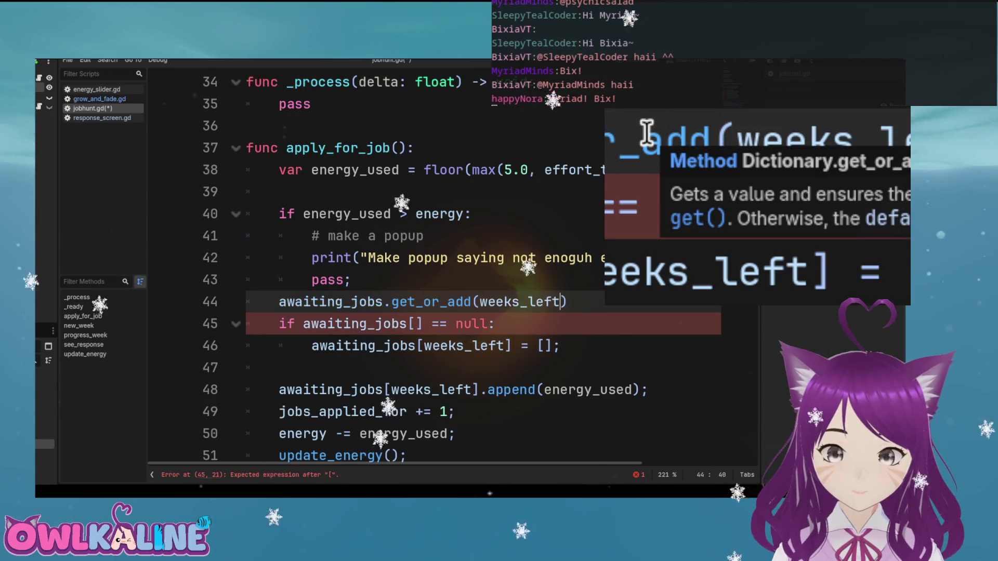
{"action": "key", "text": "shift+Home"}
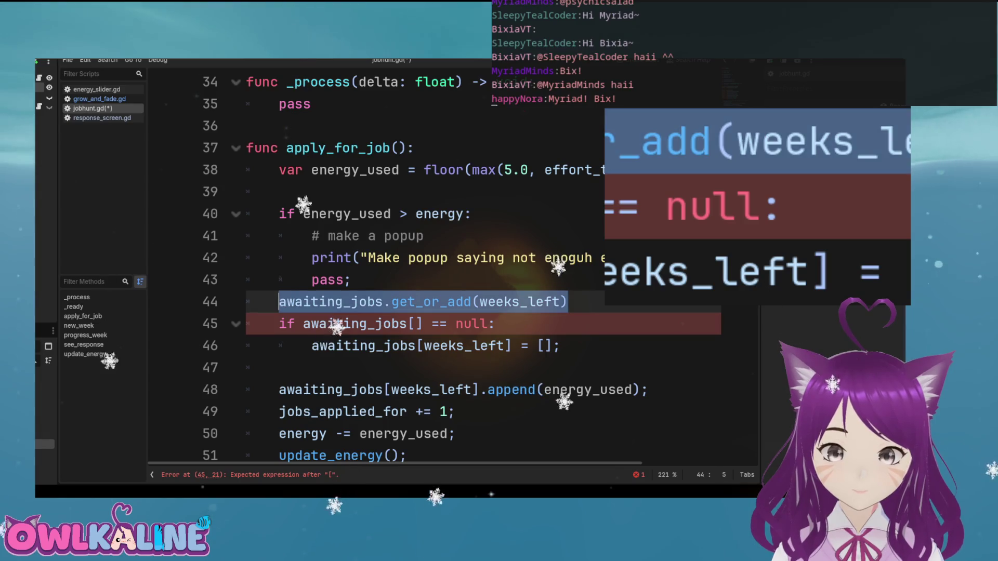
{"action": "key", "text": "BackSpace"}
{"action": "left_click", "coordinate": [472, 389]}
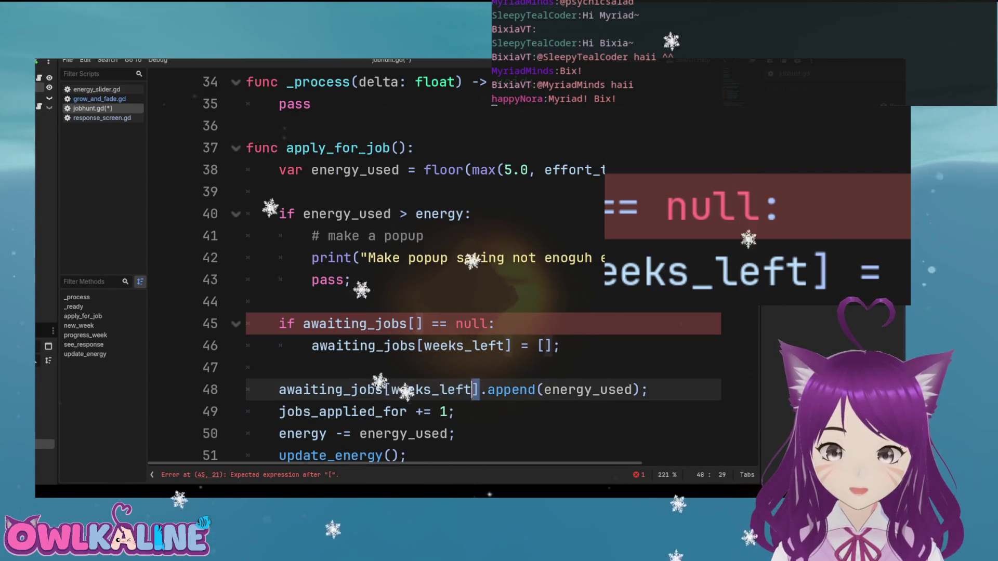
{"action": "key", "text": "ctrl+v"}
{"action": "key", "text": "shift+Up"}
{"action": "key", "text": "shift+Up"}
{"action": "key", "text": "shift+Up"}
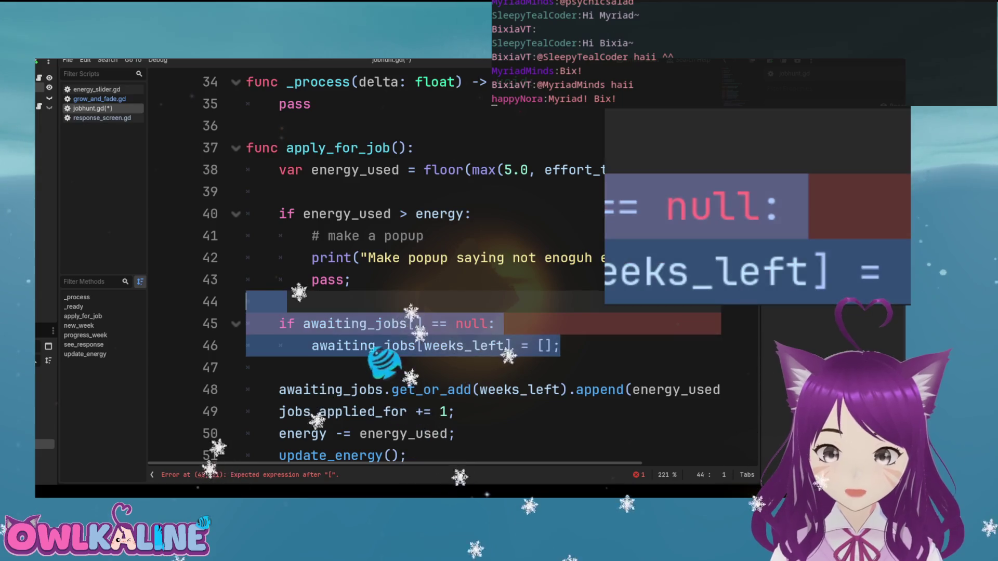
{"action": "key", "text": "Delete"}
{"action": "key", "text": "Left"}
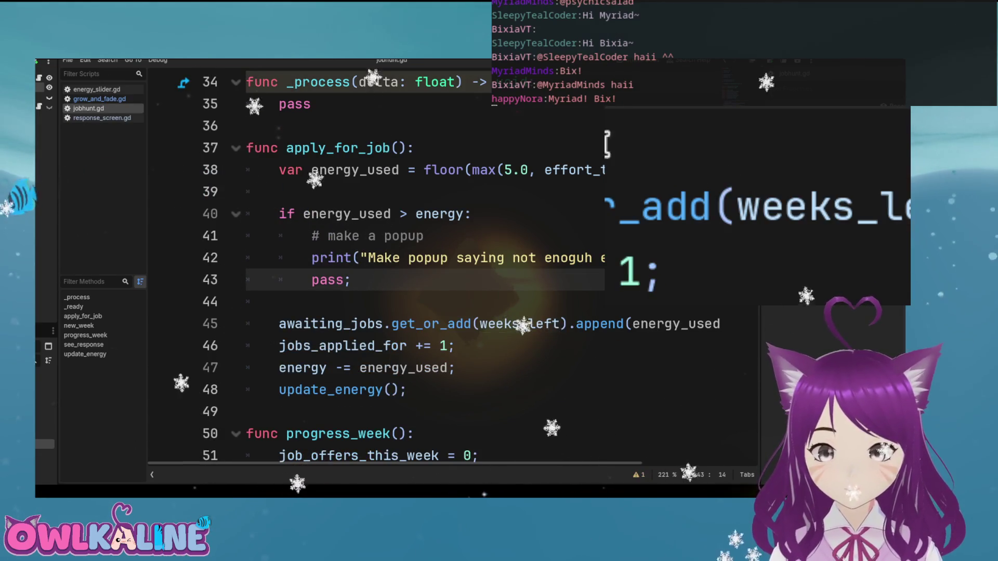
{"action": "key", "text": "F5"}
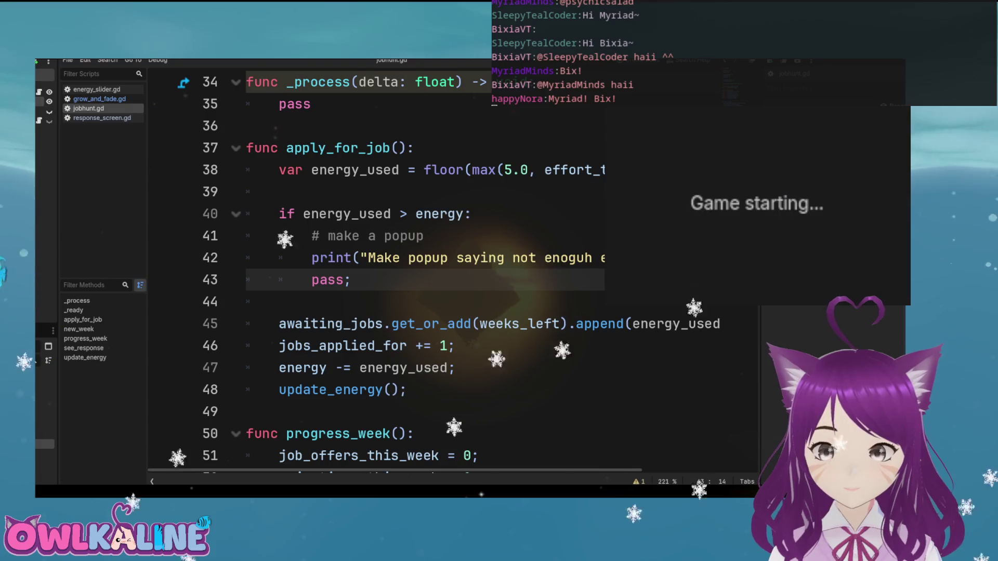
Apply for a job at 67% Effort, then review energy_used and weeks_left in apply_for_job
{"action": "left_click", "coordinate": [762, 194]}
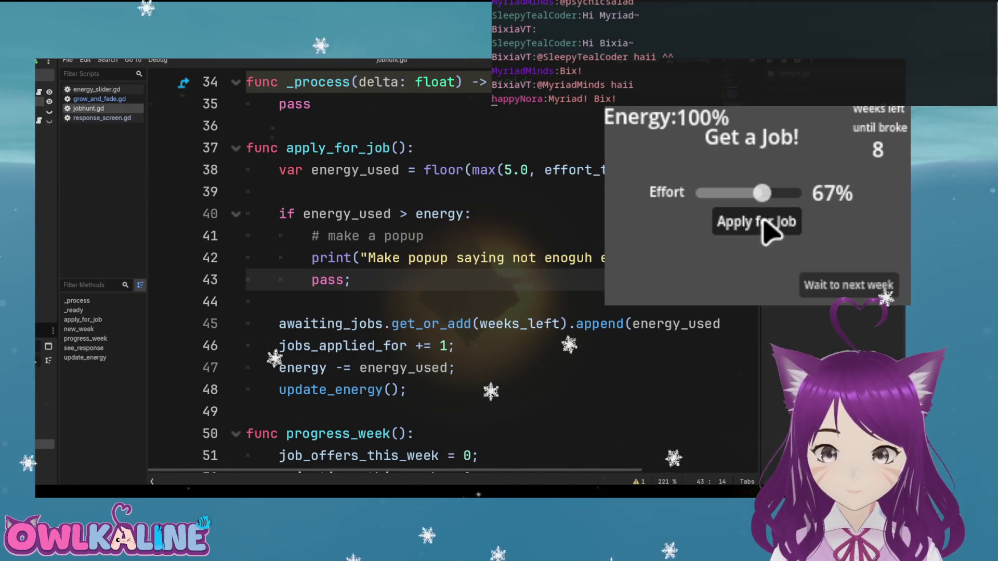
{"action": "left_click", "coordinate": [769, 223]}
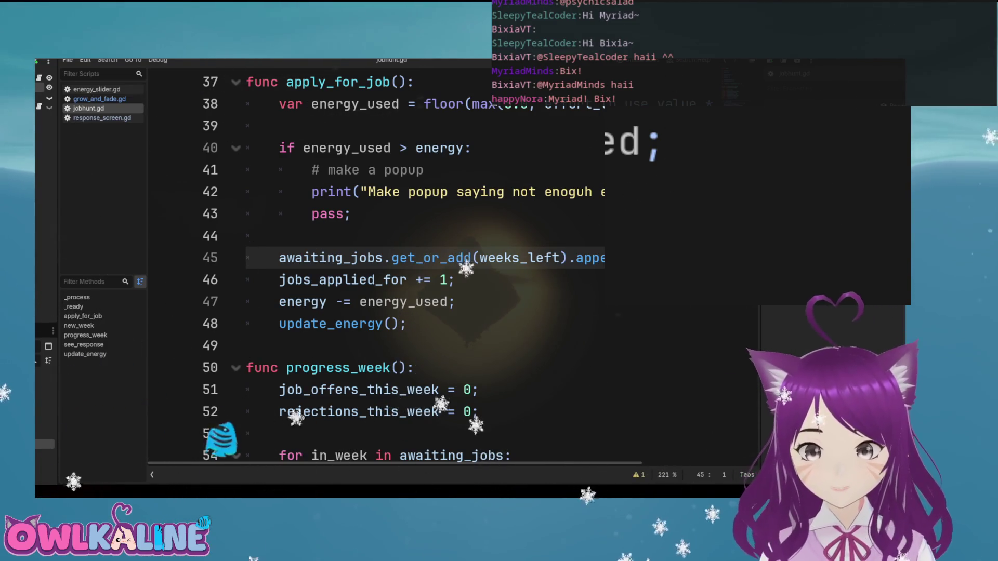
{"action": "double_click", "coordinate": [355, 104]}
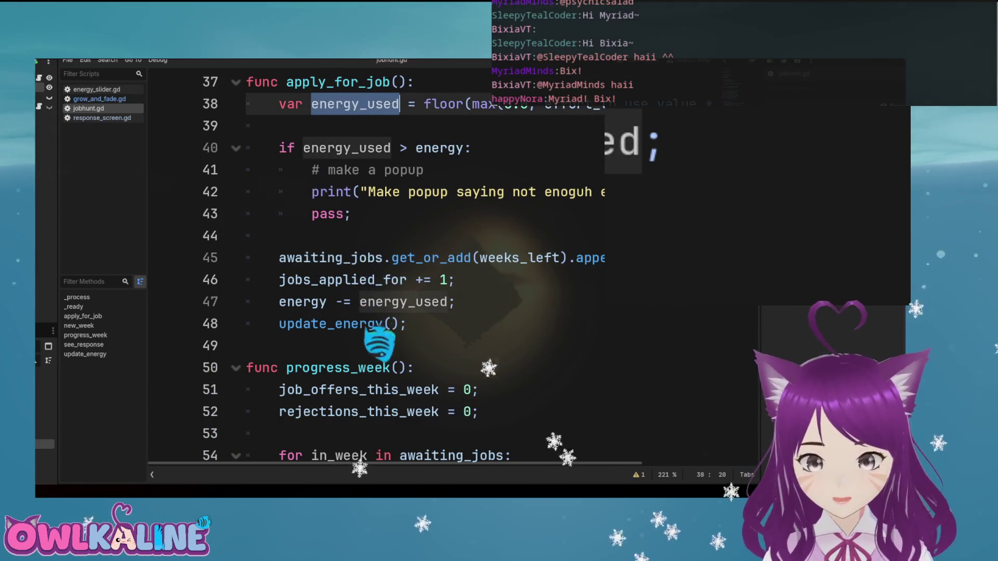
{"action": "left_click", "coordinate": [495, 258]}
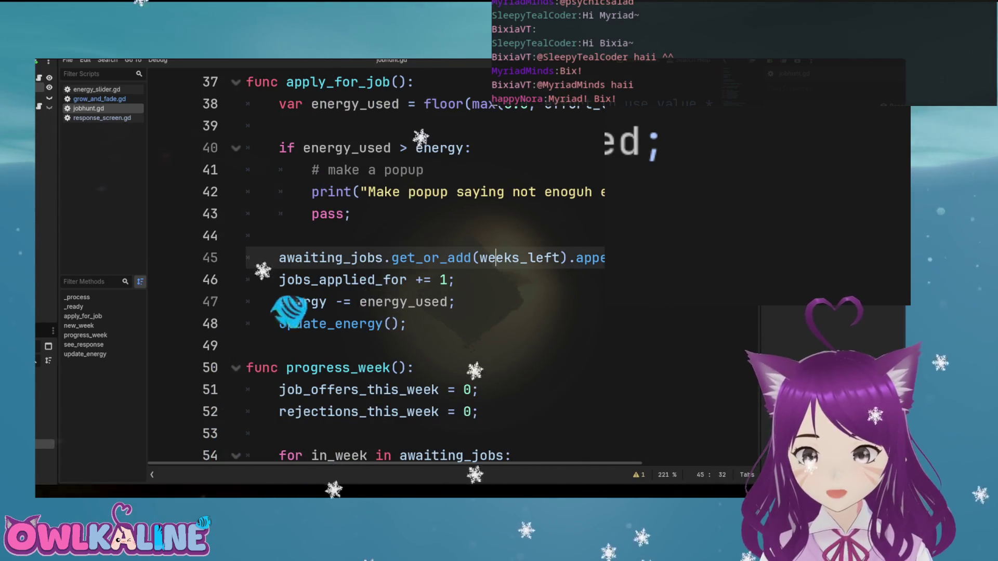
{"action": "left_click", "coordinate": [279, 236]}
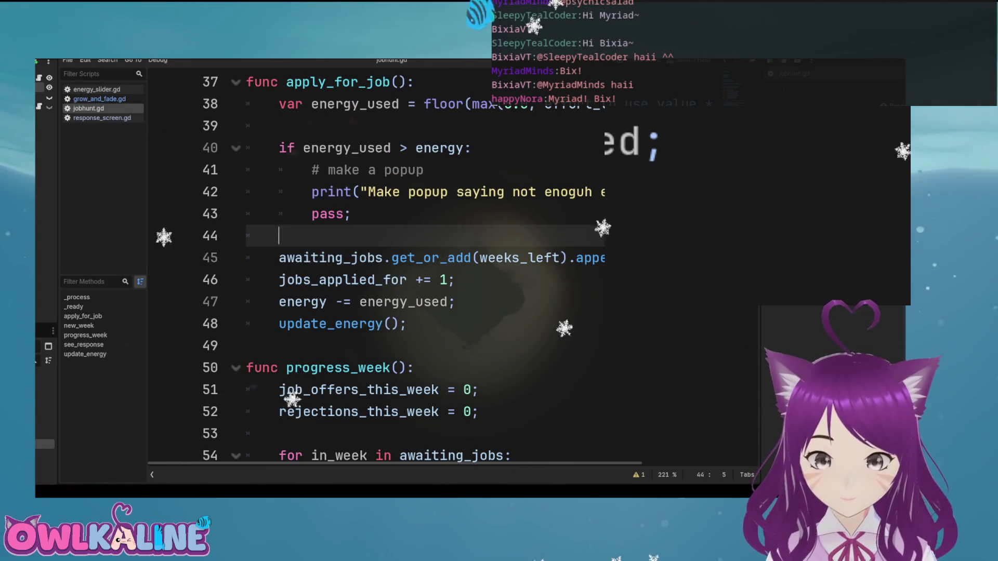
Scroll through jobhunt.gd to check the Dictionary[int, Array] awaiting_jobs declaration
{"action": "double_click", "coordinate": [331, 258]}
{"action": "scroll", "coordinate": [395, 260], "scroll_direction": "up", "scroll_amount": 10}
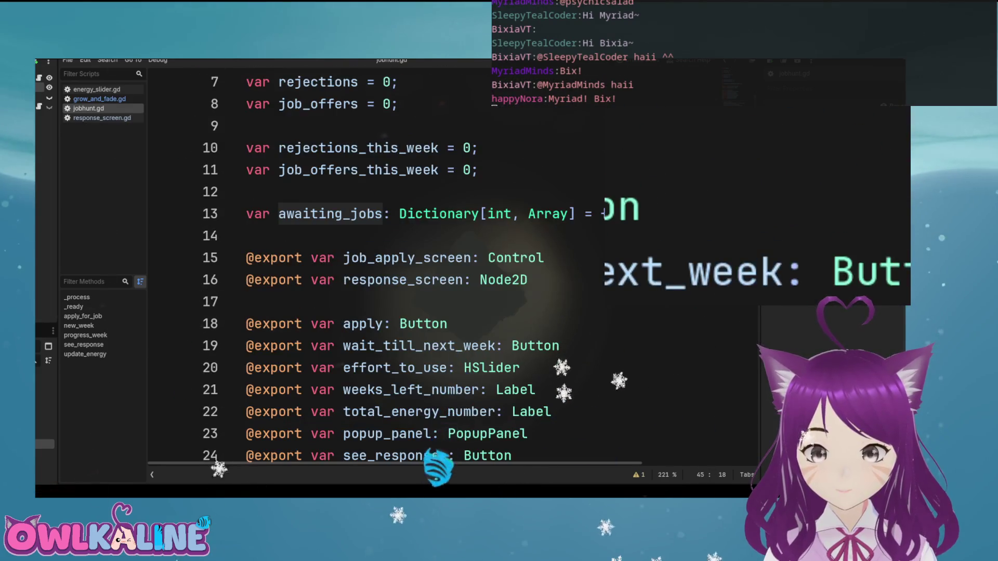
{"action": "scroll", "coordinate": [395, 260], "scroll_direction": "down", "scroll_amount": 4}
{"action": "scroll", "coordinate": [395, 260], "scroll_direction": "up", "scroll_amount": 5}
{"action": "left_click", "coordinate": [598, 279]}
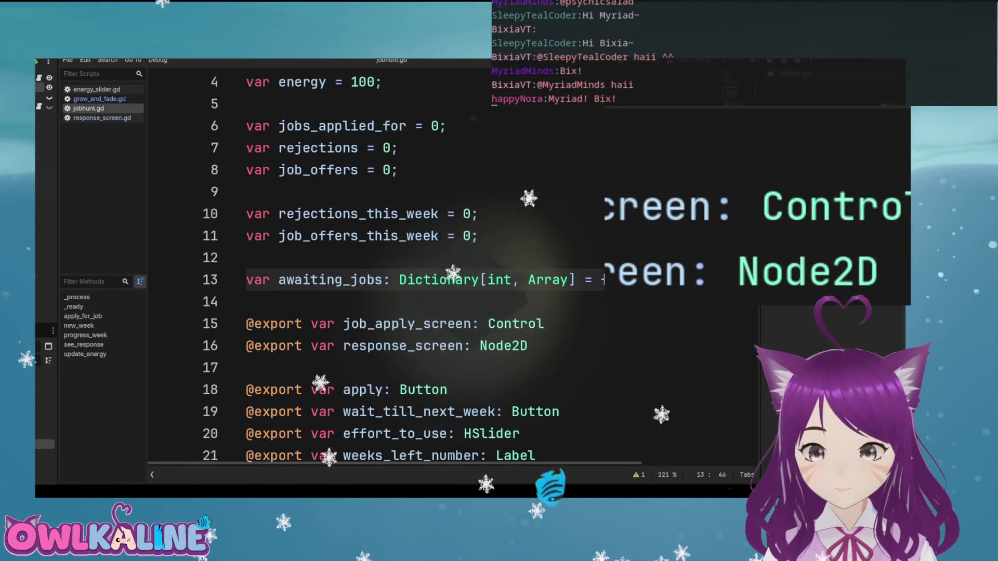
{"action": "scroll", "coordinate": [395, 260], "scroll_direction": "down", "scroll_amount": 14}
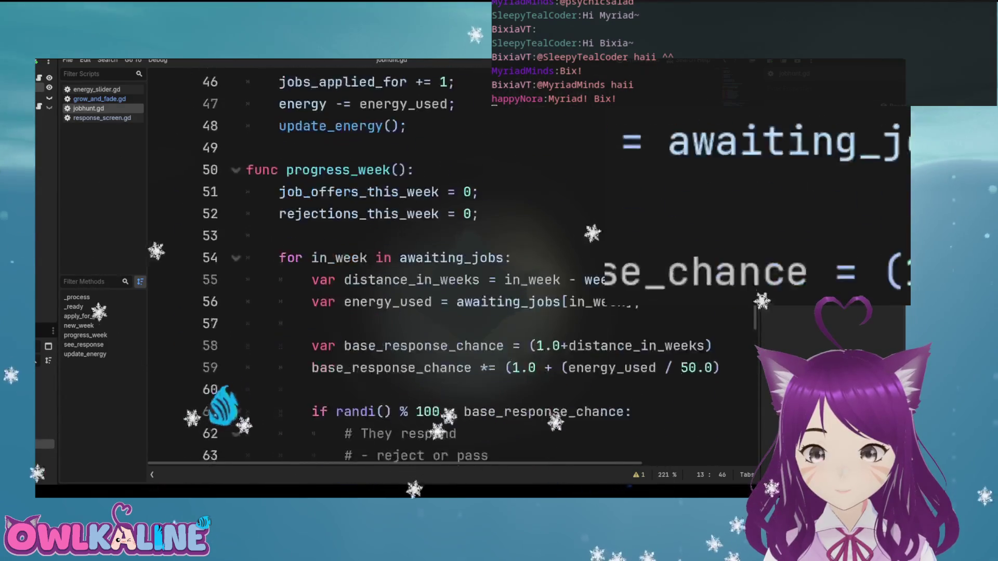
{"action": "scroll", "coordinate": [224, 406], "scroll_direction": "down", "scroll_amount": 11}
{"action": "scroll", "coordinate": [294, 383], "scroll_direction": "up", "scroll_amount": 4}
{"action": "scroll", "coordinate": [204, 437], "scroll_direction": "up", "scroll_amount": 11}
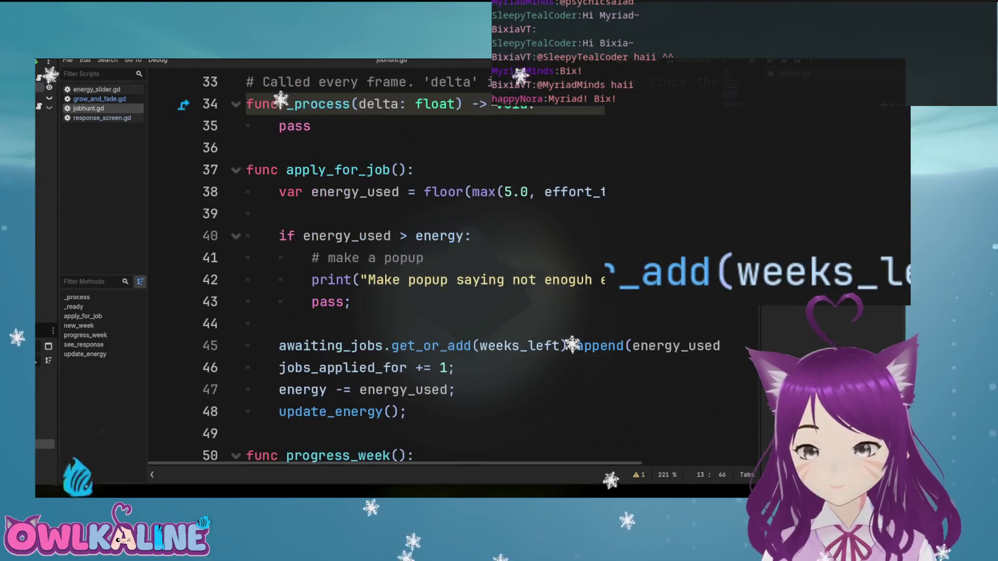
{"action": "scroll", "coordinate": [395, 260], "scroll_direction": "up", "scroll_amount": 1}
{"action": "scroll", "coordinate": [395, 260], "scroll_direction": "down", "scroll_amount": 2}
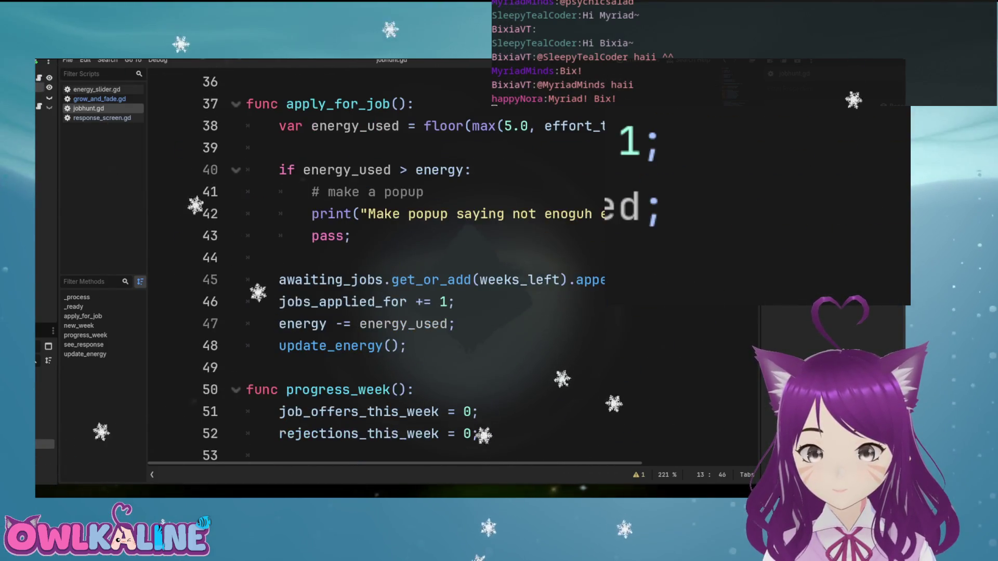
{"action": "double_click", "coordinate": [312, 280]}
{"action": "left_click", "coordinate": [279, 257]}
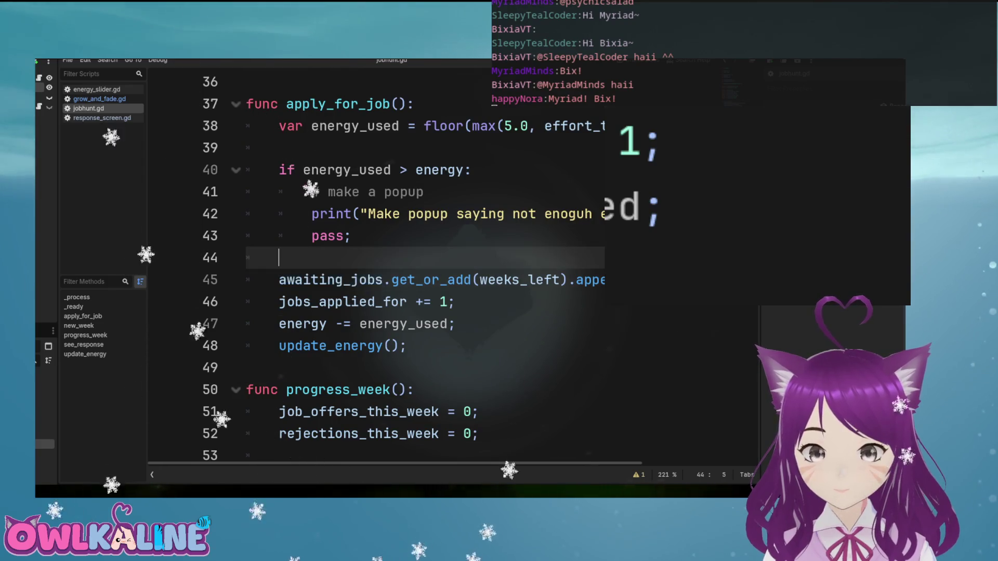
Add print(energy_used) and print(weeks_left) debug lines before the append
{"action": "key", "text": "Return"}
{"action": "type", "text": "\\"}
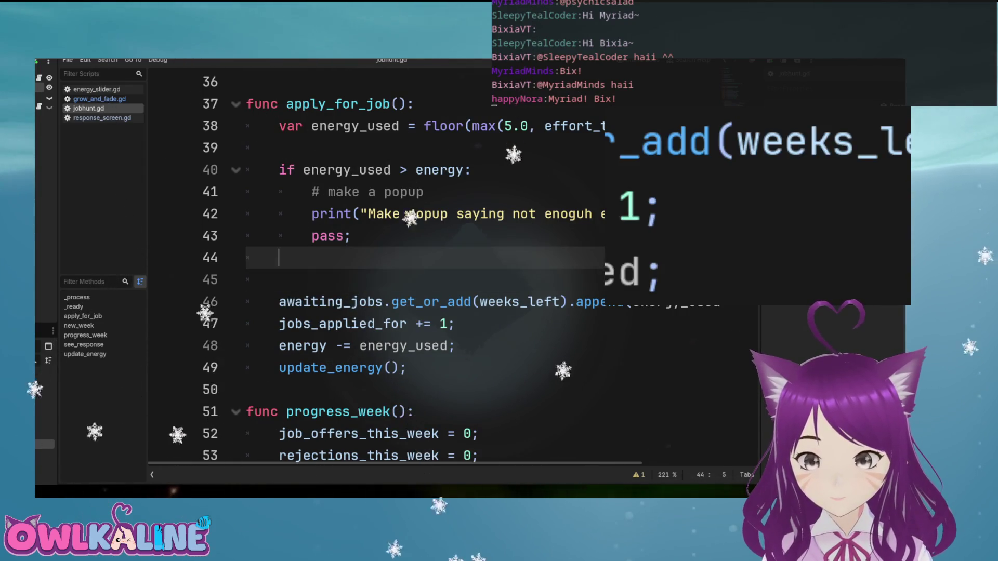
{"action": "key", "text": "Return"}
{"action": "key", "text": "Up"}
{"action": "type", "text": "\\"}
{"action": "type", "text": "if await"}
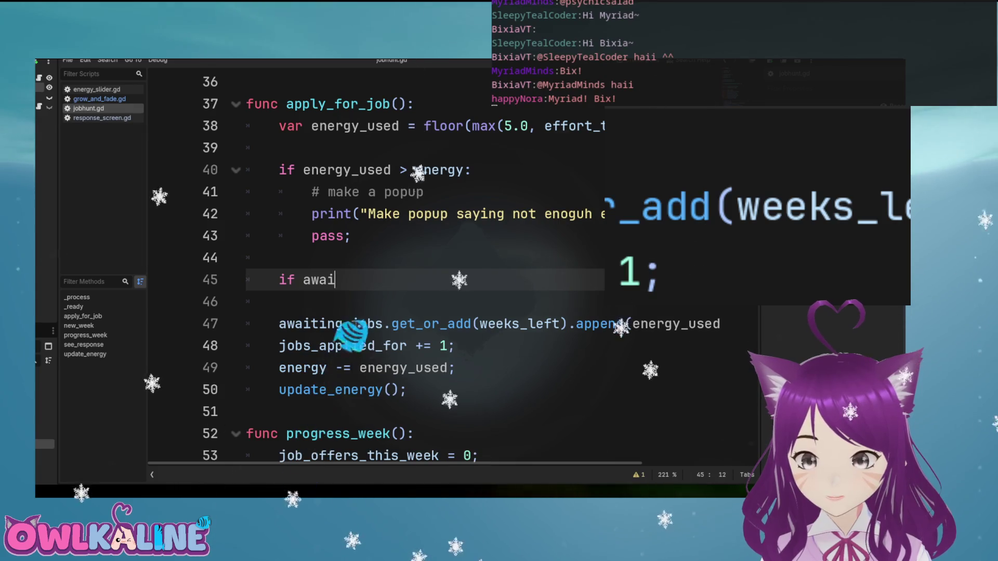
{"action": "key", "text": "Return"}
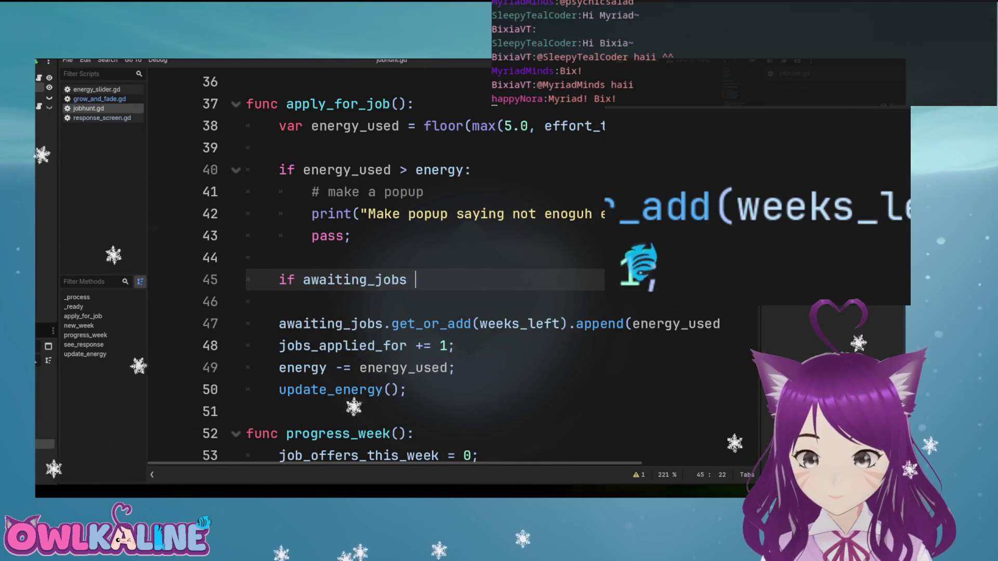
{"action": "type", "text": "== n"}
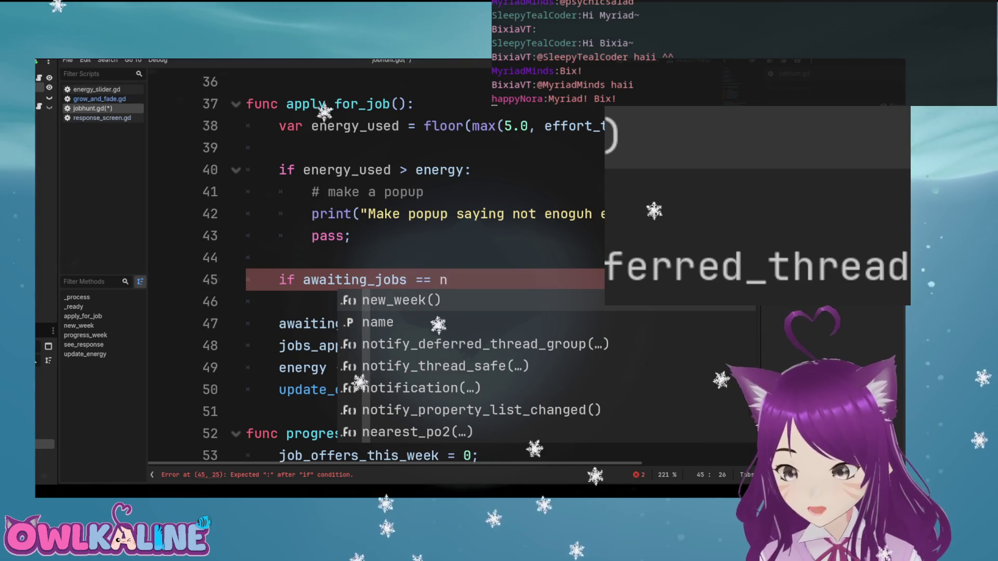
{"action": "key", "text": "shift+Home"}
{"action": "key", "text": "BackSpace"}
{"action": "type", "text": "print(energy_"}
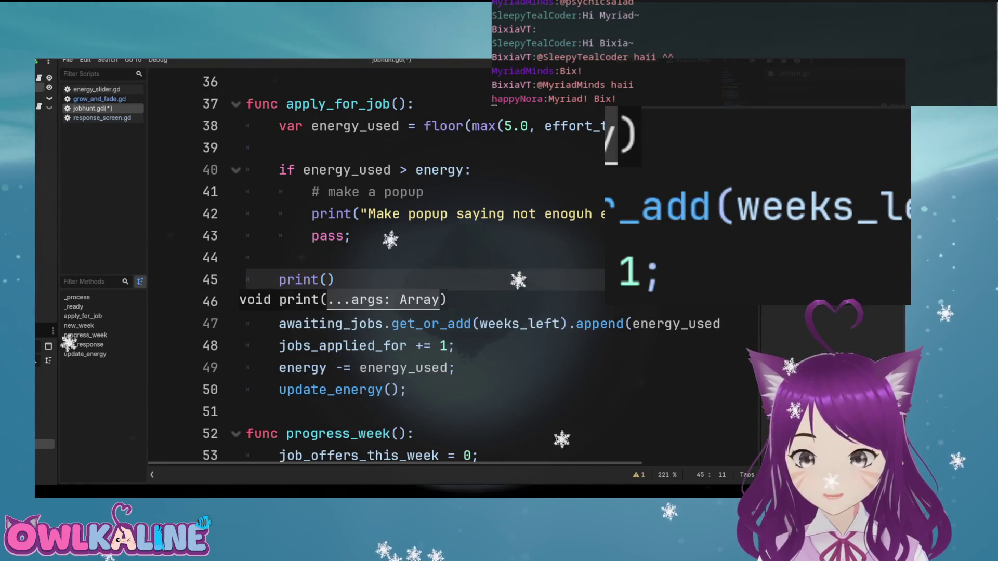
{"action": "type", "text": "used);"}
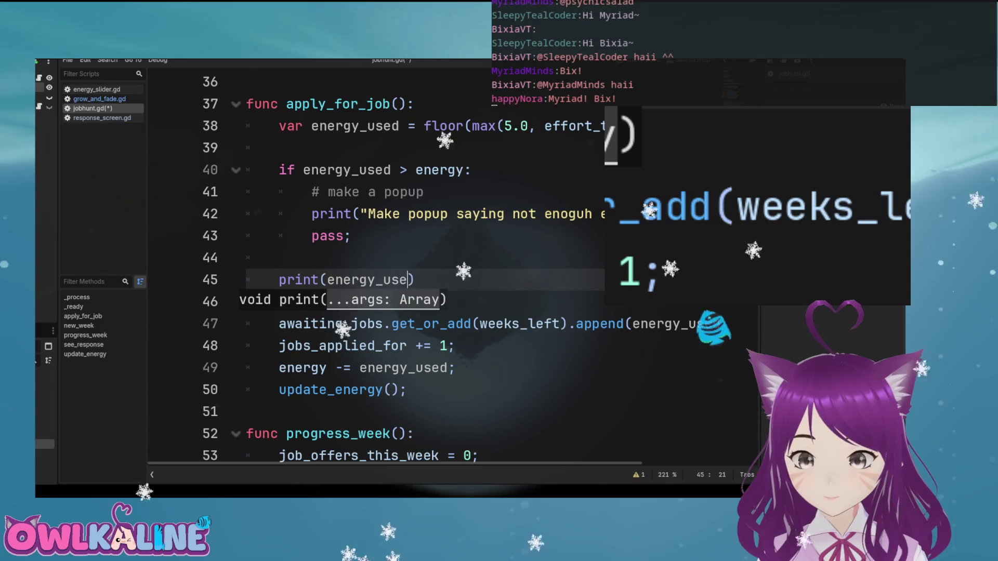
{"action": "key", "text": "Return"}
{"action": "type", "text": "print("}
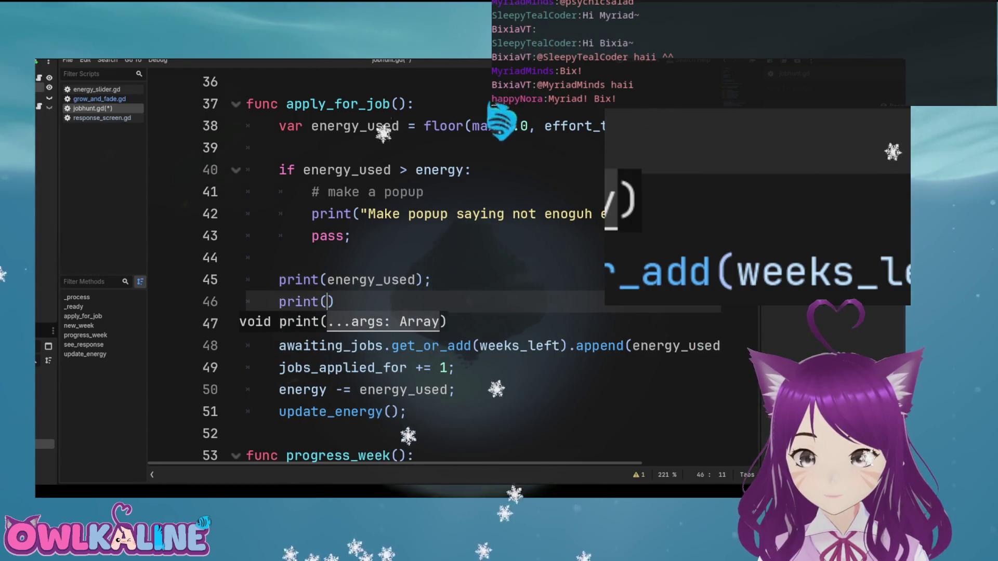
{"action": "type", "text": "weeks"}
{"action": "type", "text": "_left);"}
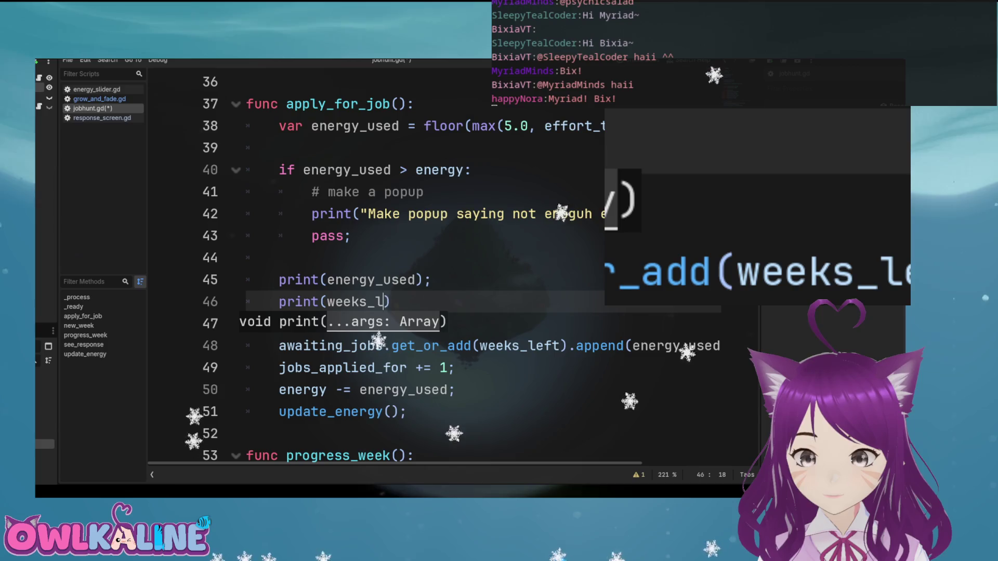
{"action": "key", "text": "Return"}
{"action": "type", "text": "print("}
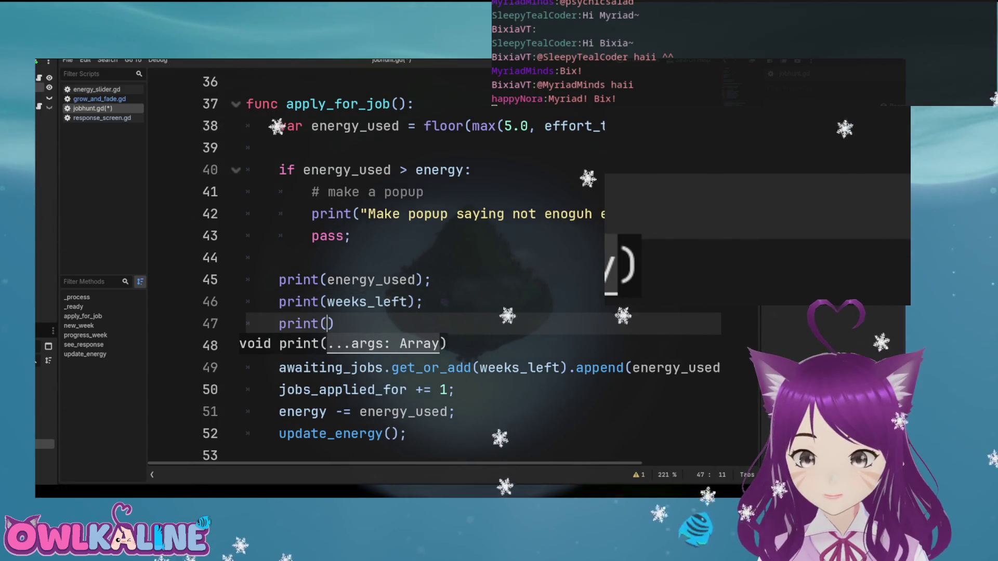
Add prints of awaiting_jobs and awaiting_jobs[weeks_left], then save and run the game
{"action": "type", "text": "awaiting_"}
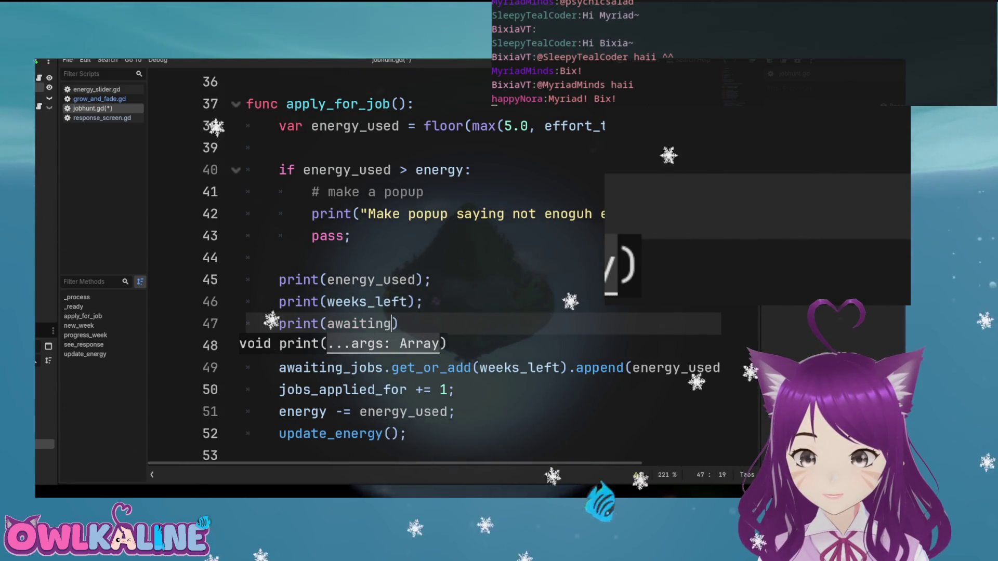
{"action": "key", "text": "Return"}
{"action": "type", "text": ";"}
{"action": "key", "text": "Return"}
{"action": "type", "text": "\\"}
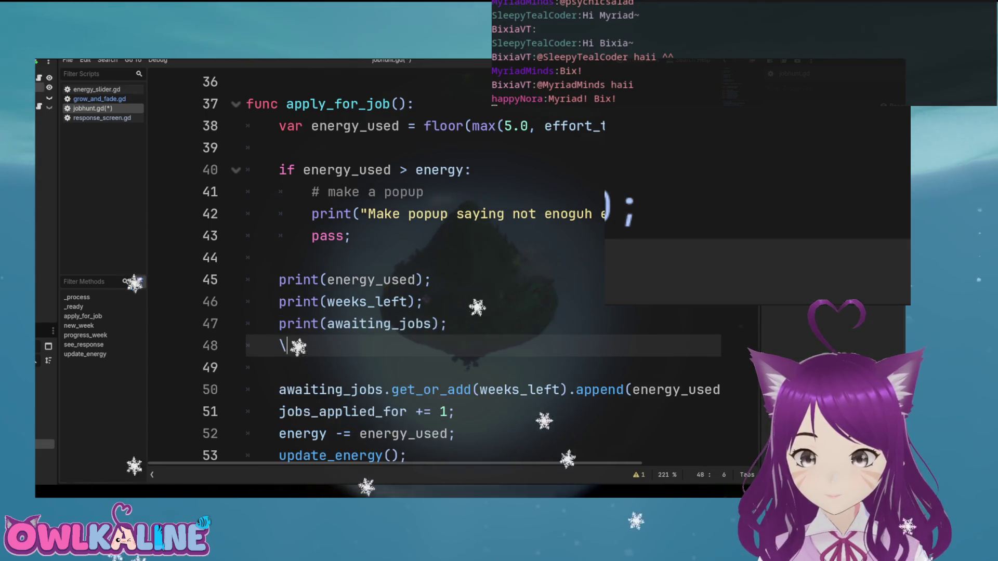
{"action": "type", "text": "("}
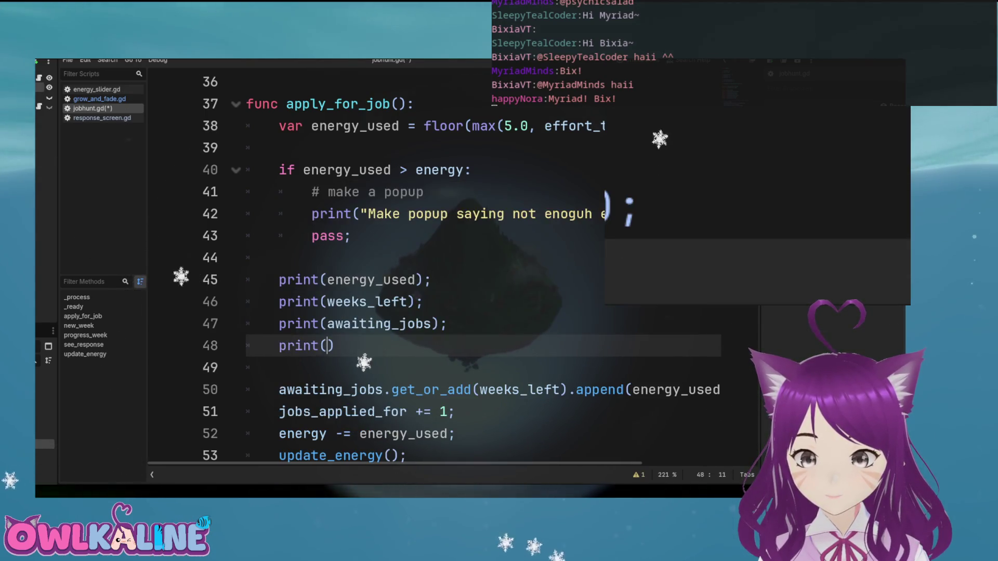
{"action": "type", "text": "_jo"}
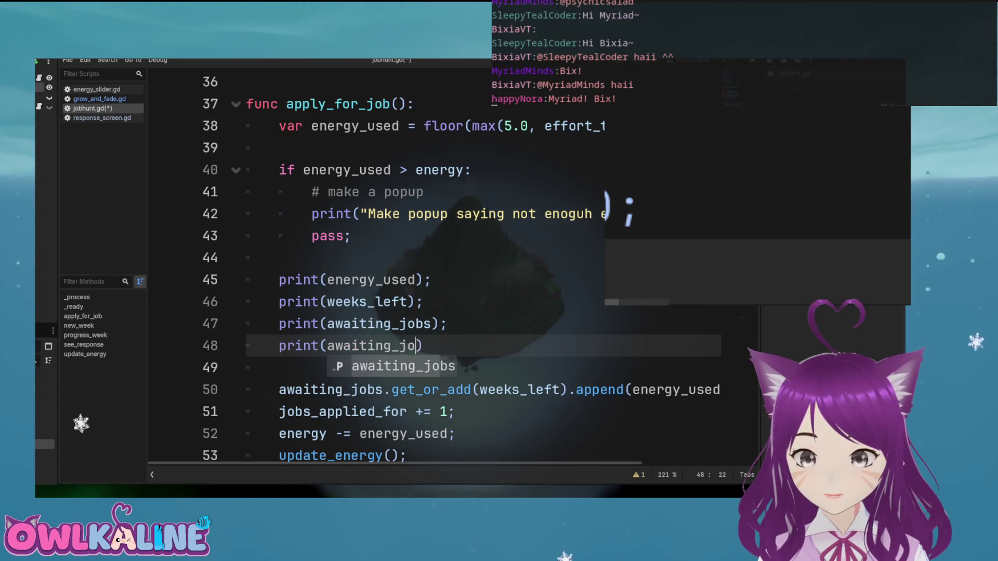
{"action": "type", "text": "le"}
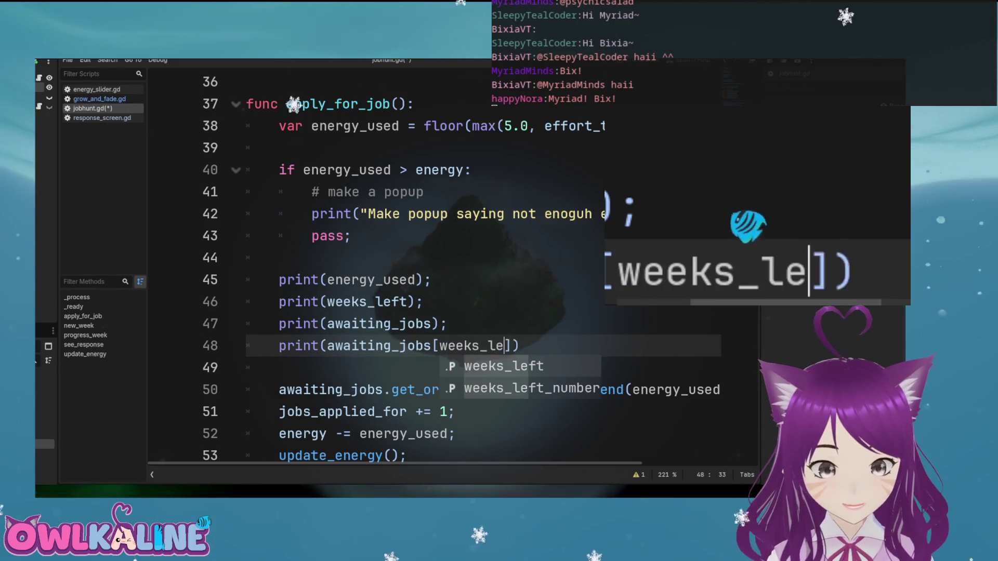
{"action": "key", "text": "Return"}
{"action": "key", "text": "End"}
{"action": "type", "text": ";"}
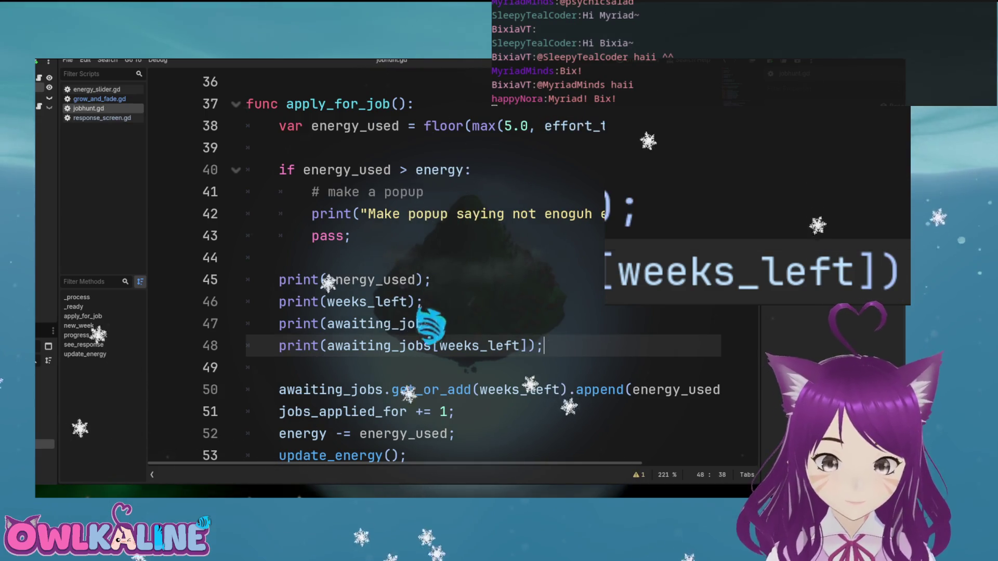
{"action": "key", "text": "F5"}
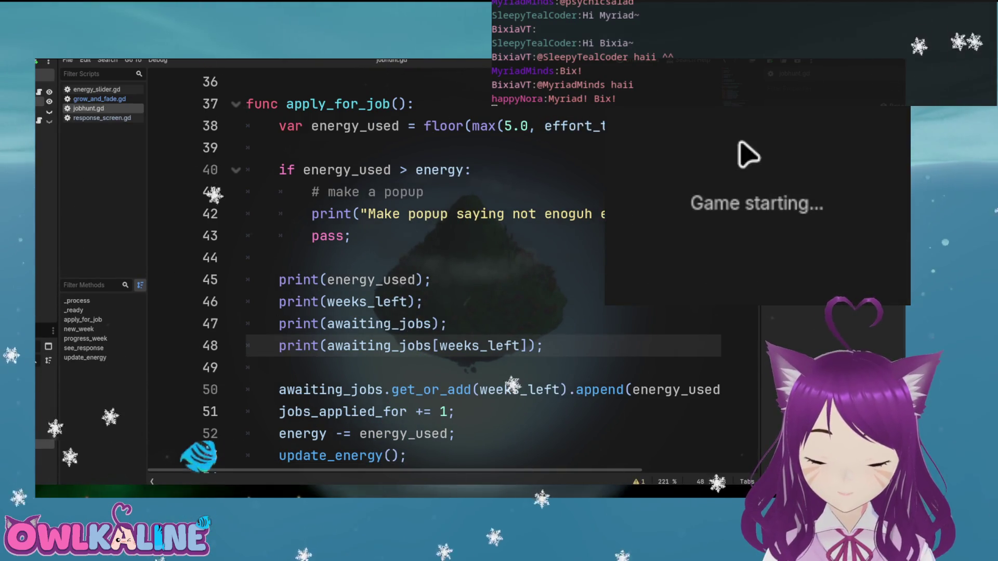
Apply for a job at about half effort, then highlight weeks_left and awaiting_jobs in the debug lines
{"action": "left_click_drag", "start_coordinate": [731, 191], "coordinate": [747, 194]}
{"action": "left_click", "coordinate": [748, 221]}
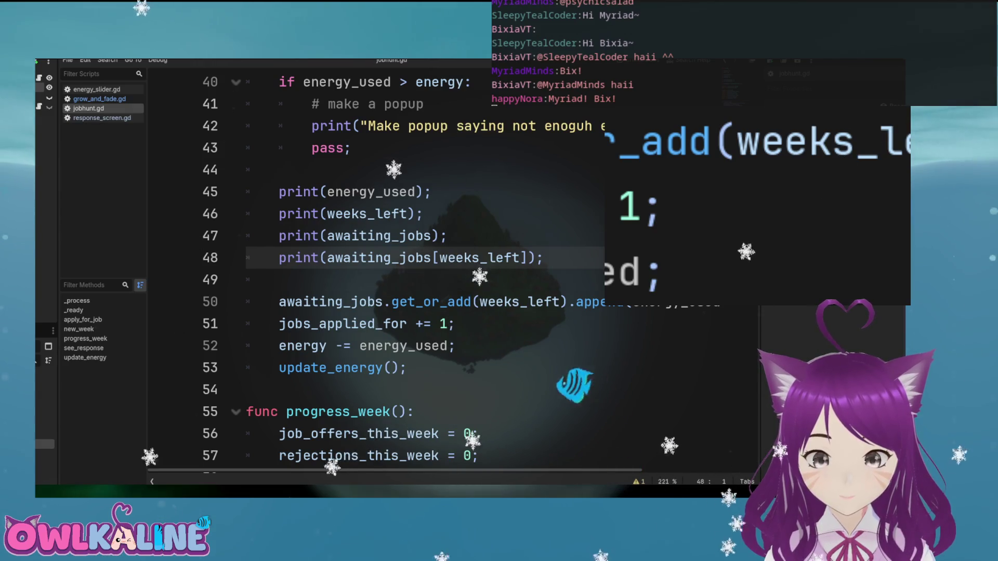
{"action": "double_click", "coordinate": [366, 213]}
{"action": "double_click", "coordinate": [379, 236]}
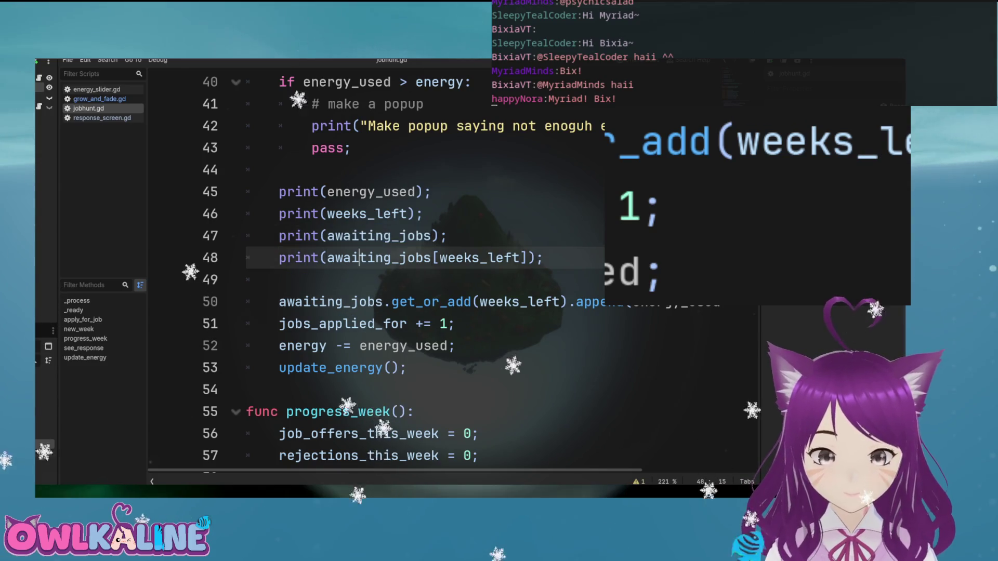
{"action": "left_click", "coordinate": [415, 235]}
Inspect energy_used, weeks_left and awaiting_jobs, then put the caret after awaiting_jobs on line 48
{"action": "double_click", "coordinate": [375, 192]}
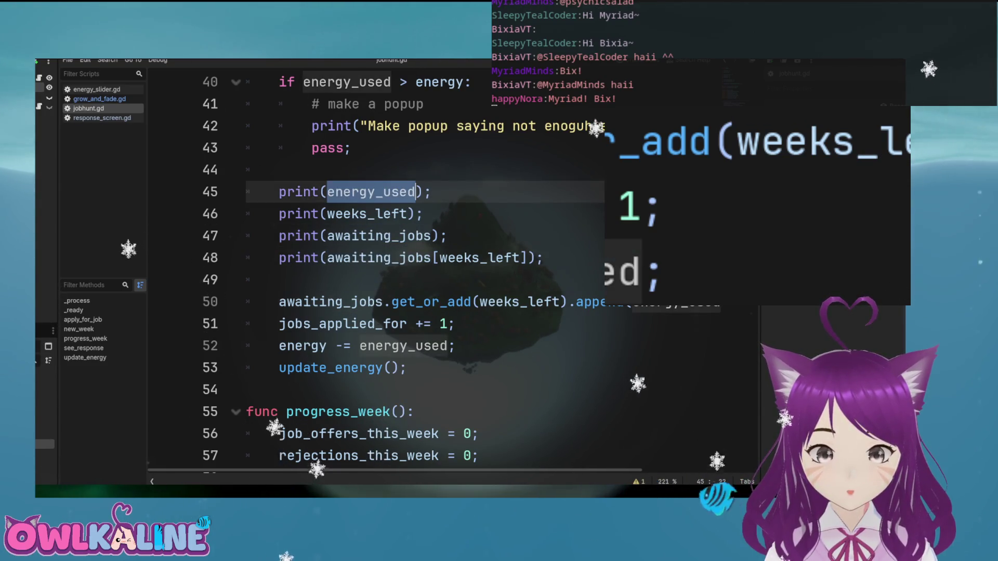
{"action": "double_click", "coordinate": [366, 213]}
{"action": "double_click", "coordinate": [378, 236]}
{"action": "left_click", "coordinate": [303, 258]}
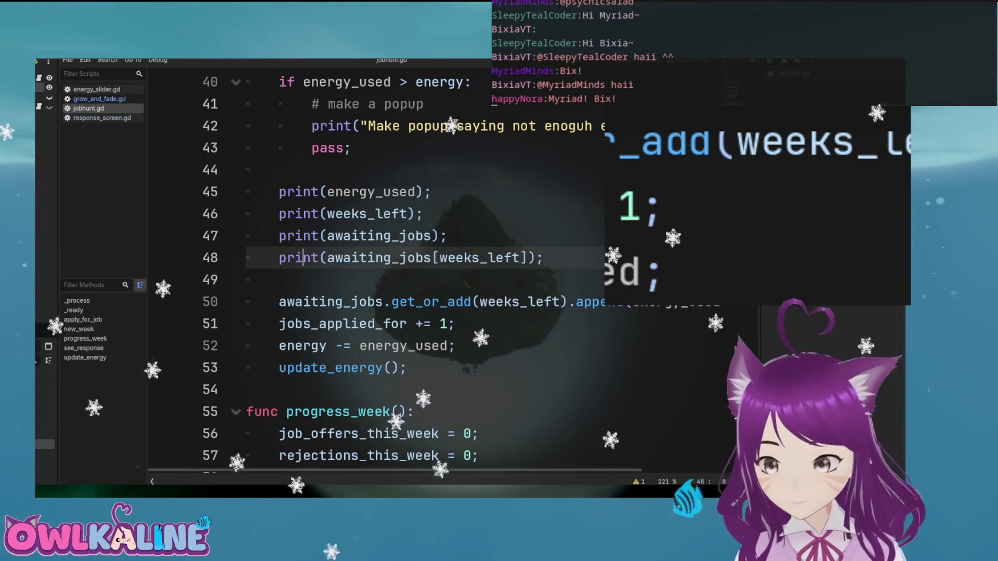
{"action": "left_click", "coordinate": [433, 258]}
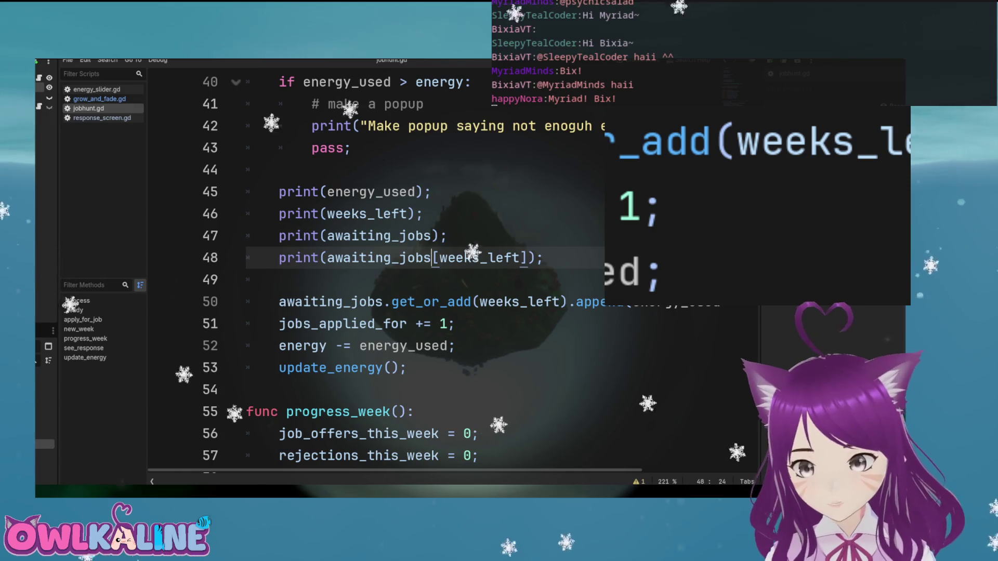
Add .get_or_add after awaiting_jobs in line 48's print and save
{"action": "type", "text": ".get_or_add"}
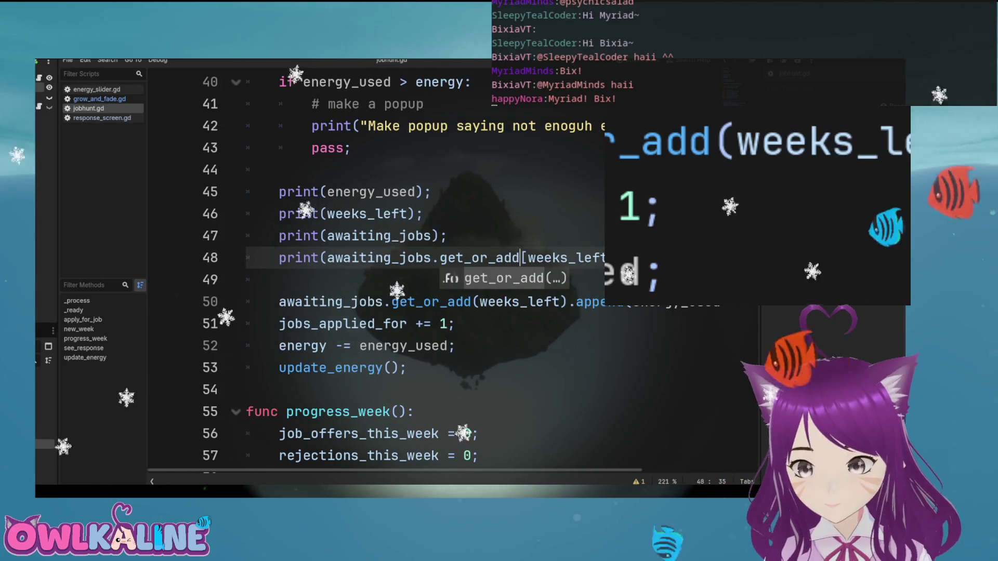
{"action": "key", "text": "Left"}
{"action": "key", "text": "ctrl+s"}
Fix the brackets to get_or_add(weeks_left), save, and test Apply for Job past the debugger
{"action": "key", "text": "Delete"}
{"action": "type", "text": "("}
{"action": "key", "text": "End"}
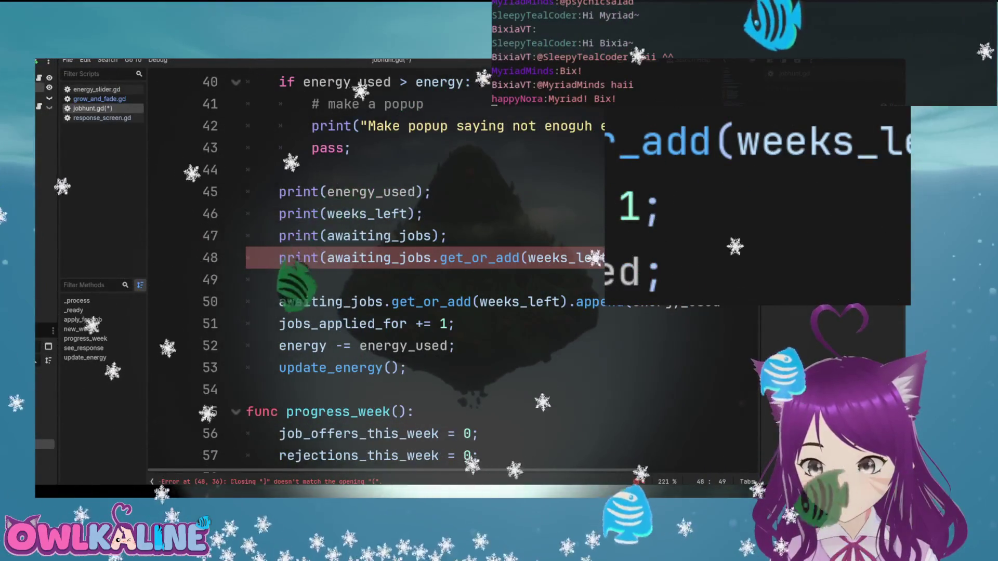
{"action": "key", "text": "ctrl+s"}
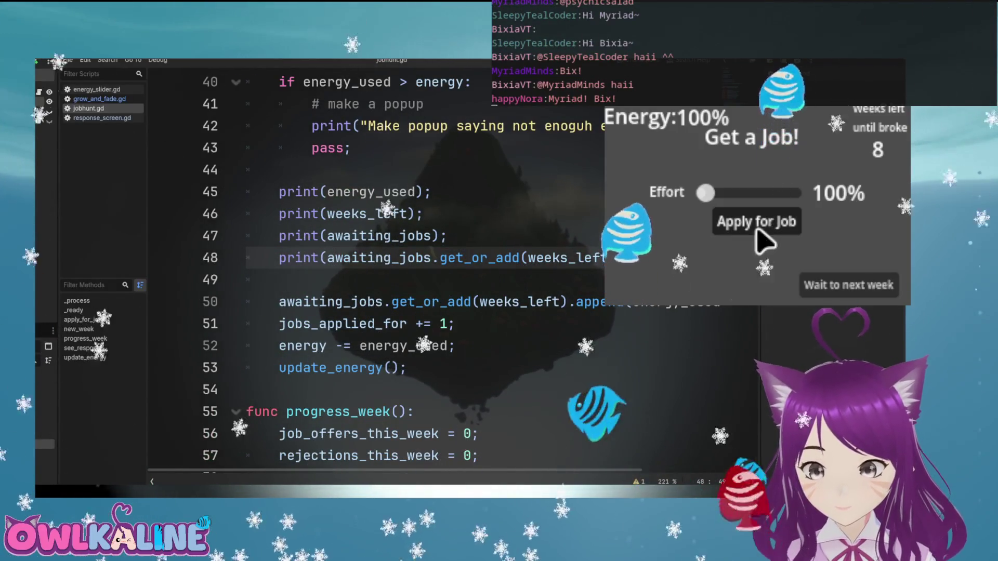
{"action": "left_click", "coordinate": [757, 226]}
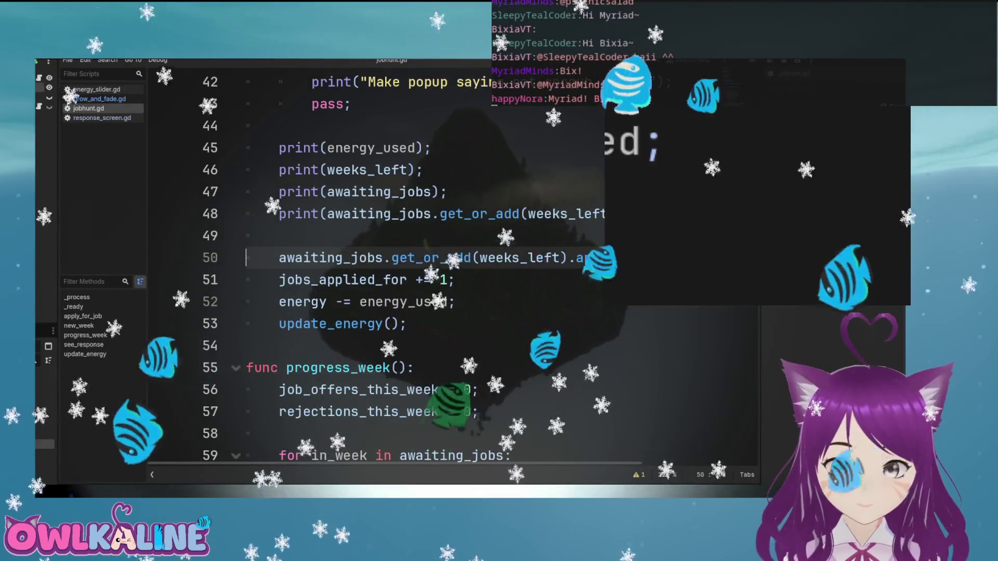
{"action": "key", "text": "F12"}
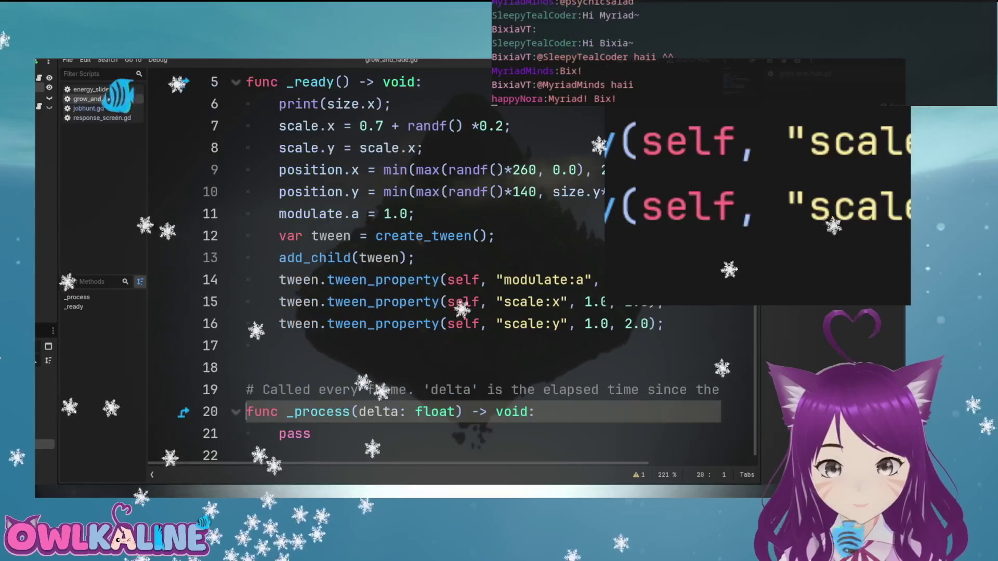
Return to jobhunt.gd and go to the end of line 48's get_or_add print
{"action": "left_click", "coordinate": [89, 108]}
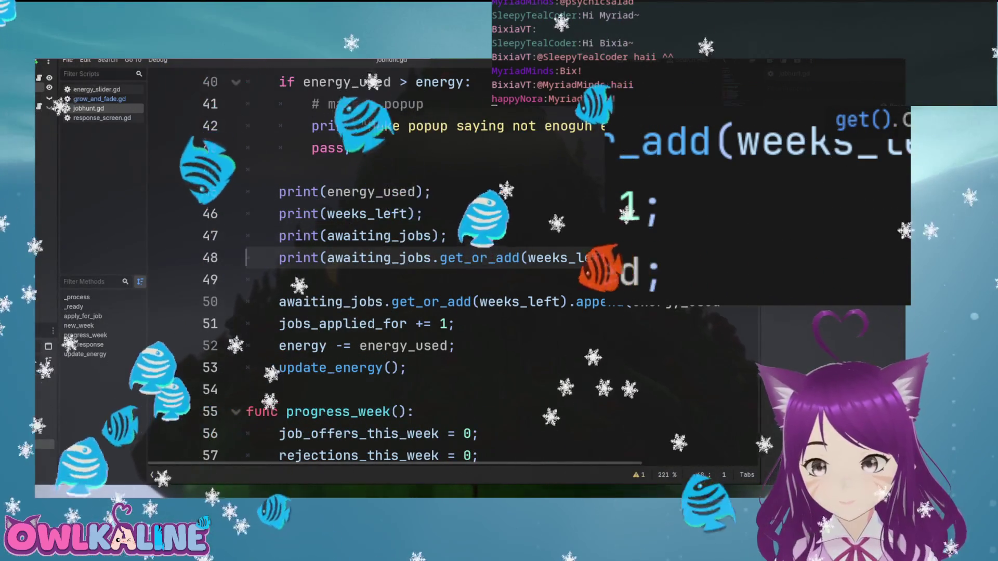
{"action": "key", "text": "End"}
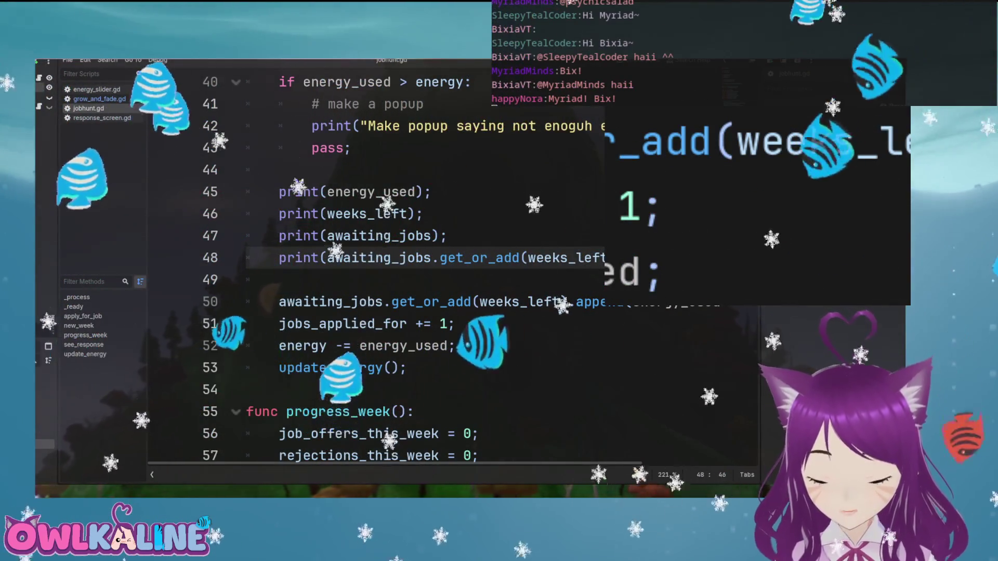
Pass an empty list [] as the default to get_or_add on line 48
{"action": "type", "text": ", [])"}
{"action": "key", "text": "BackSpace"}
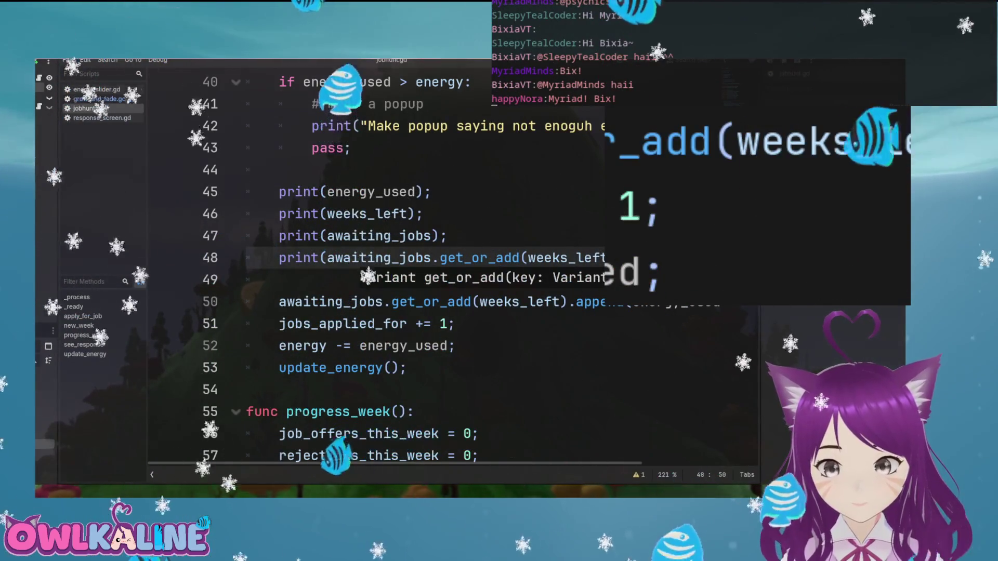
{"action": "left_click", "coordinate": [447, 236]}
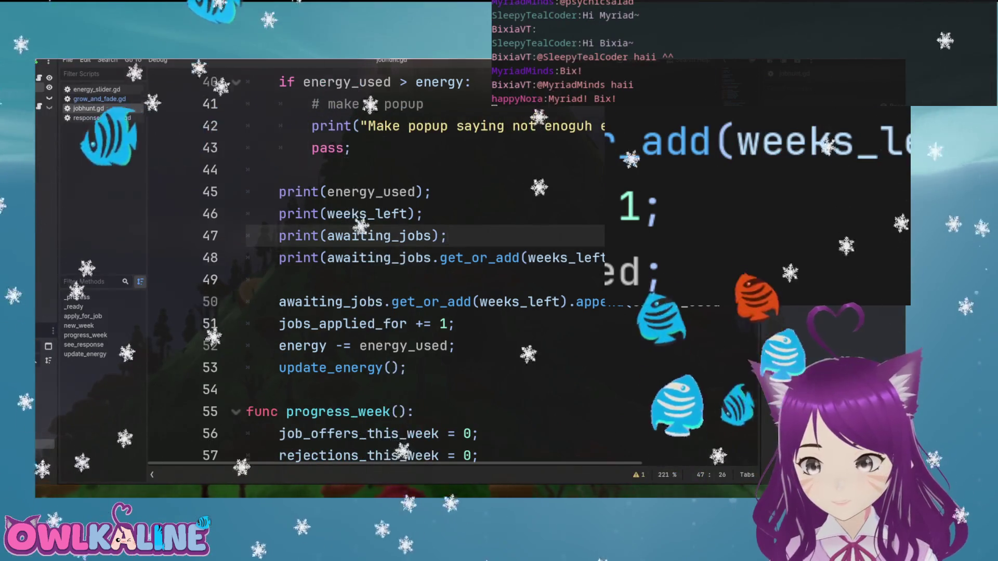
Run the game and apply for jobs at 100% and then 57% effort
{"action": "key", "text": "F5"}
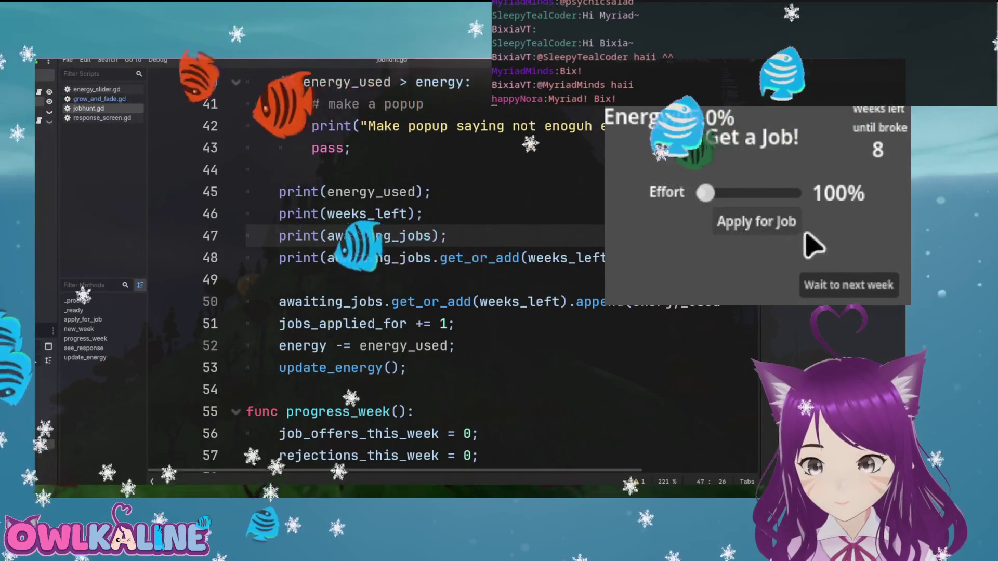
{"action": "left_click", "coordinate": [747, 229]}
{"action": "left_click_drag", "start_coordinate": [705, 193], "coordinate": [754, 193]}
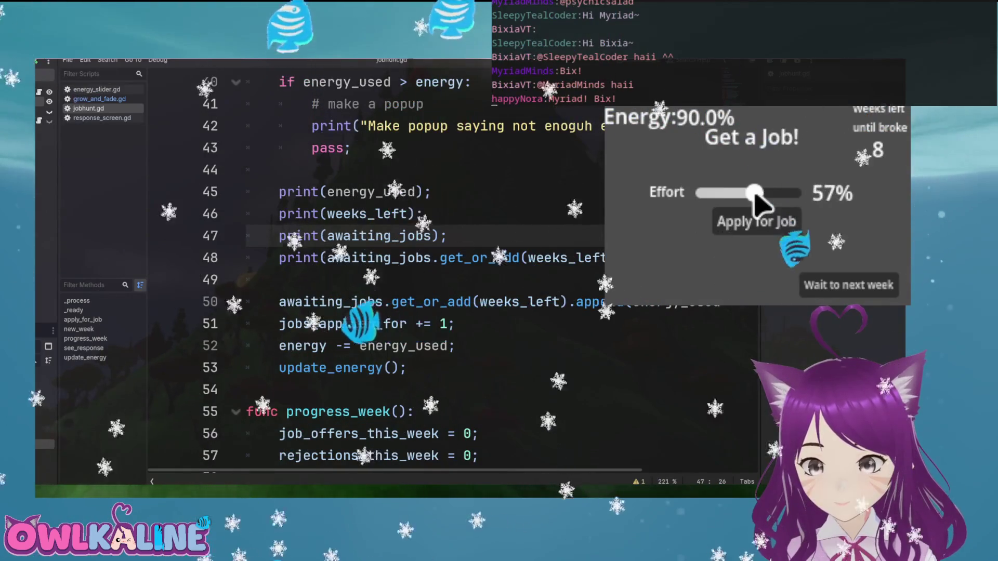
{"action": "left_click", "coordinate": [746, 222]}
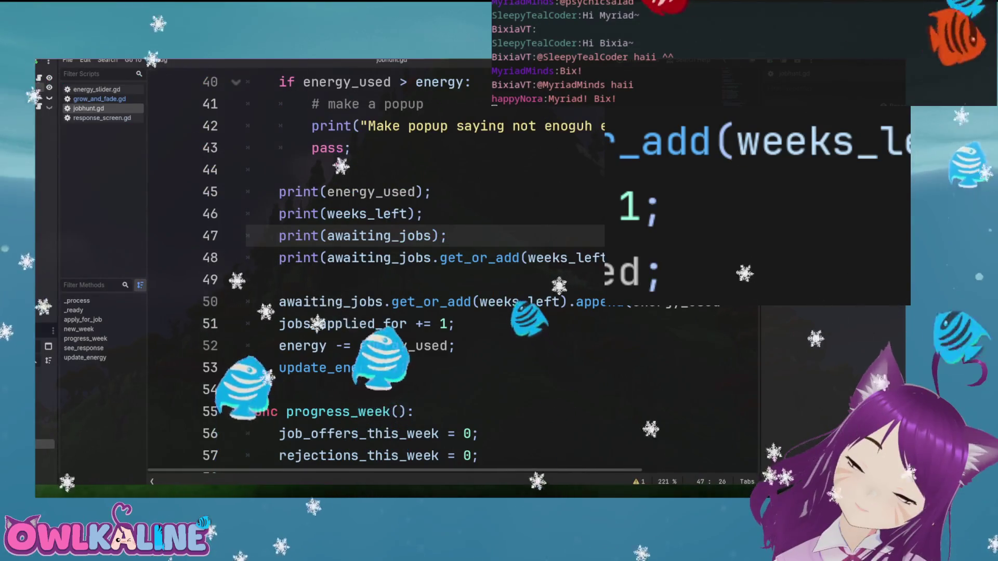
{"action": "left_click", "coordinate": [560, 301]}
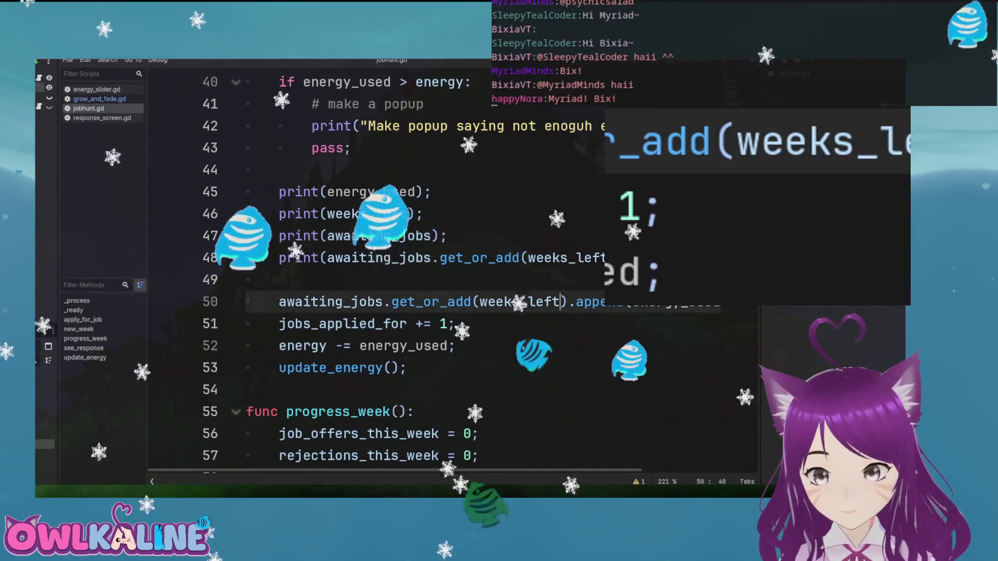
Delete the energy_used, weeks_left and get_or_add debug prints from apply_for_job and save
{"action": "type", "text": "., []\\"}
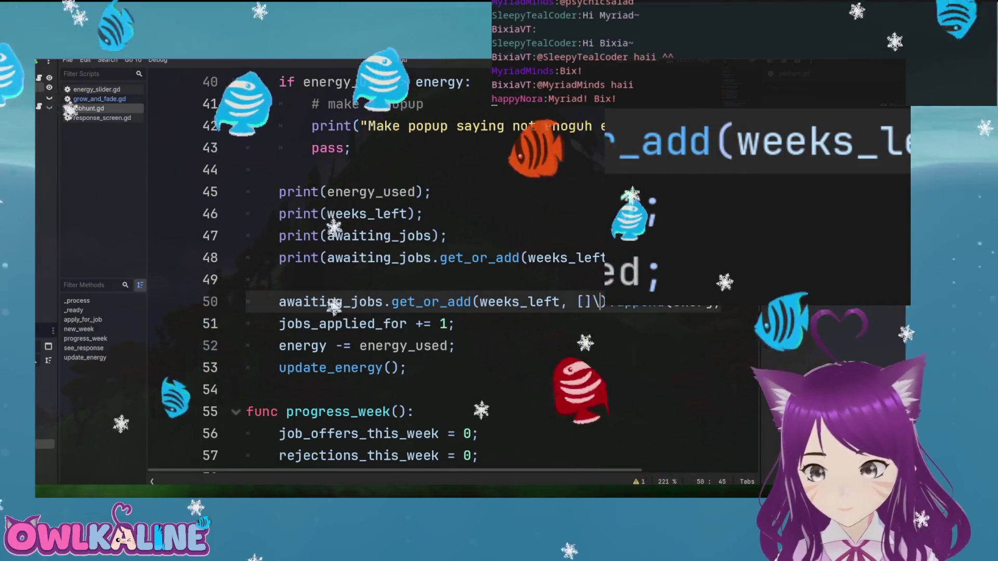
{"action": "key", "text": "Up"}
{"action": "key", "text": "Up"}
{"action": "key", "text": "shift+Up"}
{"action": "key", "text": "shift+Up"}
{"action": "key", "text": "shift+Up"}
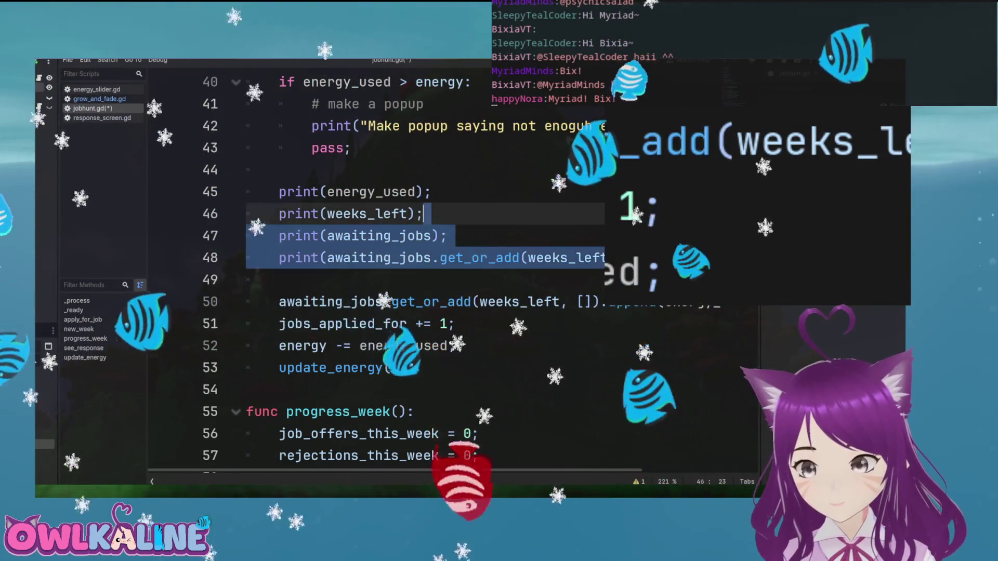
{"action": "key", "text": "Down"}
{"action": "key", "text": "Down"}
{"action": "key", "text": "Down"}
{"action": "key", "text": "End"}
{"action": "key", "text": "shift+Up"}
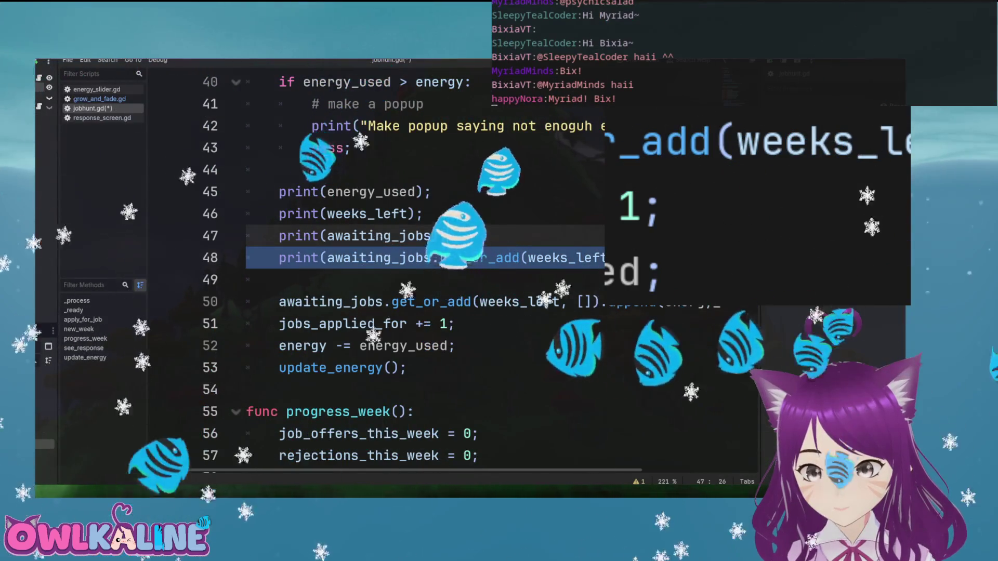
{"action": "key", "text": "BackSpace"}
{"action": "key", "text": "Up"}
{"action": "key", "text": "shift+Up"}
{"action": "key", "text": "shift+Up"}
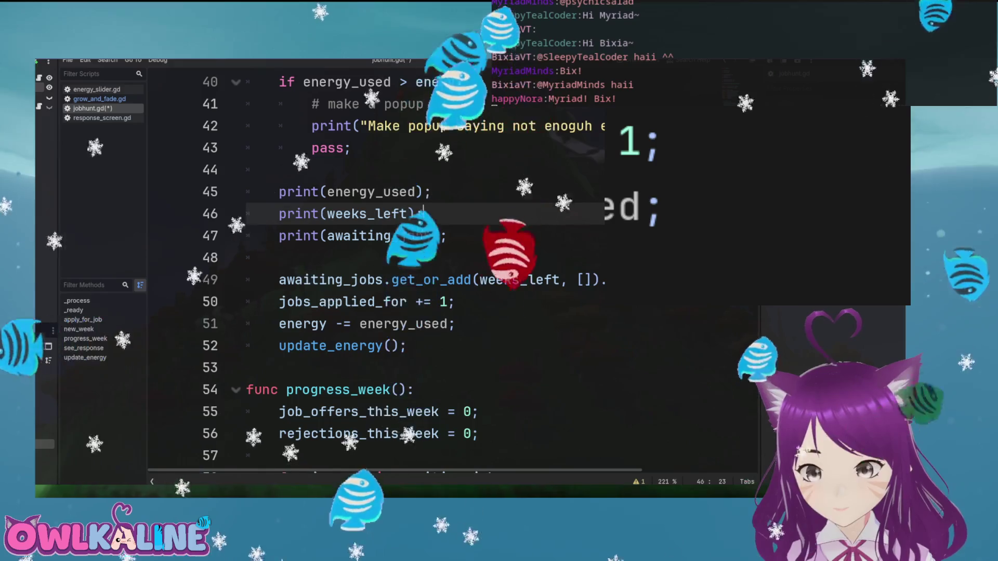
{"action": "key", "text": "BackSpace"}
{"action": "key", "text": "BackSpace"}
{"action": "key", "text": "ctrl+s"}
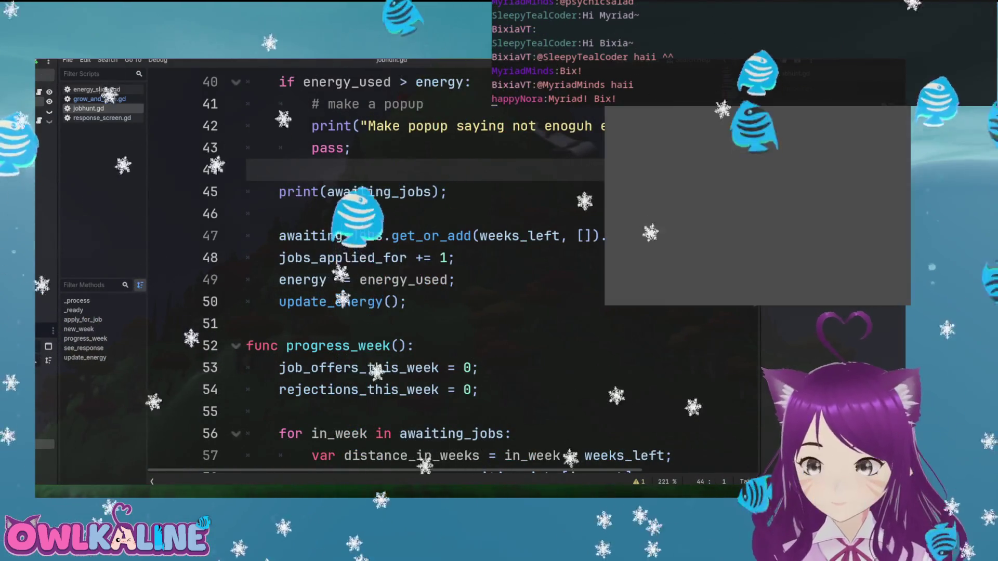
In the running game, apply for three jobs starting at 33% effort
{"action": "left_click_drag", "start_coordinate": [704, 193], "coordinate": [733, 193]}
{"action": "left_click", "coordinate": [748, 222]}
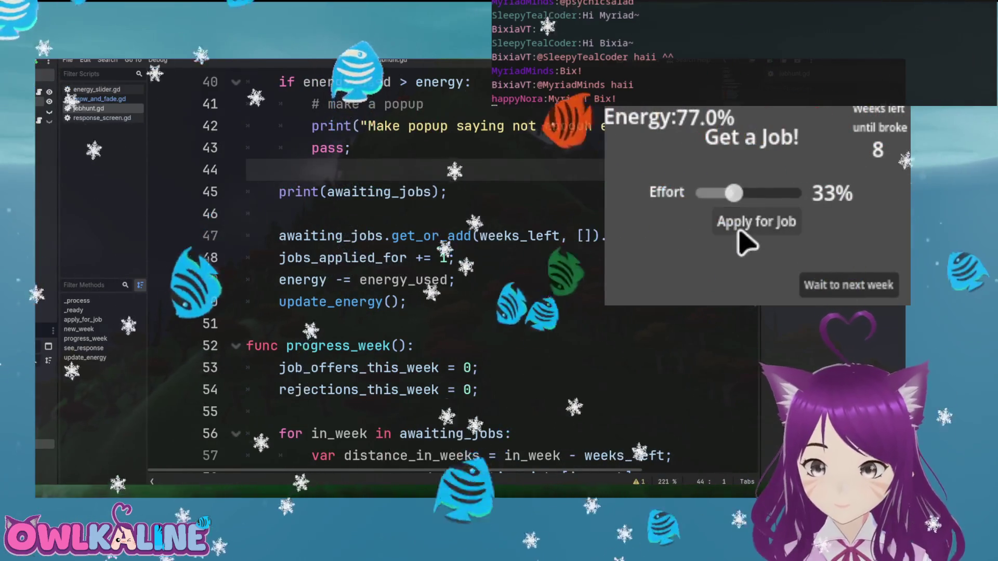
{"action": "left_click", "coordinate": [740, 233]}
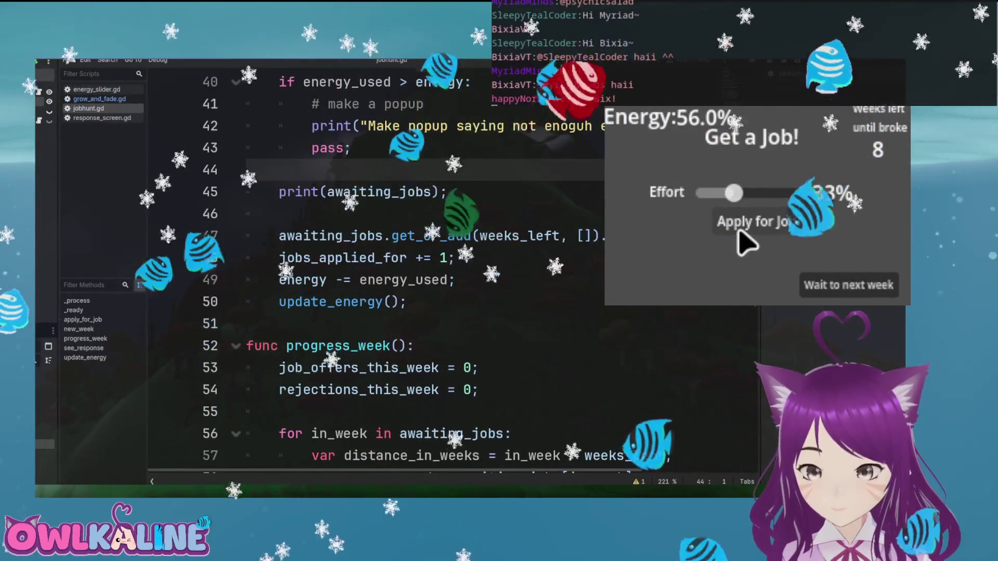
{"action": "left_click", "coordinate": [739, 233]}
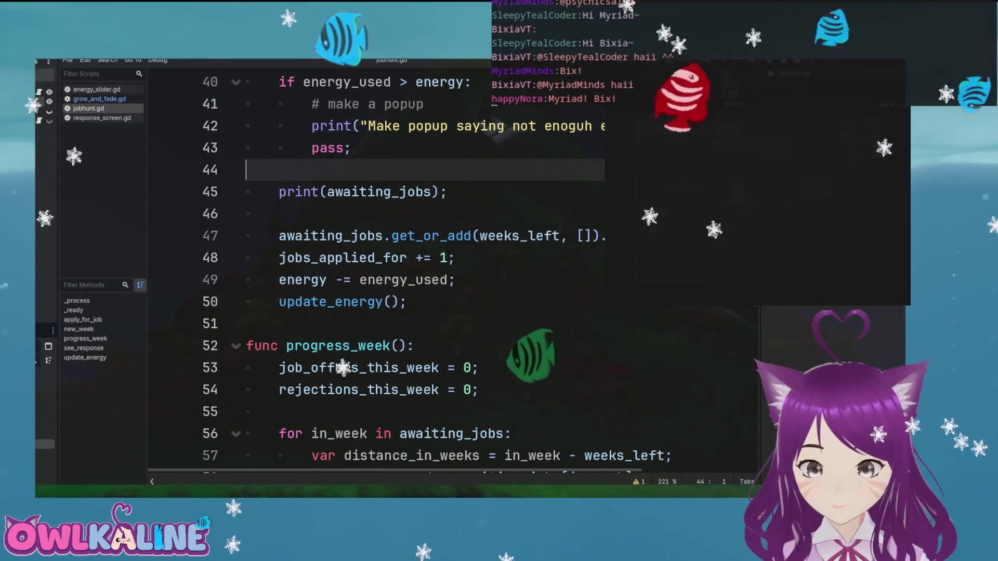
Stop the game and delete the print(awaiting_jobs) line
{"action": "key", "text": "F8"}
{"action": "left_click_drag", "start_coordinate": [446, 191], "coordinate": [248, 170]}
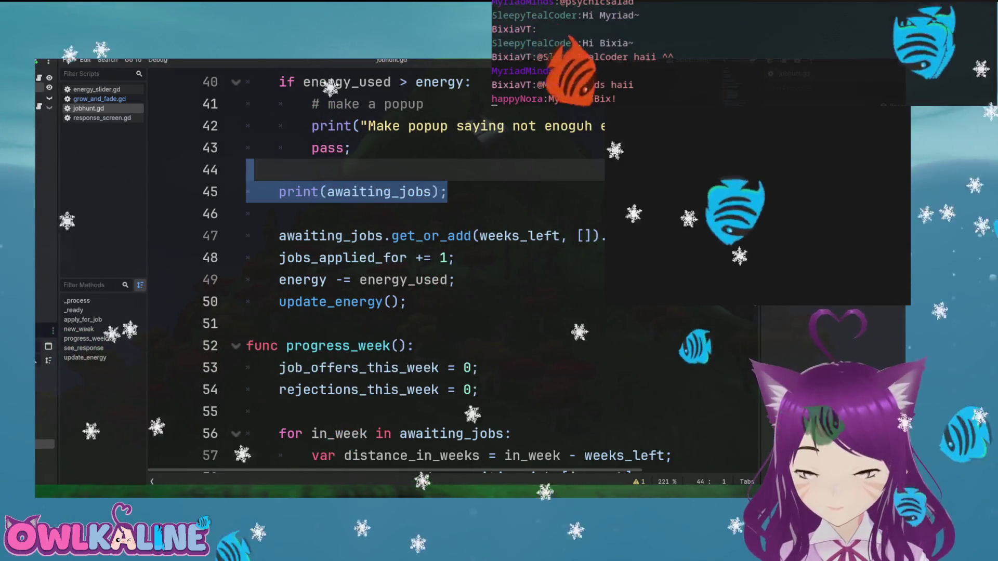
{"action": "key", "text": "BackSpace"}
{"action": "key", "text": "BackSpace"}
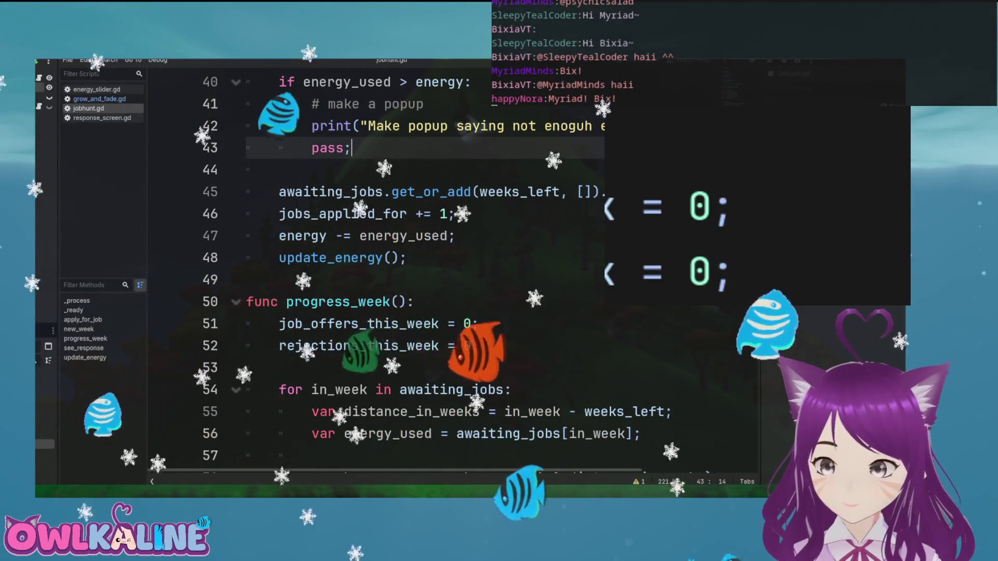
Rerun the game, apply at full and 37% effort, then wait to the next week
{"action": "key", "text": "F5"}
{"action": "left_click", "coordinate": [764, 231]}
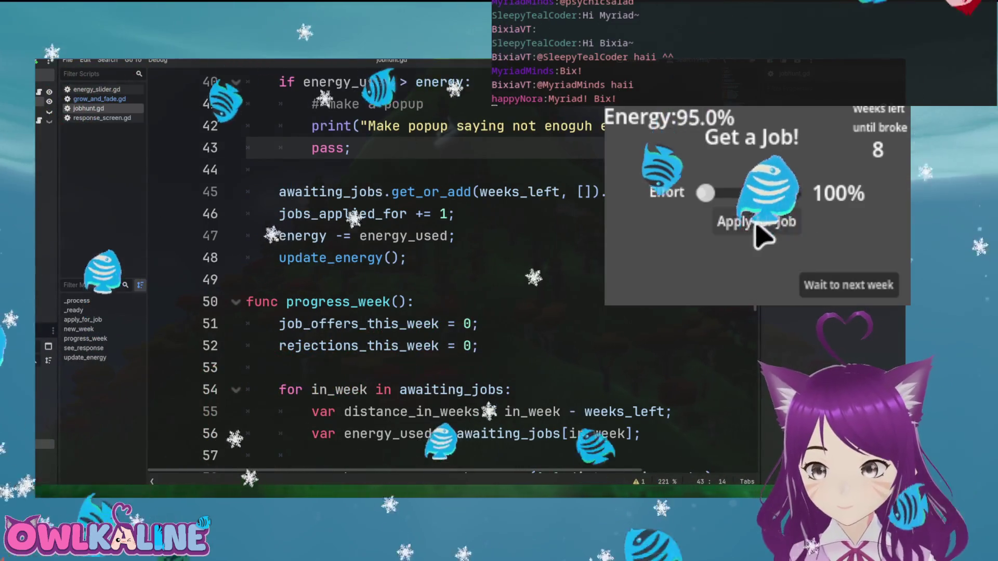
{"action": "left_click_drag", "start_coordinate": [705, 192], "coordinate": [736, 193]}
{"action": "left_click", "coordinate": [727, 224]}
{"action": "left_click", "coordinate": [833, 286]}
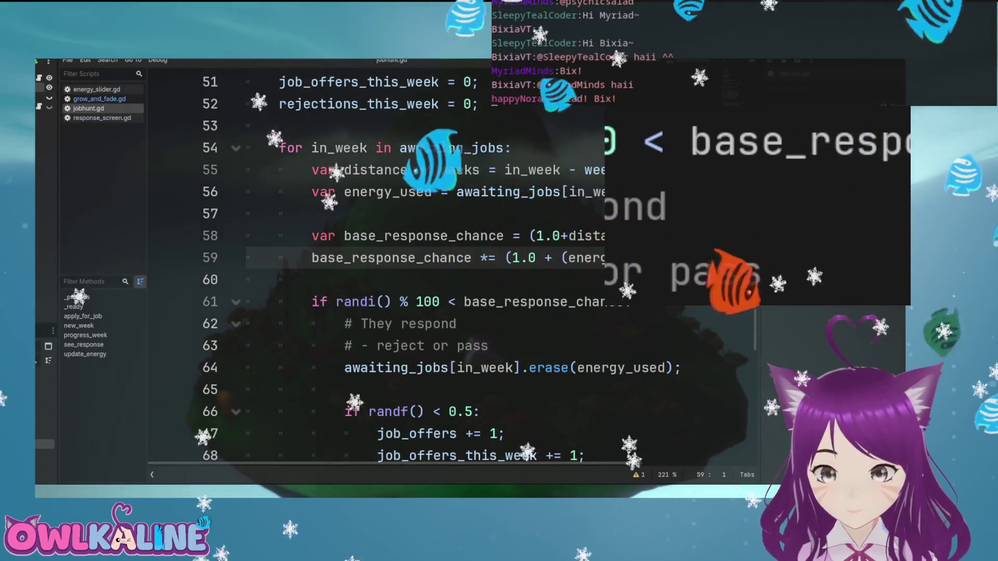
Turn line 56 into the loop for energy_used in awaiting_jobs[in_week]:
{"action": "double_click", "coordinate": [612, 258]}
{"action": "scroll", "coordinate": [611, 258], "scroll_direction": "up", "scroll_amount": 1}
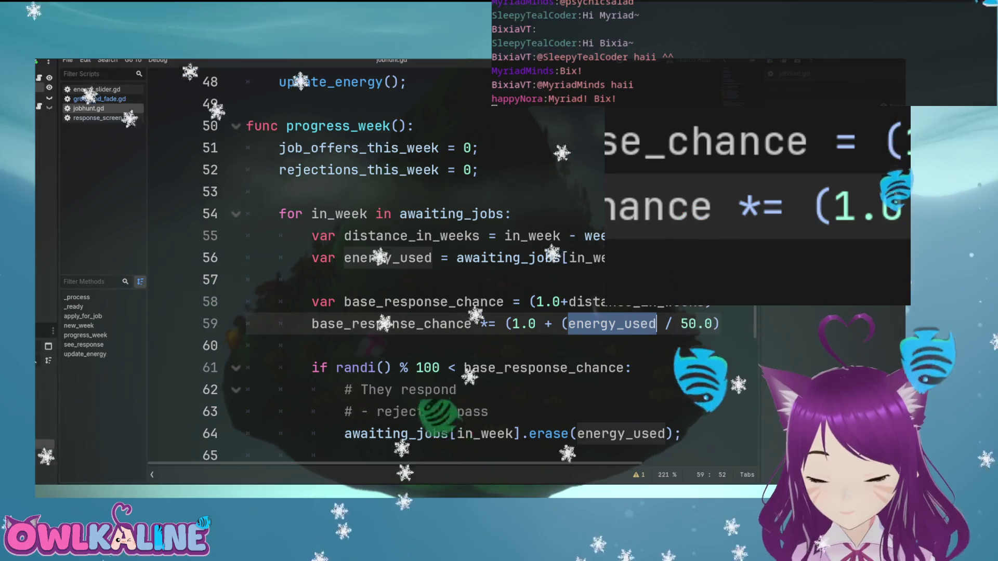
{"action": "scroll", "coordinate": [452, 260], "scroll_direction": "up", "scroll_amount": 1}
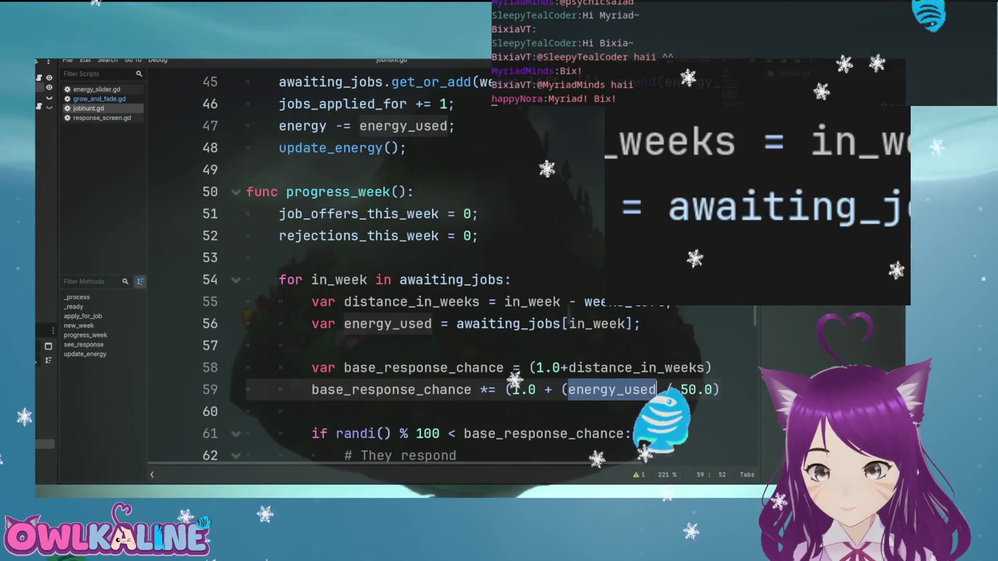
{"action": "left_click", "coordinate": [312, 324]}
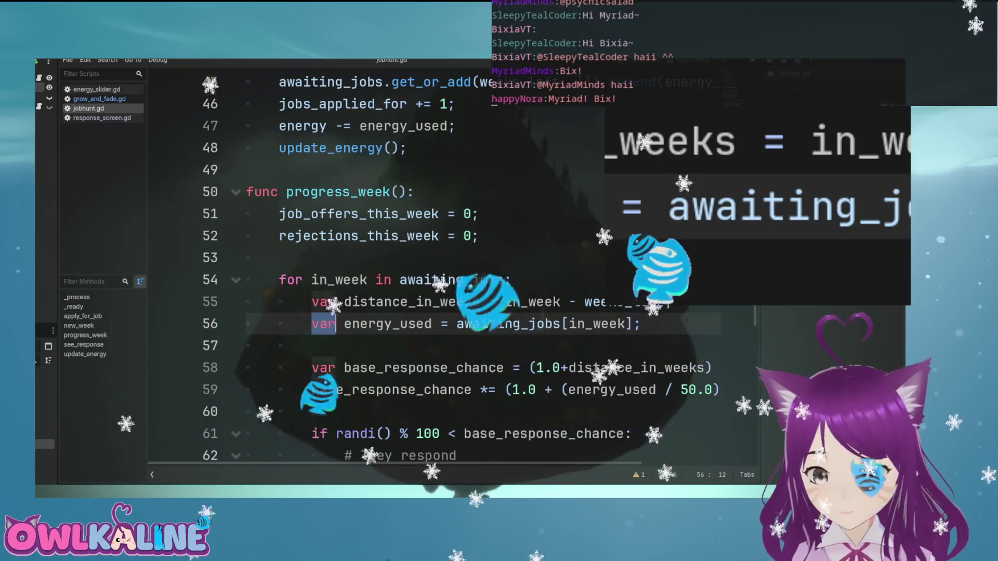
{"action": "type", "text": "for"}
{"action": "key", "text": "Right"}
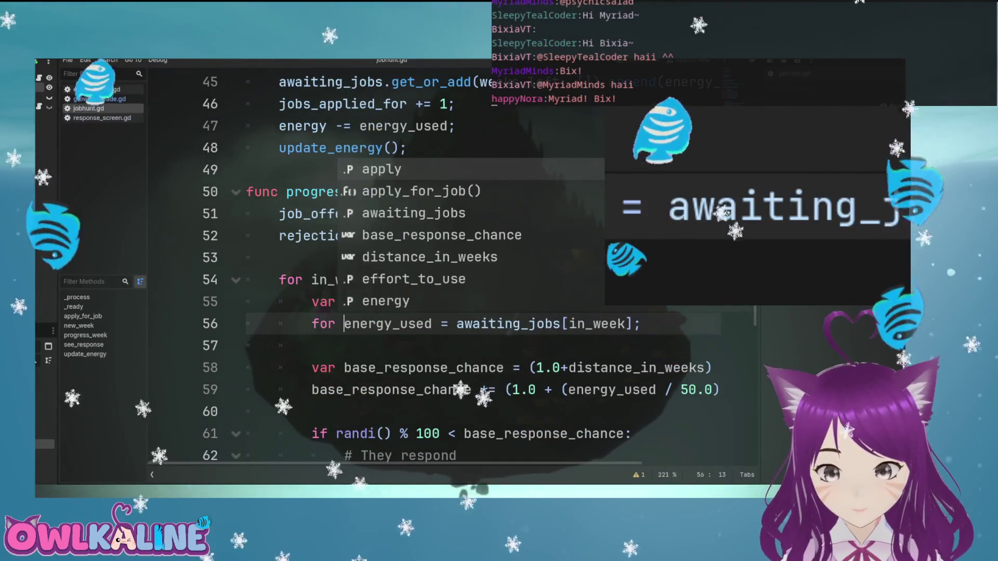
{"action": "left_click", "coordinate": [449, 324]}
{"action": "key", "text": "BackSpace"}
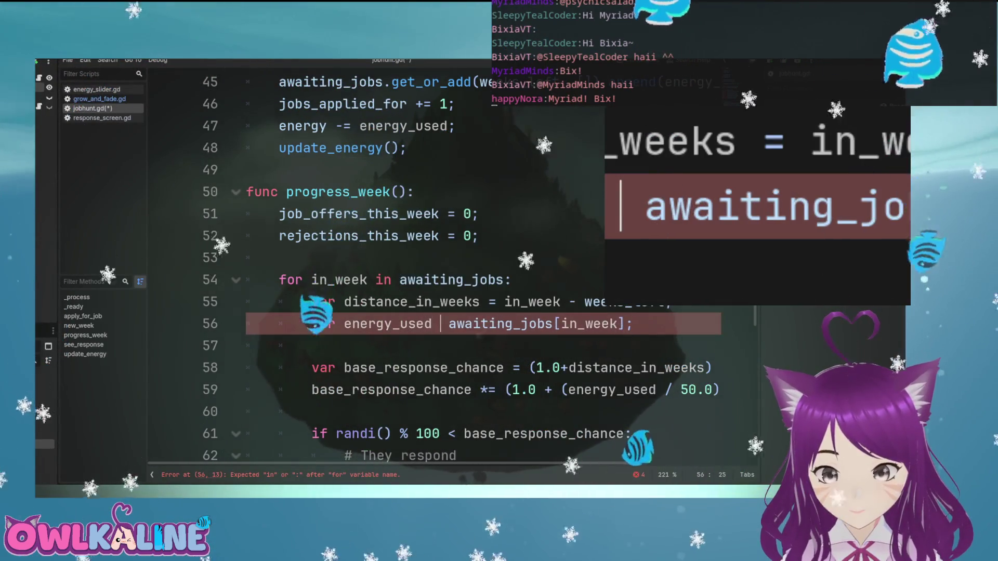
{"action": "type", "text": "in"}
{"action": "key", "text": "End"}
{"action": "key", "text": "BackSpace"}
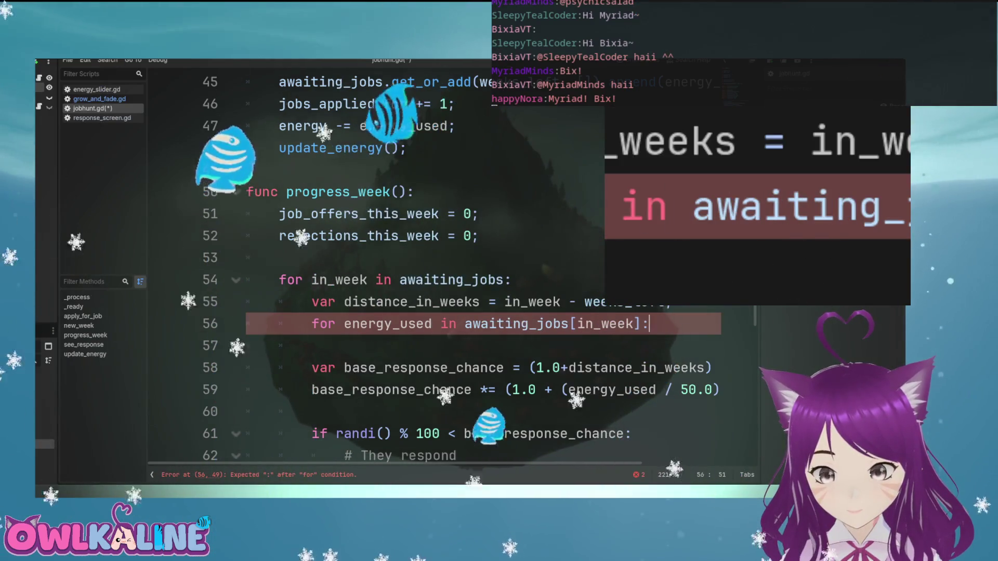
Indent the response-chance lines 58–64 one level into the new loop
{"action": "scroll", "coordinate": [447, 260], "scroll_direction": "down", "scroll_amount": 2}
{"action": "left_click", "coordinate": [312, 235]}
{"action": "key", "text": "Tab"}
{"action": "key", "text": "Down"}
{"action": "key", "text": "Home"}
{"action": "key", "text": "Tab"}
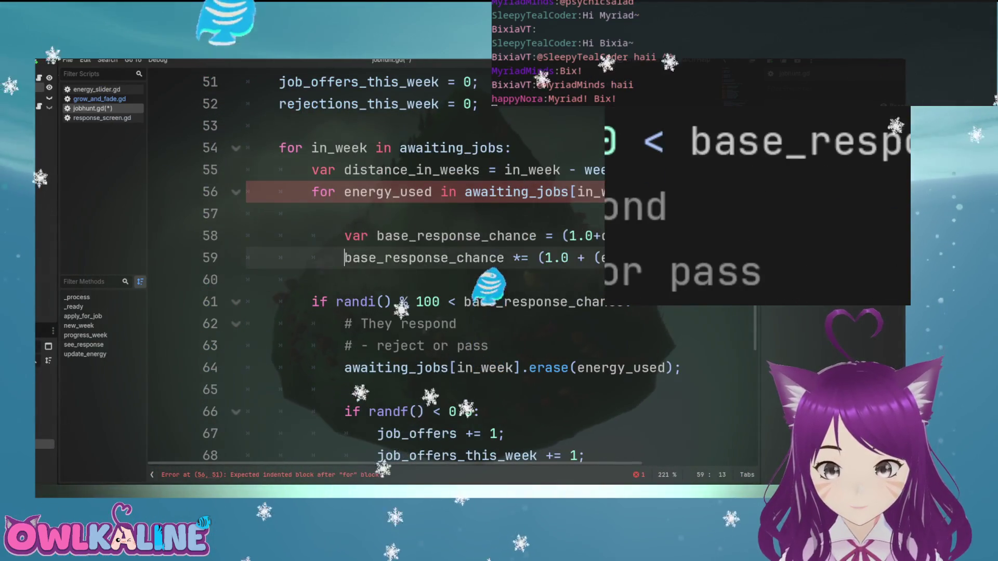
{"action": "key", "text": "Down"}
{"action": "key", "text": "Down"}
{"action": "key", "text": "Home"}
{"action": "key", "text": "Tab"}
{"action": "key", "text": "Down"}
{"action": "key", "text": "Home"}
{"action": "key", "text": "Tab"}
{"action": "key", "text": "Down"}
{"action": "key", "text": "Home"}
{"action": "key", "text": "Tab"}
{"action": "key", "text": "Down"}
{"action": "key", "text": "Home"}
{"action": "key", "text": "Tab"}
Indent the randf offer/rejection block, lines 66–71, into the loop as well
{"action": "scroll", "coordinate": [447, 260], "scroll_direction": "down", "scroll_amount": 2}
{"action": "left_click", "coordinate": [311, 280]}
{"action": "key", "text": "Tab"}
{"action": "key", "text": "Down"}
{"action": "key", "text": "Home"}
{"action": "key", "text": "Tab"}
{"action": "key", "text": "Down"}
{"action": "key", "text": "Home"}
{"action": "key", "text": "Tab"}
{"action": "key", "text": "Down"}
{"action": "key", "text": "Home"}
{"action": "key", "text": "Tab"}
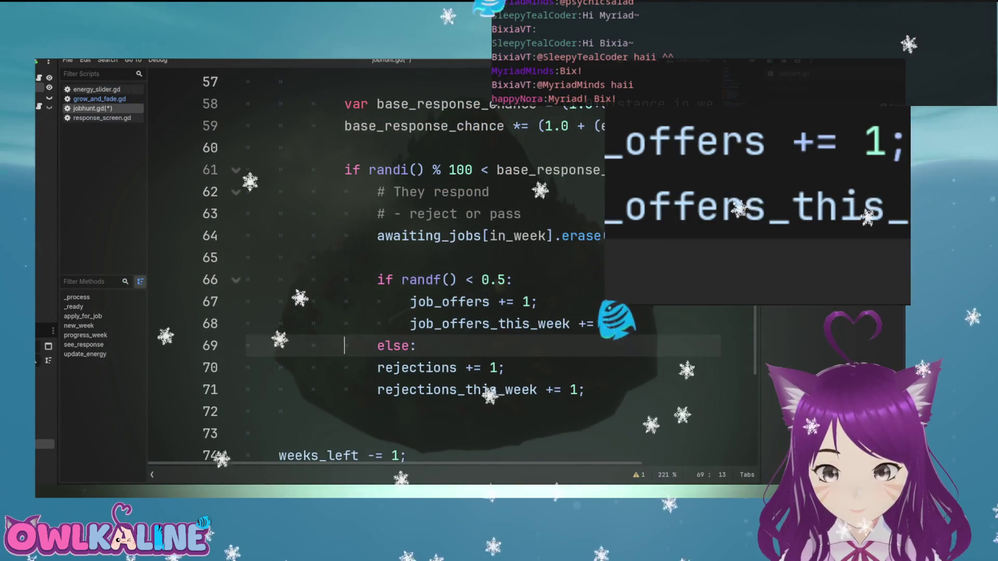
{"action": "key", "text": "Down"}
{"action": "key", "text": "Home"}
{"action": "key", "text": "Tab"}
{"action": "key", "text": "Down"}
{"action": "key", "text": "Home"}
{"action": "key", "text": "Tab"}
{"action": "key", "text": "Tab"}
{"action": "scroll", "coordinate": [447, 260], "scroll_direction": "down", "scroll_amount": 2}
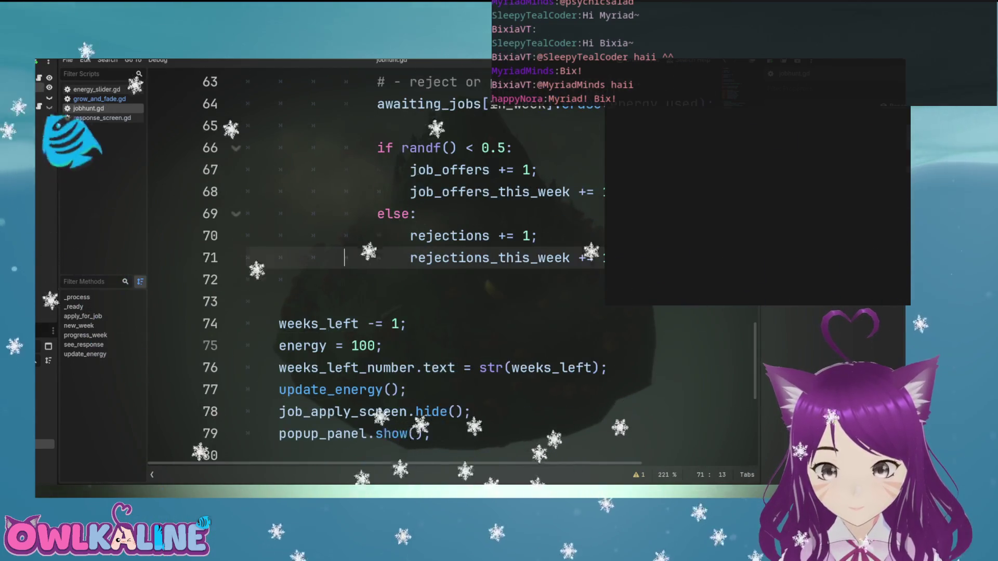
{"action": "scroll", "coordinate": [447, 260], "scroll_direction": "up", "scroll_amount": 3}
{"action": "scroll", "coordinate": [447, 260], "scroll_direction": "down", "scroll_amount": 1}
{"action": "scroll", "coordinate": [447, 260], "scroll_direction": "up", "scroll_amount": 3}
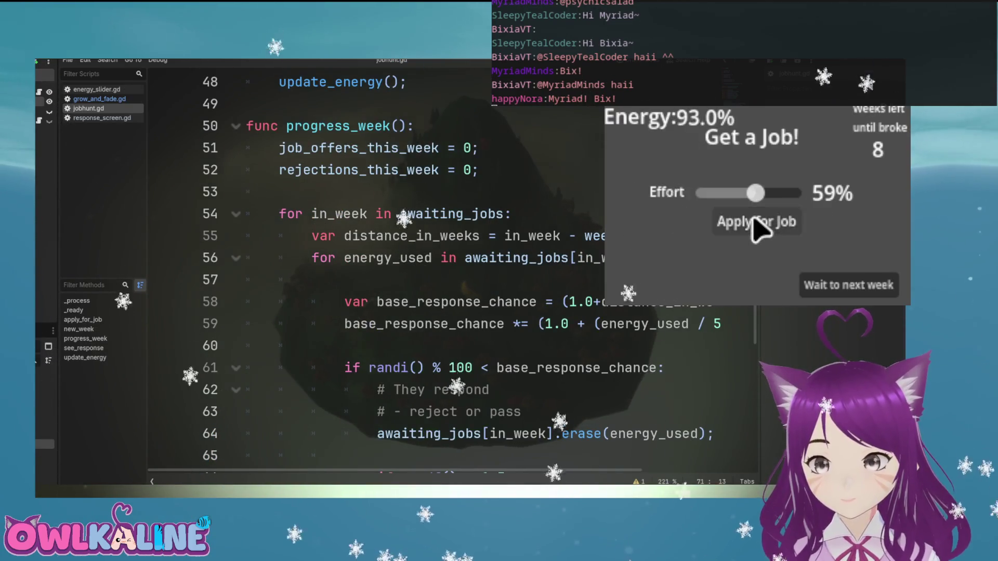
Advance the test game to the next week and view the job responses
{"action": "left_click", "coordinate": [821, 279]}
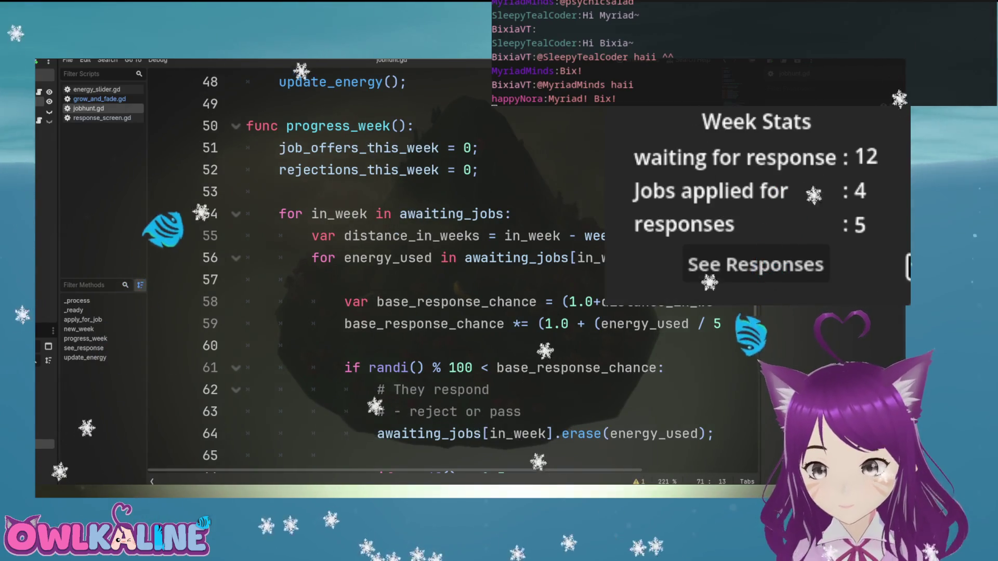
{"action": "left_click", "coordinate": [776, 264]}
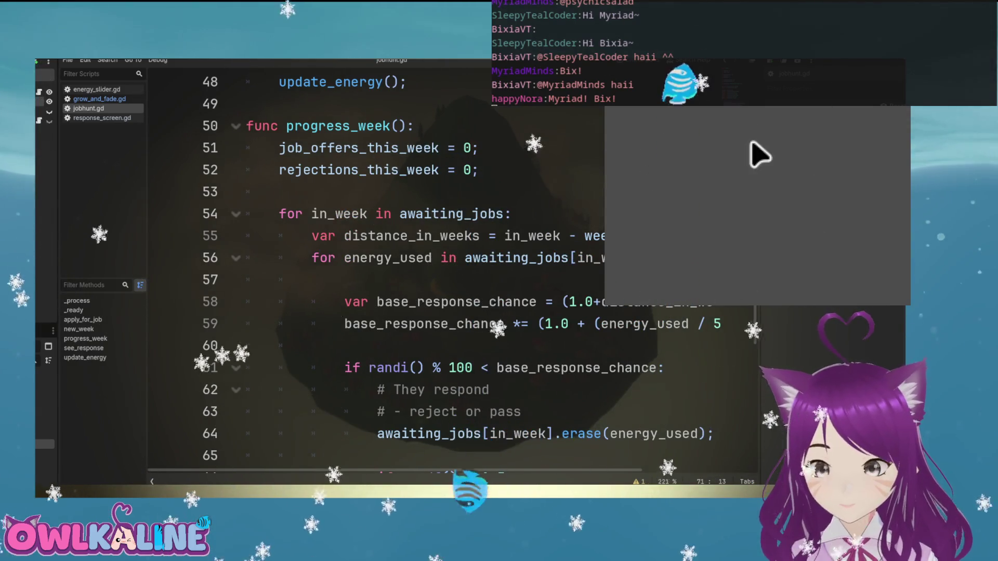
{"action": "scroll", "coordinate": [453, 270], "scroll_direction": "down", "scroll_amount": 6}
{"action": "scroll", "coordinate": [452, 271], "scroll_direction": "up", "scroll_amount": 2}
Review the progress_week loop code, then bring up the Week Stats panel in the 2D view
{"action": "scroll", "coordinate": [452, 271], "scroll_direction": "up", "scroll_amount": 1}
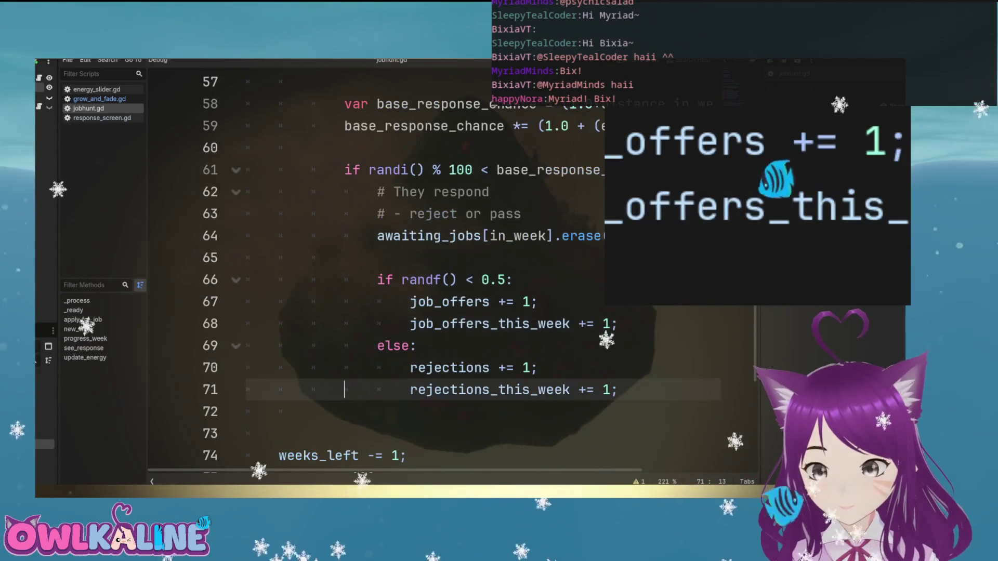
{"action": "scroll", "coordinate": [642, 356], "scroll_direction": "up", "scroll_amount": 1}
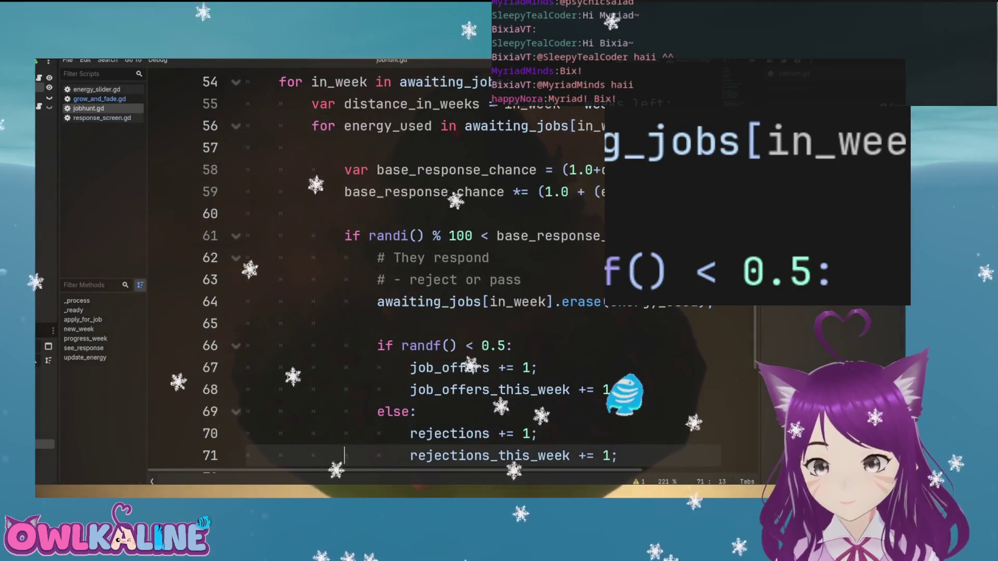
{"action": "scroll", "coordinate": [452, 270], "scroll_direction": "up", "scroll_amount": 3}
{"action": "scroll", "coordinate": [452, 270], "scroll_direction": "down", "scroll_amount": 2}
{"action": "scroll", "coordinate": [452, 271], "scroll_direction": "up", "scroll_amount": 1}
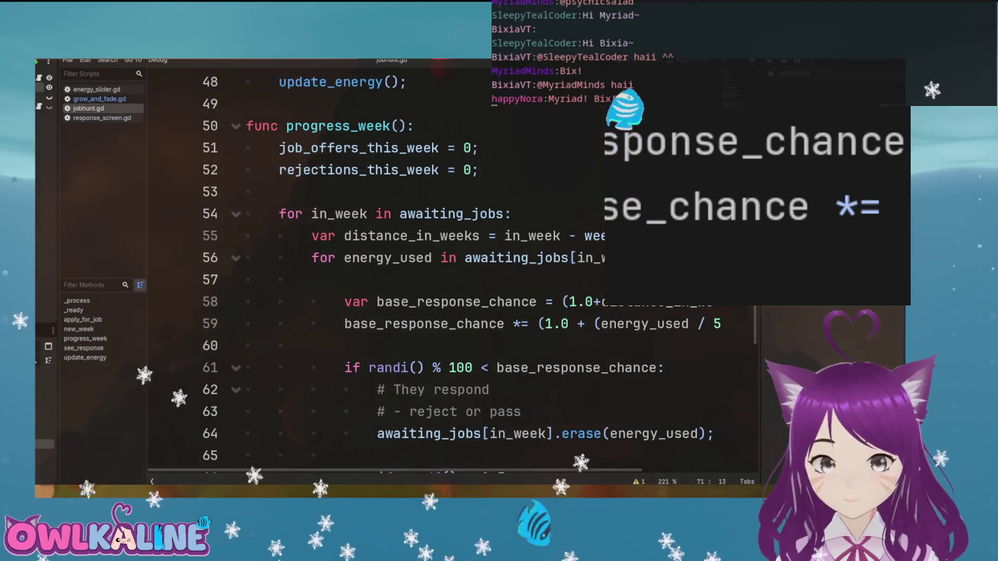
{"action": "scroll", "coordinate": [498, 312], "scroll_direction": "down", "scroll_amount": 3}
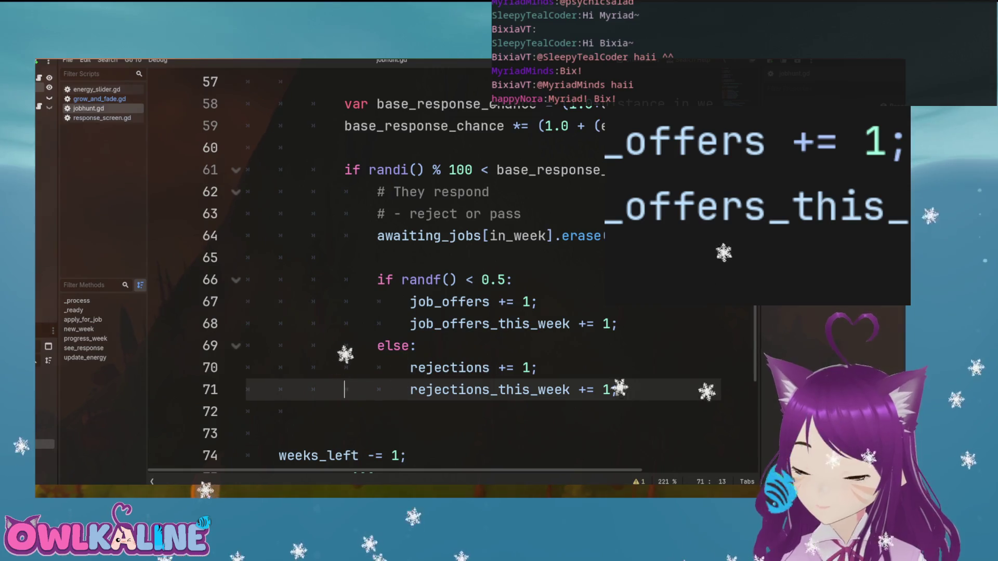
{"action": "scroll", "coordinate": [452, 270], "scroll_direction": "down", "scroll_amount": 7}
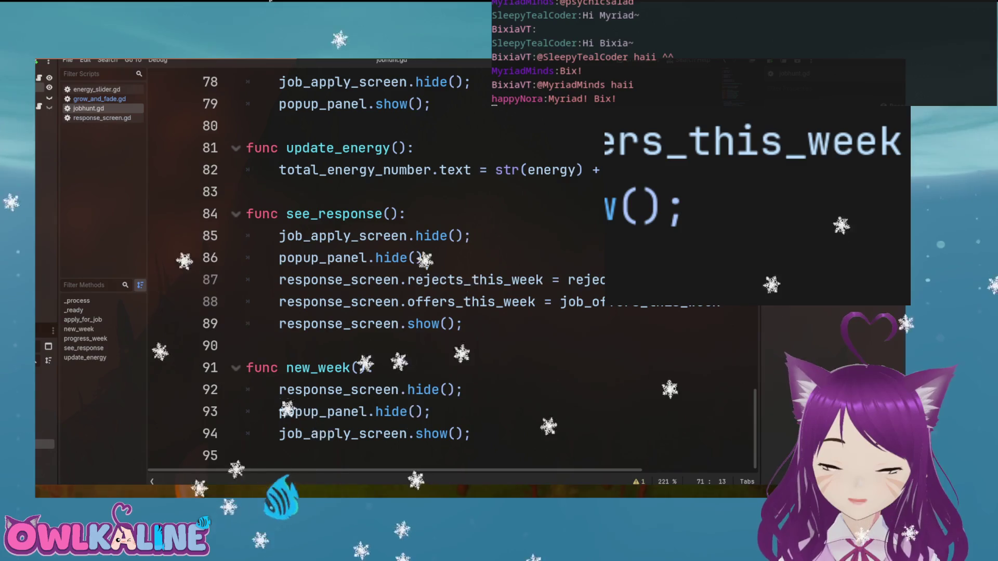
{"action": "scroll", "coordinate": [452, 270], "scroll_direction": "up", "scroll_amount": 8}
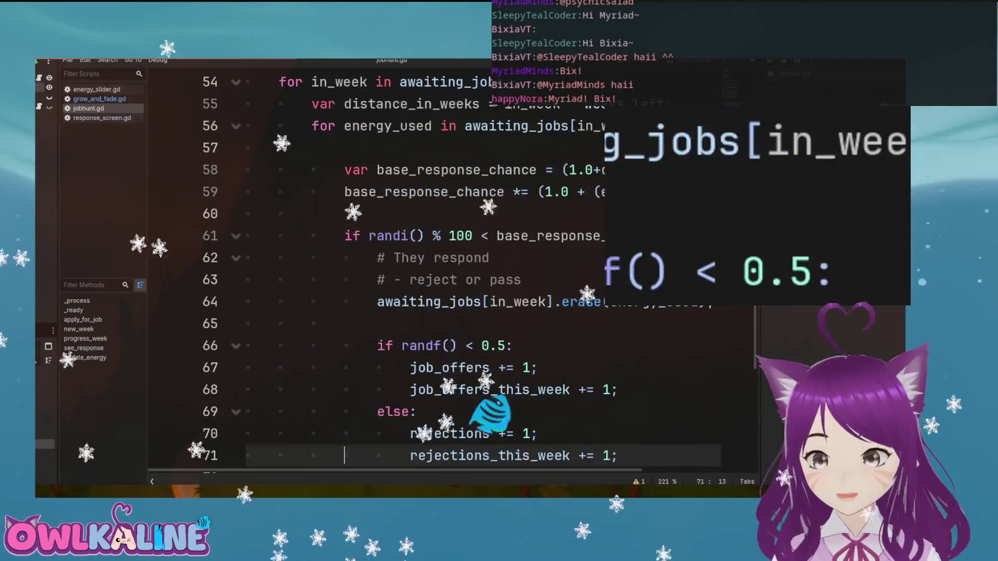
{"action": "scroll", "coordinate": [571, 310], "scroll_direction": "up", "scroll_amount": 2}
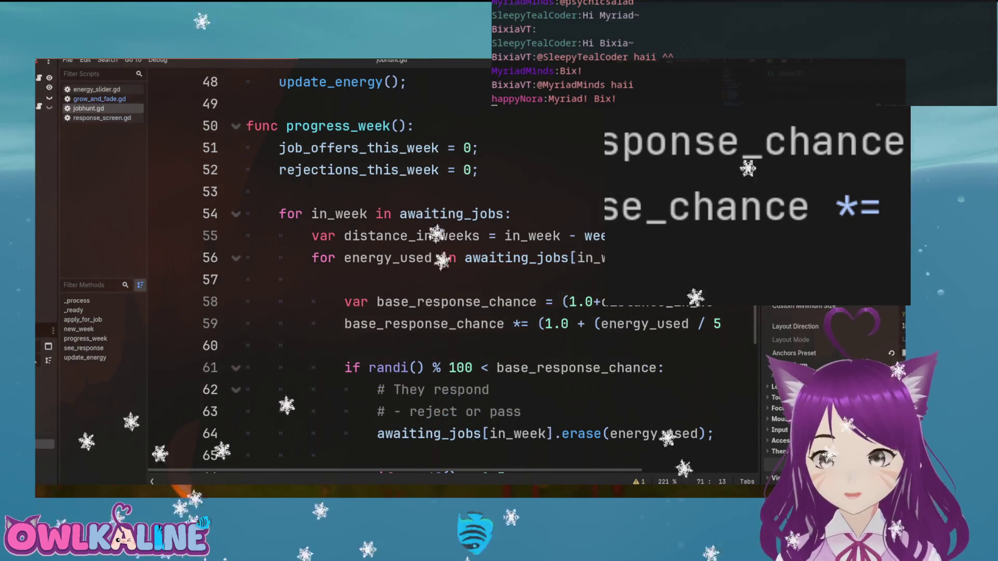
{"action": "scroll", "coordinate": [453, 271], "scroll_direction": "up", "scroll_amount": 8}
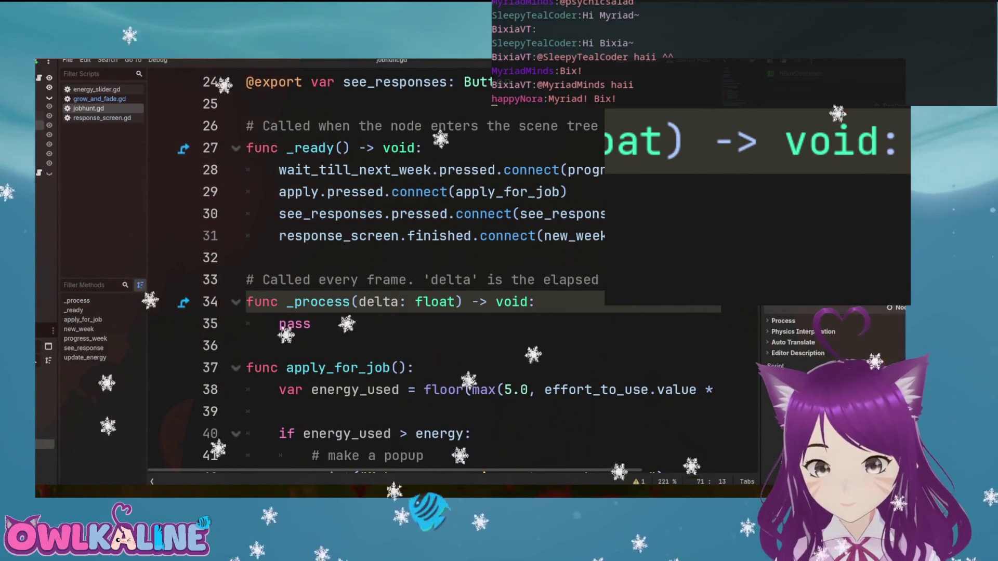
{"action": "key", "text": "ctrl+F1"}
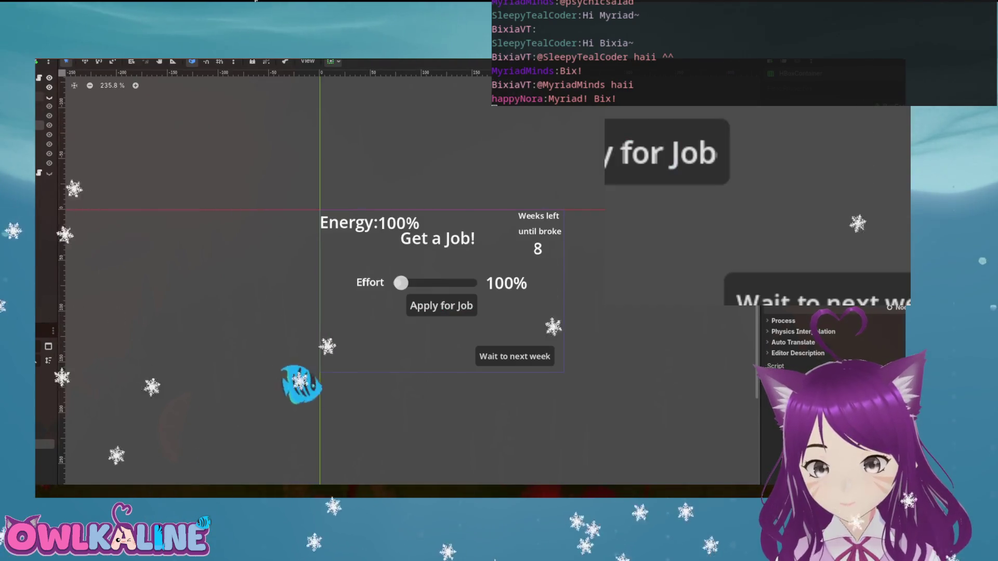
{"action": "key", "text": "ctrl+Tab"}
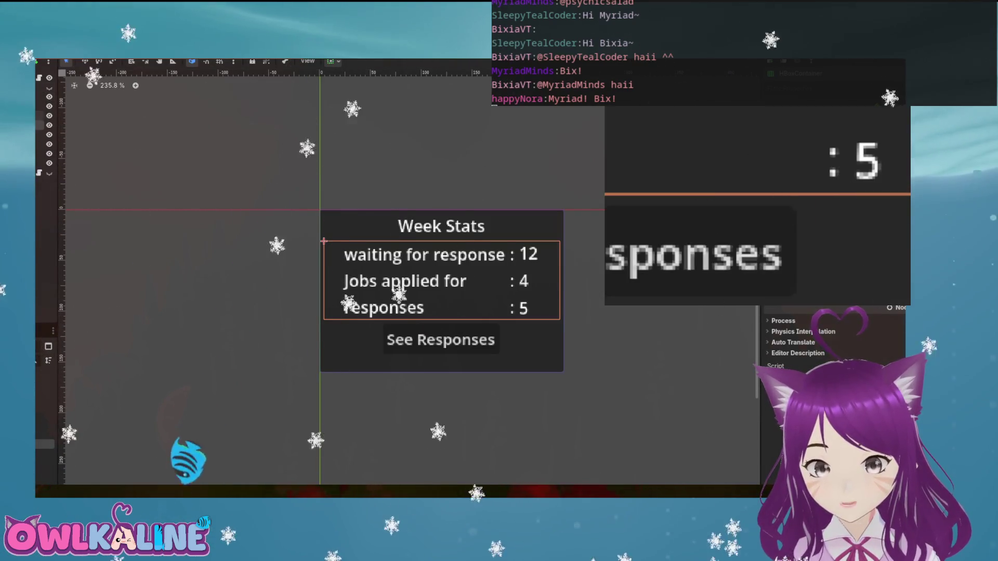
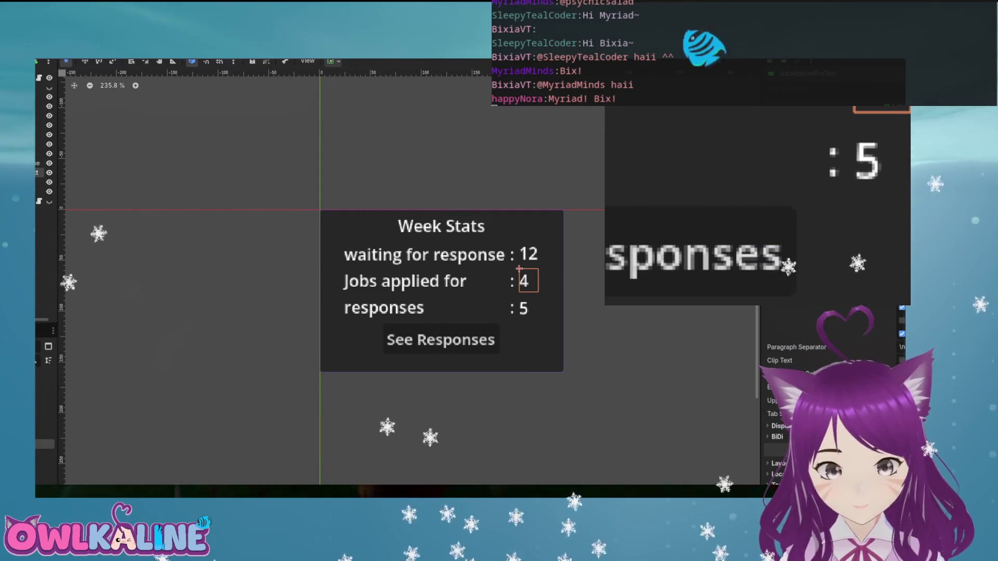
Select the label showing the responses count 5, then switch to the jobhunt.gd script
{"action": "left_click", "coordinate": [519, 297]}
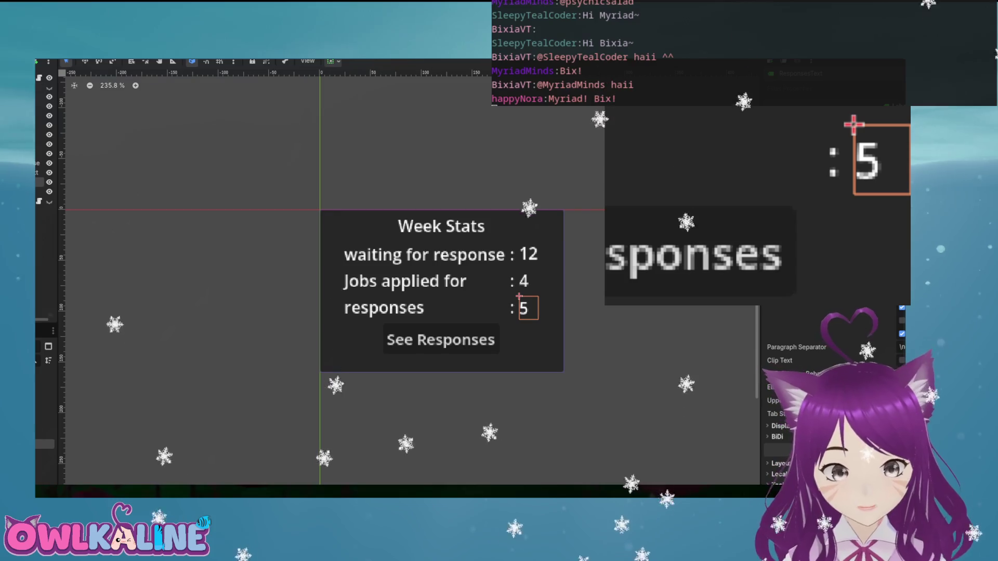
{"action": "key", "text": "ctrl+F3"}
{"action": "scroll", "coordinate": [493, 317], "scroll_direction": "up", "scroll_amount": 4}
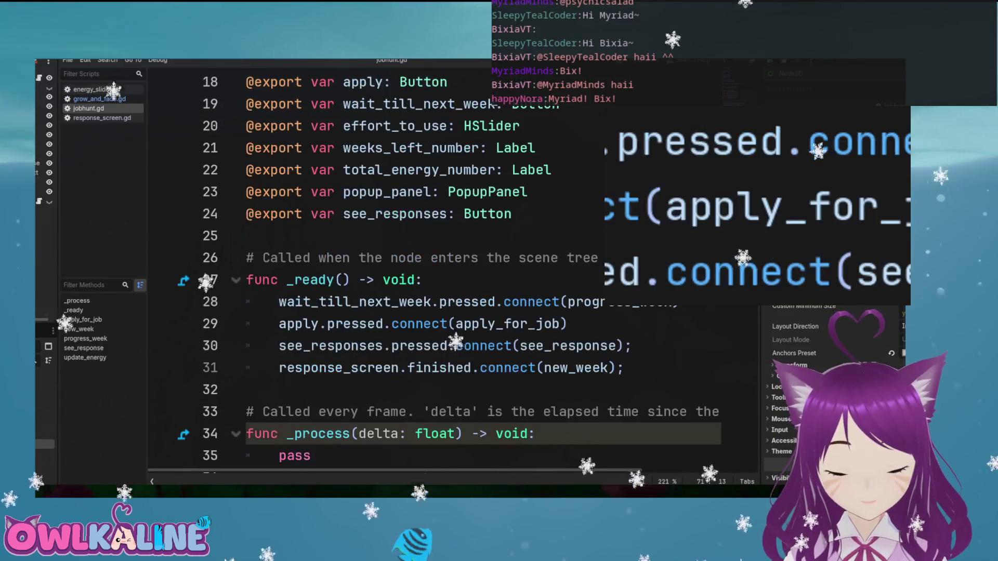
Drag the waiting-for-response, jobs-applied-for and responses label nodes into jobhunt.gd as exported Label variables
{"action": "scroll", "coordinate": [494, 317], "scroll_direction": "down", "scroll_amount": 2}
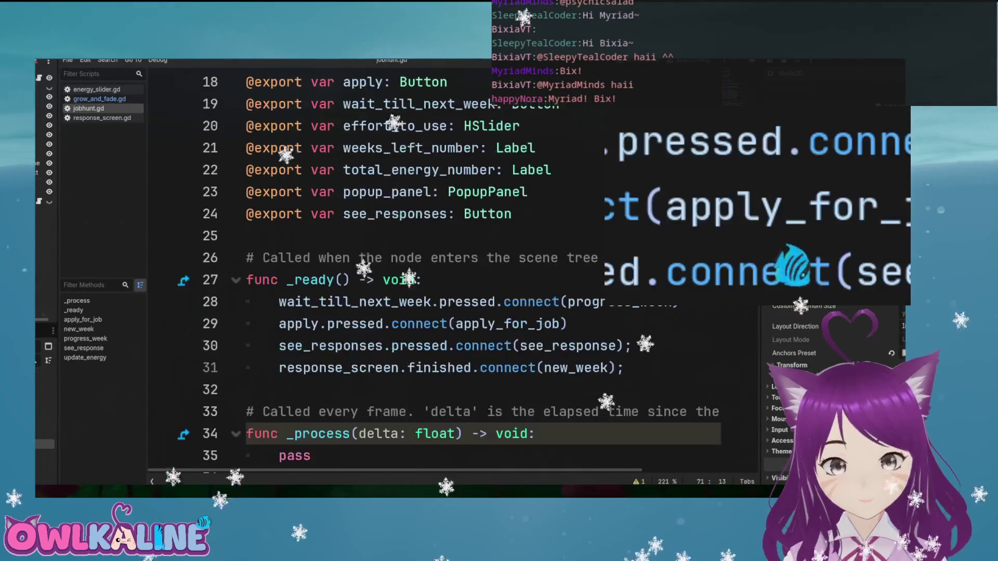
{"action": "left_click", "coordinate": [248, 236]}
{"action": "key", "text": "Return"}
{"action": "key", "text": "Return"}
{"action": "type", "text": "\\"}
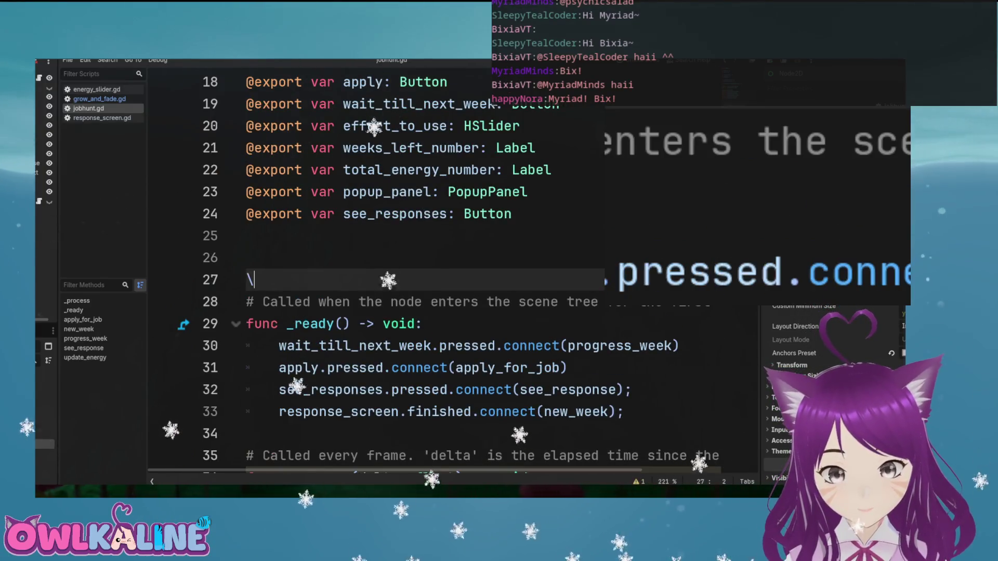
{"action": "mouse_move", "coordinate": [39, 163]}
{"action": "left_mouse_down"}
{"action": "mouse_move", "coordinate": [247, 238]}
{"action": "mouse_move", "coordinate": [248, 258]}
{"action": "left_mouse_up"}
{"action": "left_click_drag", "start_coordinate": [39, 172], "coordinate": [237, 265]}
{"action": "left_click_drag", "start_coordinate": [800, 74], "coordinate": [270, 284]}
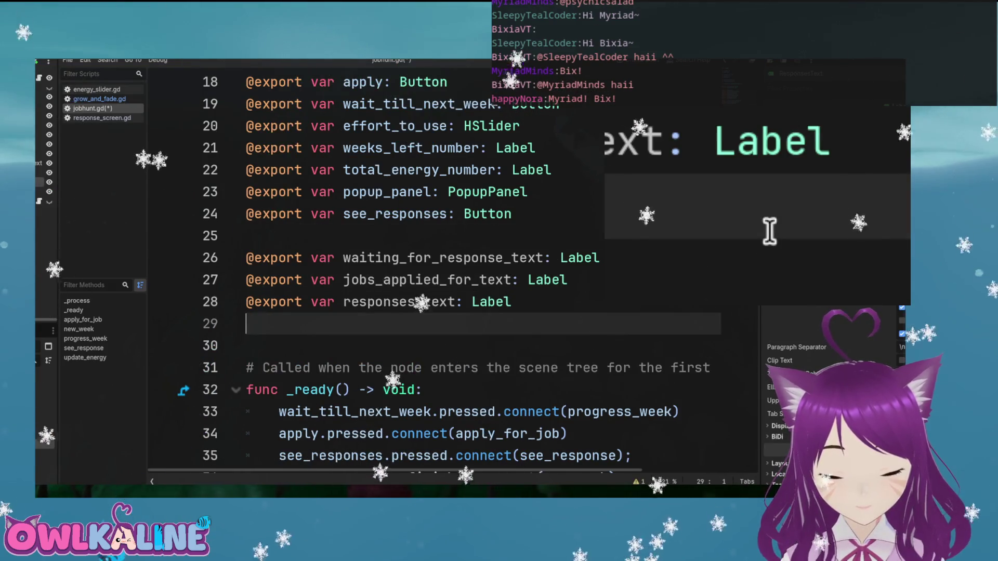
{"action": "scroll", "coordinate": [539, 337], "scroll_direction": "down", "scroll_amount": 15}
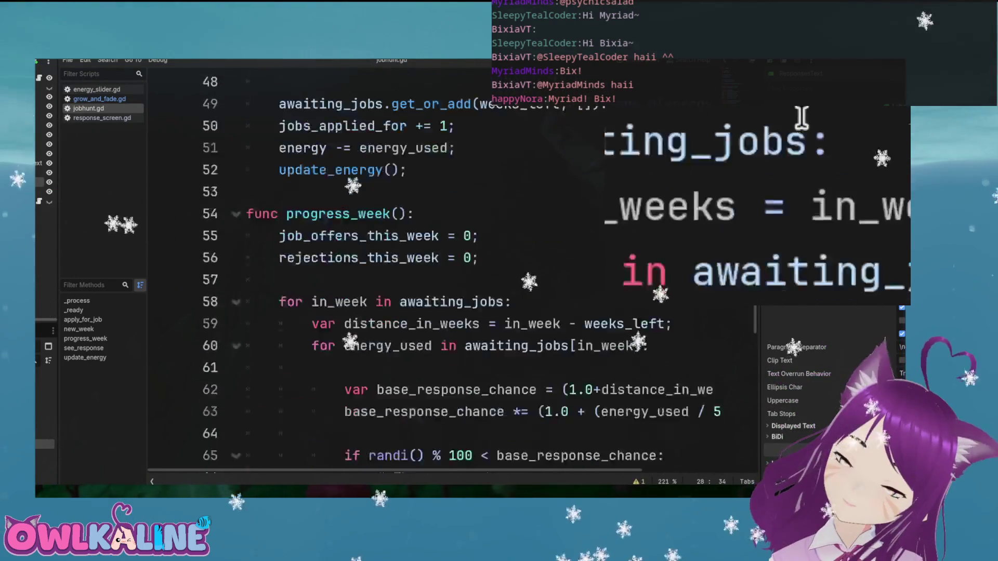
In see_response, add a line above response_screen.show() starting with waiting_for_response_text.text
{"action": "scroll", "coordinate": [539, 336], "scroll_direction": "down", "scroll_amount": 5}
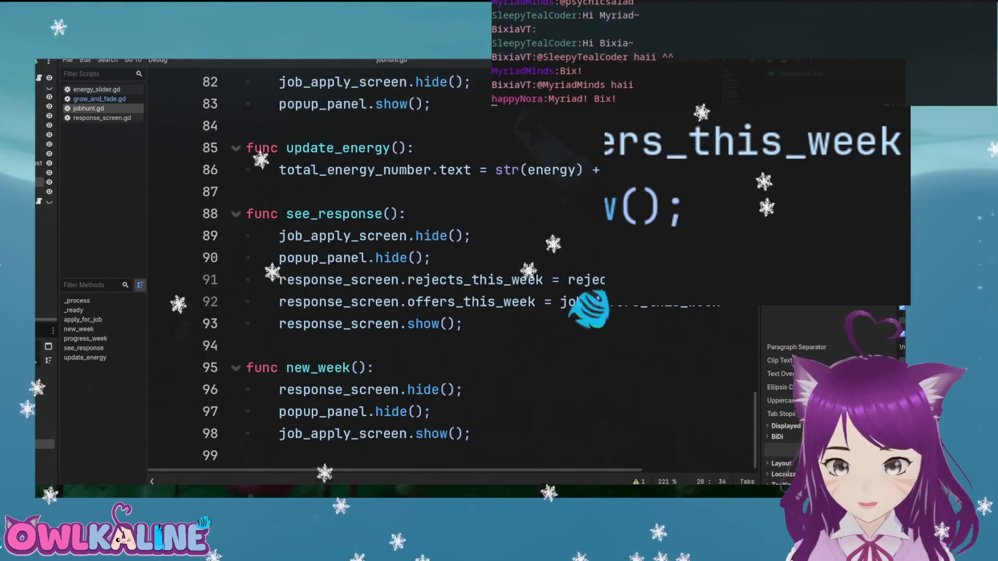
{"action": "left_click", "coordinate": [431, 258]}
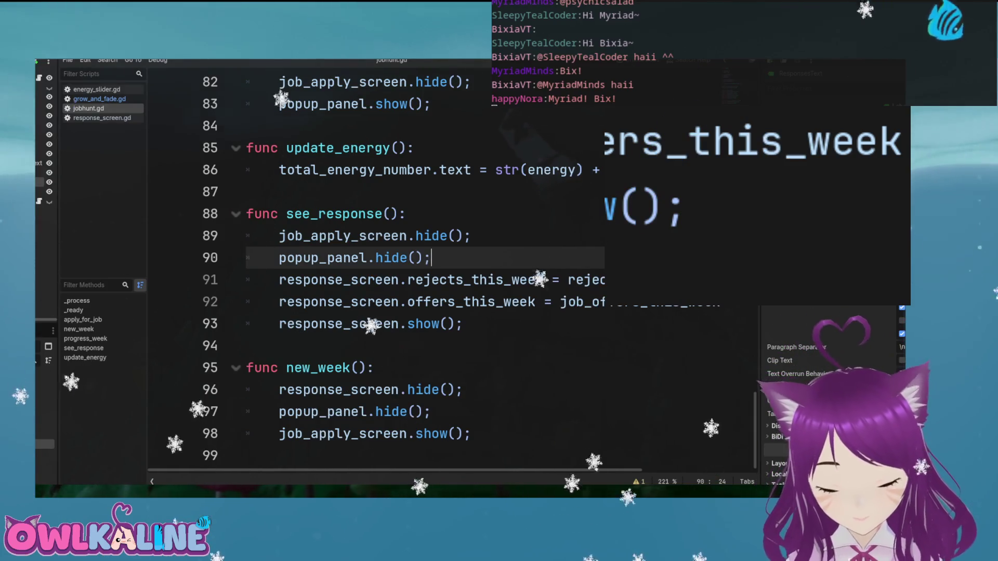
{"action": "left_click", "coordinate": [279, 323]}
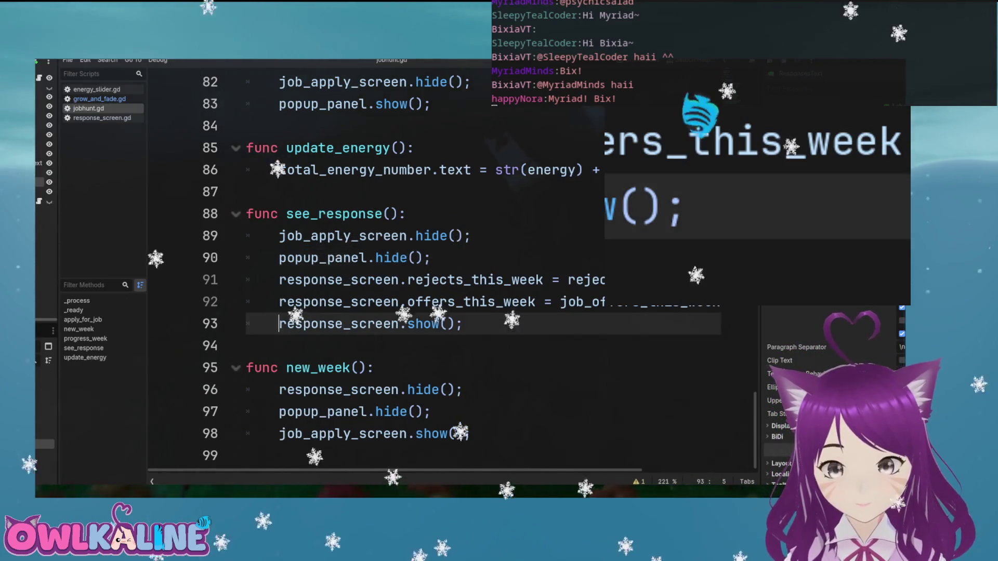
{"action": "key", "text": "Return"}
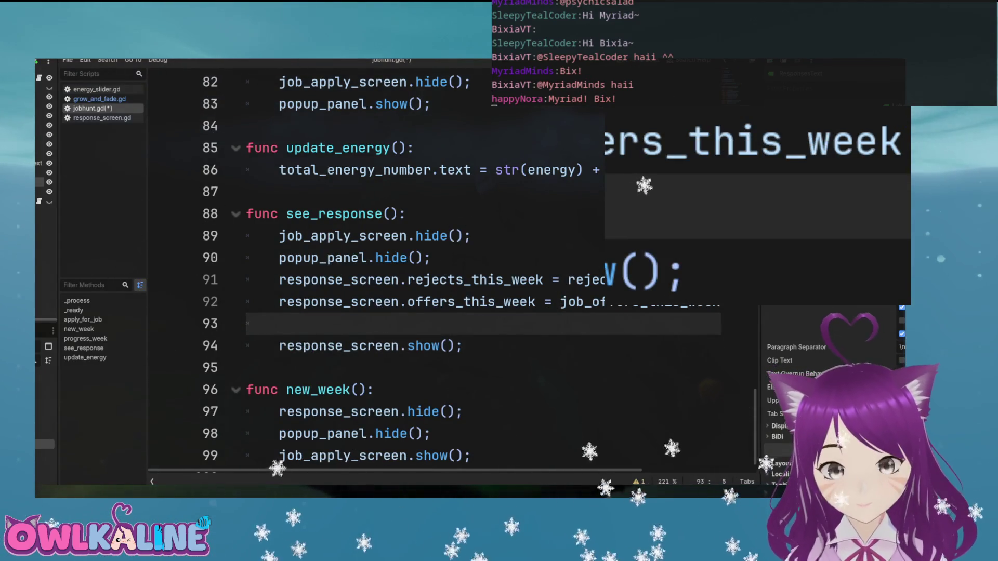
{"action": "type", "text": "wa"}
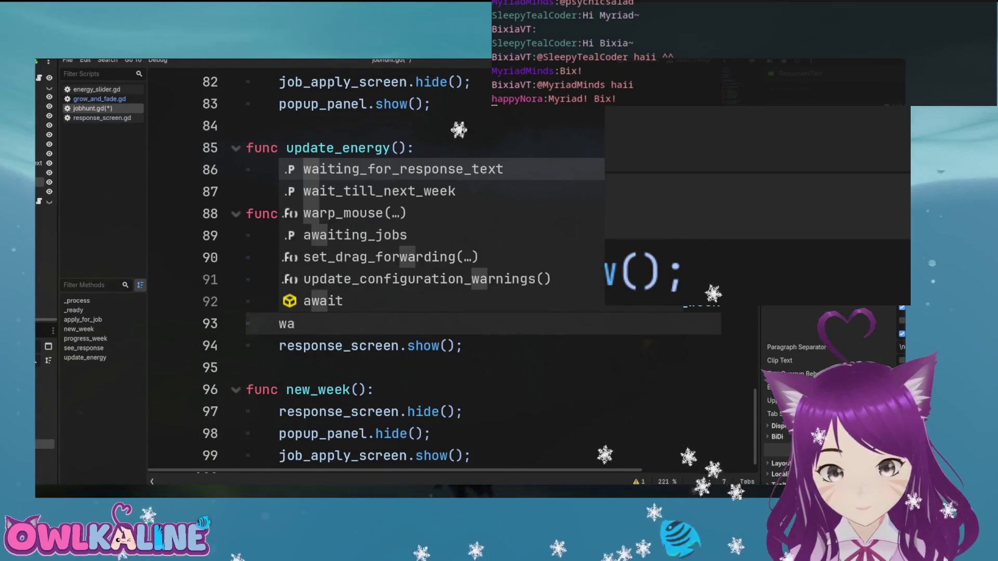
{"action": "key", "text": "Return"}
{"action": "type", "text": "\\"}
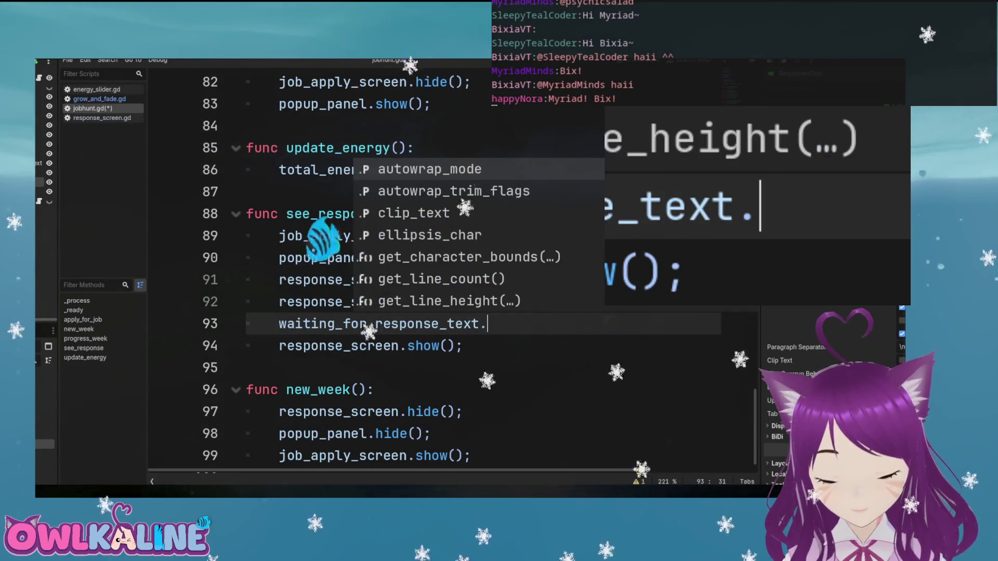
{"action": "type", "text": "te"}
{"action": "key", "text": "BackSpace"}
{"action": "type", "text": "e"}
{"action": "key", "text": "Return"}
{"action": "type", "text": "\\"}
{"action": "key", "text": "BackSpace"}
Finish the line as '= str(jobs_applied_for);' and select it
{"action": "type", "text": "= str();"}
{"action": "key", "text": "Left"}
{"action": "key", "text": "Left"}
{"action": "key", "text": "Left"}
{"action": "key", "text": "Right"}
{"action": "key", "text": "Right"}
{"action": "key", "text": "Right"}
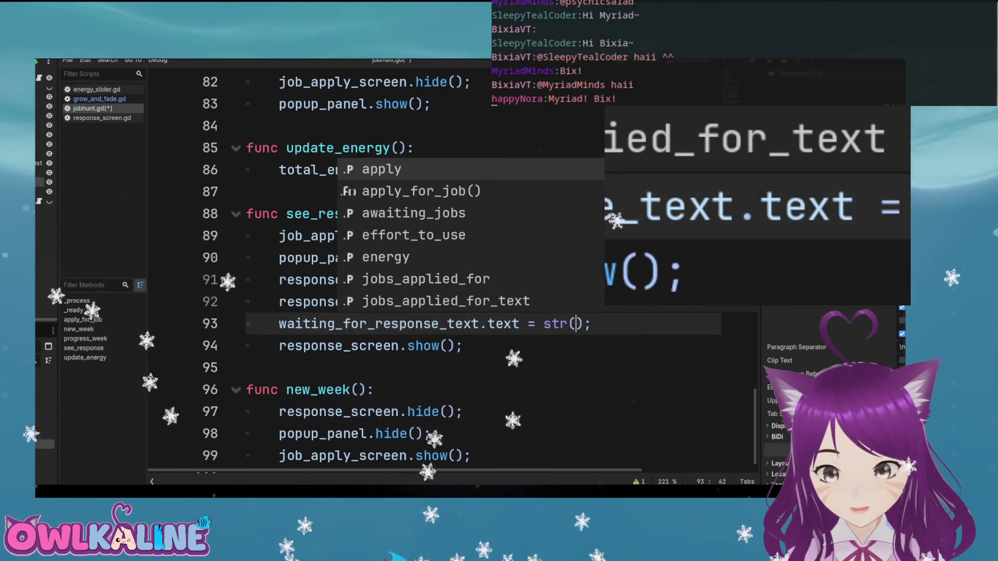
{"action": "type", "text": "w"}
{"action": "key", "text": "BackSpace"}
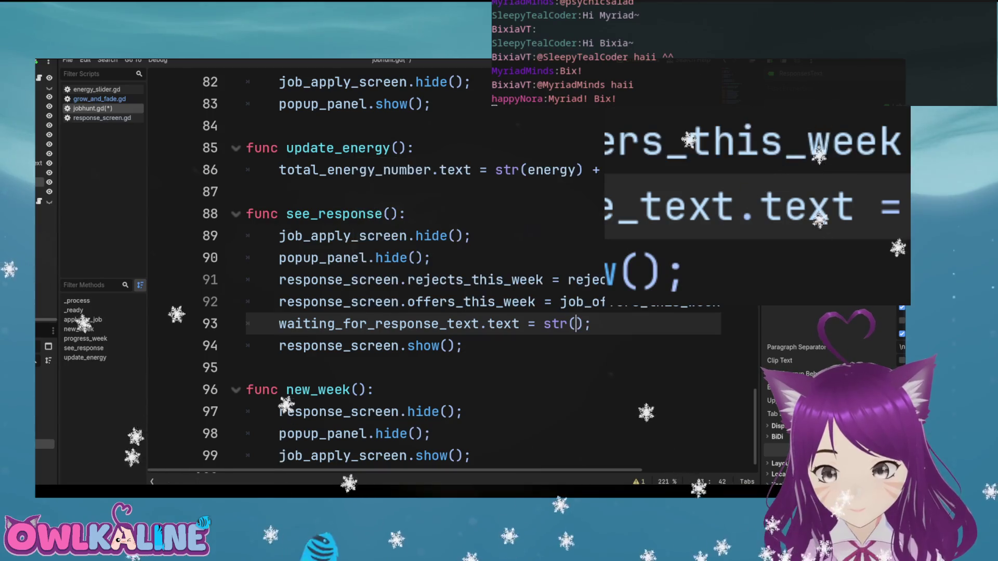
{"action": "type", "text": "j"}
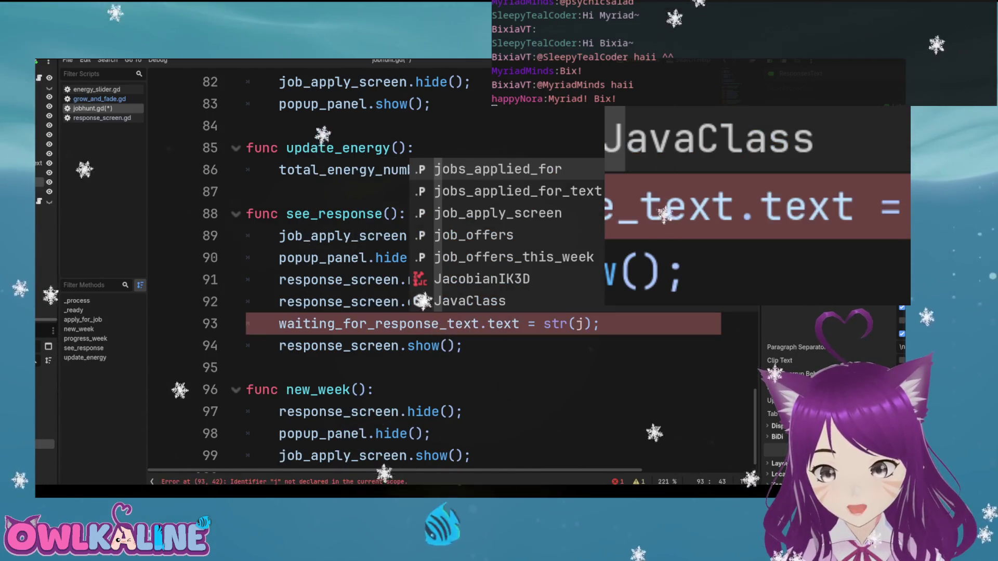
{"action": "key", "text": "Return"}
{"action": "type", "text": "."}
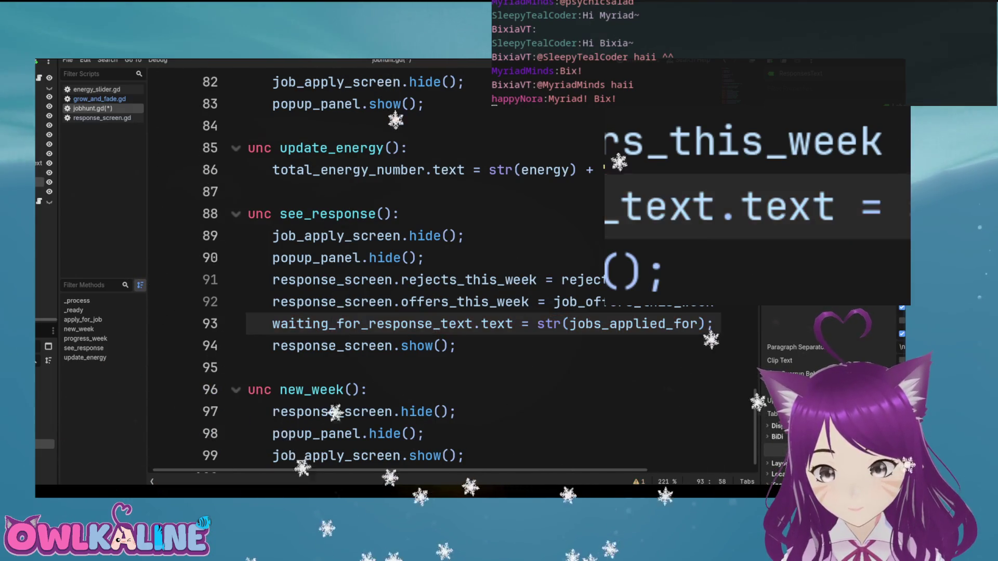
{"action": "key", "text": "shift+Home"}
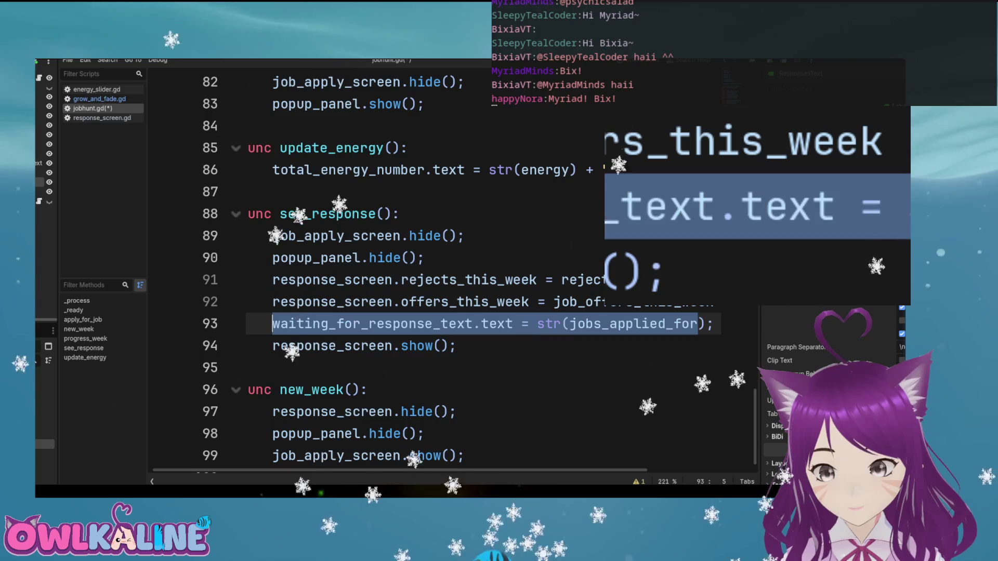
{"action": "left_click", "coordinate": [409, 323]}
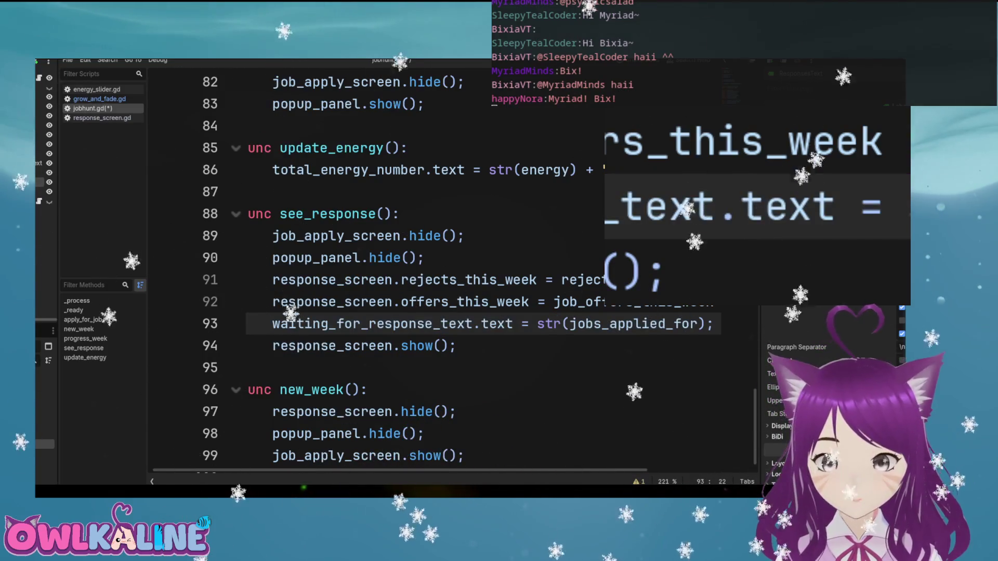
{"action": "scroll", "coordinate": [447, 270], "scroll_direction": "up", "scroll_amount": 20}
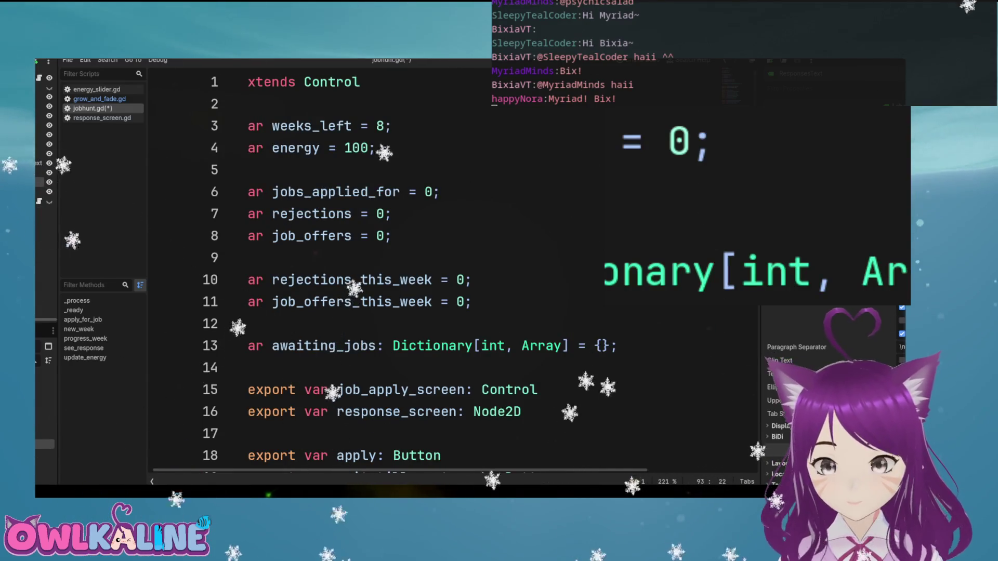
{"action": "double_click", "coordinate": [335, 191]}
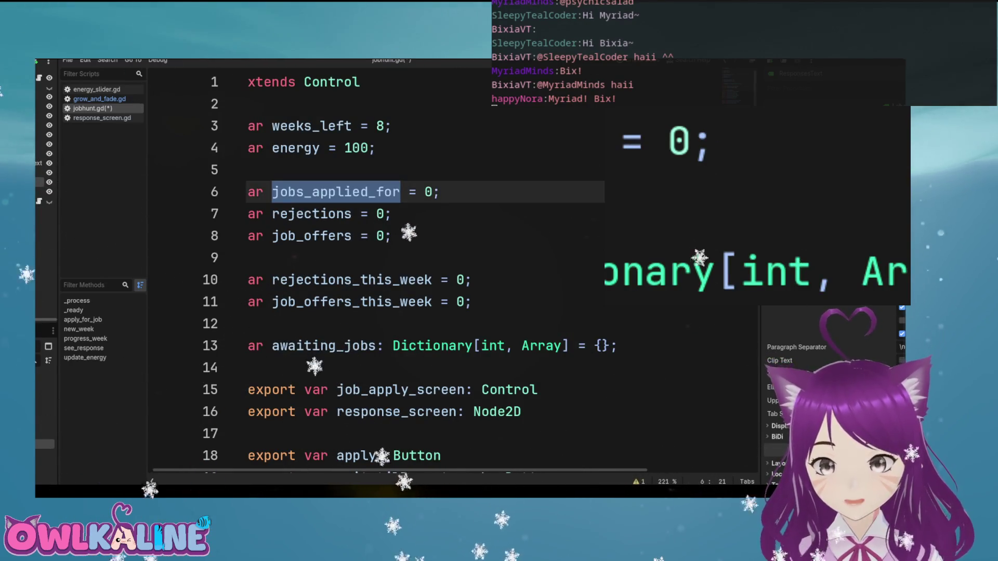
{"action": "scroll", "coordinate": [447, 271], "scroll_direction": "down", "scroll_amount": 12}
{"action": "scroll", "coordinate": [447, 271], "scroll_direction": "up", "scroll_amount": 5}
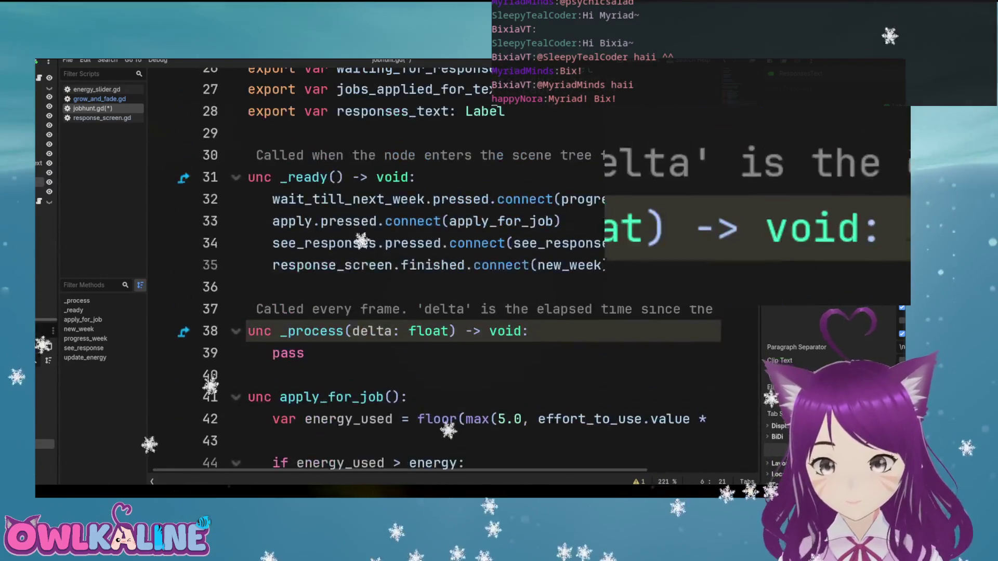
{"action": "scroll", "coordinate": [447, 270], "scroll_direction": "down", "scroll_amount": 12}
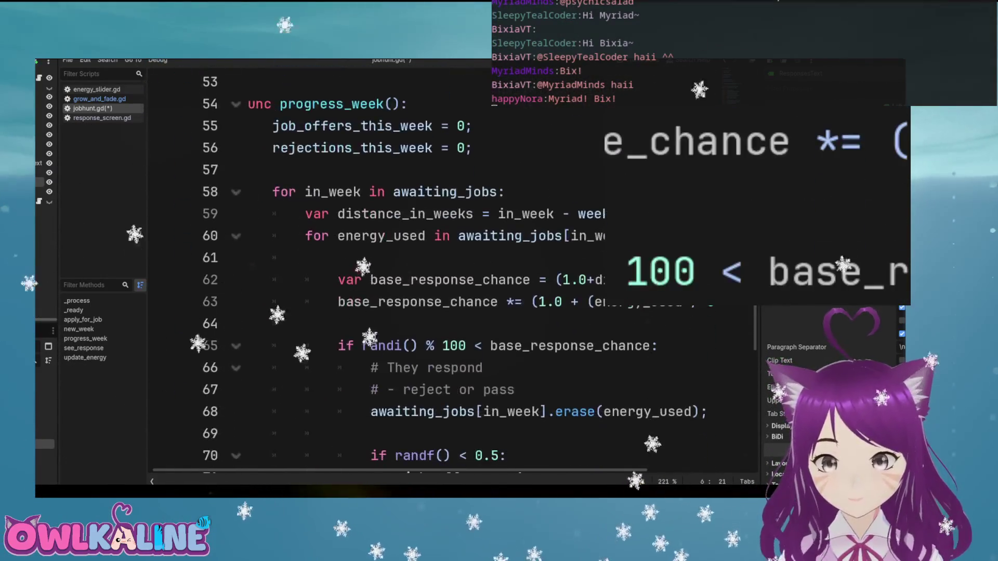
{"action": "scroll", "coordinate": [447, 270], "scroll_direction": "down", "scroll_amount": 2}
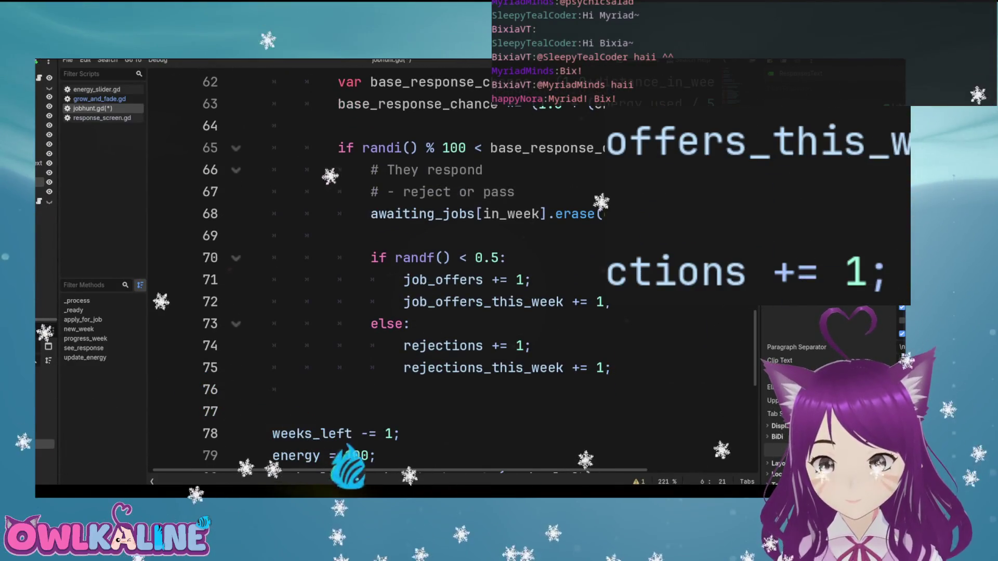
{"action": "scroll", "coordinate": [447, 270], "scroll_direction": "down", "scroll_amount": 1}
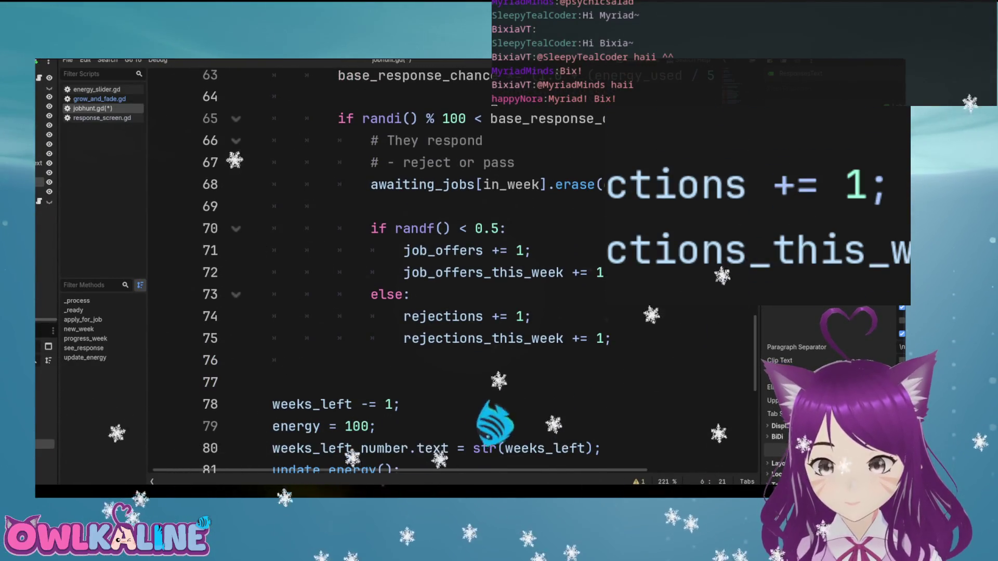
{"action": "left_click", "coordinate": [338, 206]}
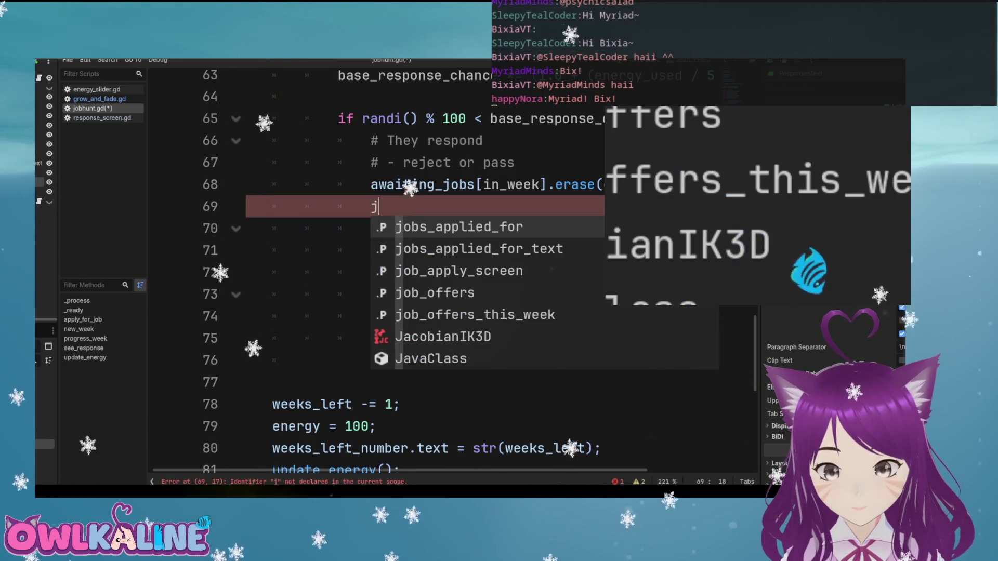
{"action": "key", "text": "BackSpace"}
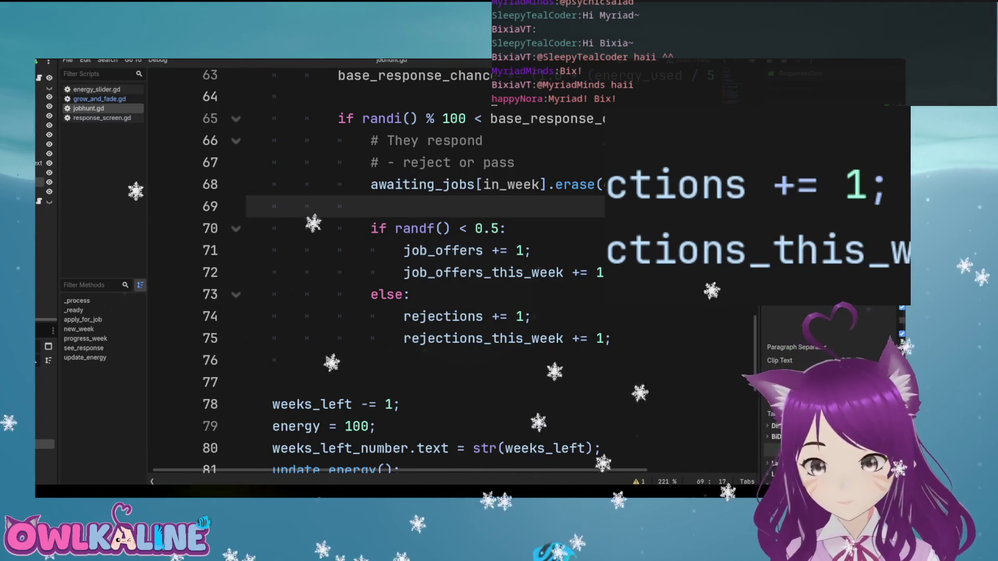
{"action": "scroll", "coordinate": [408, 323], "scroll_direction": "up", "scroll_amount": 15}
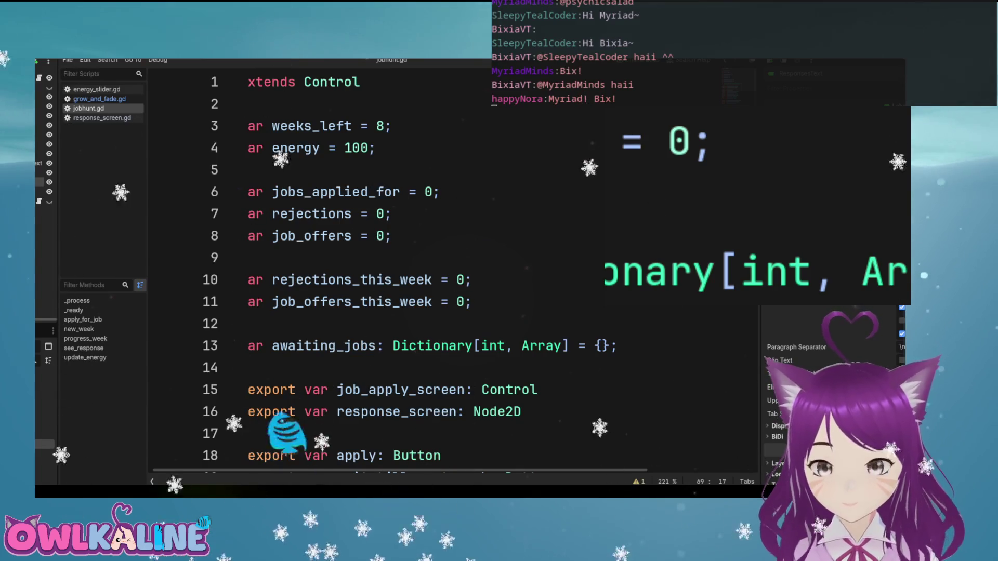
{"action": "scroll", "coordinate": [416, 271], "scroll_direction": "down", "scroll_amount": 15}
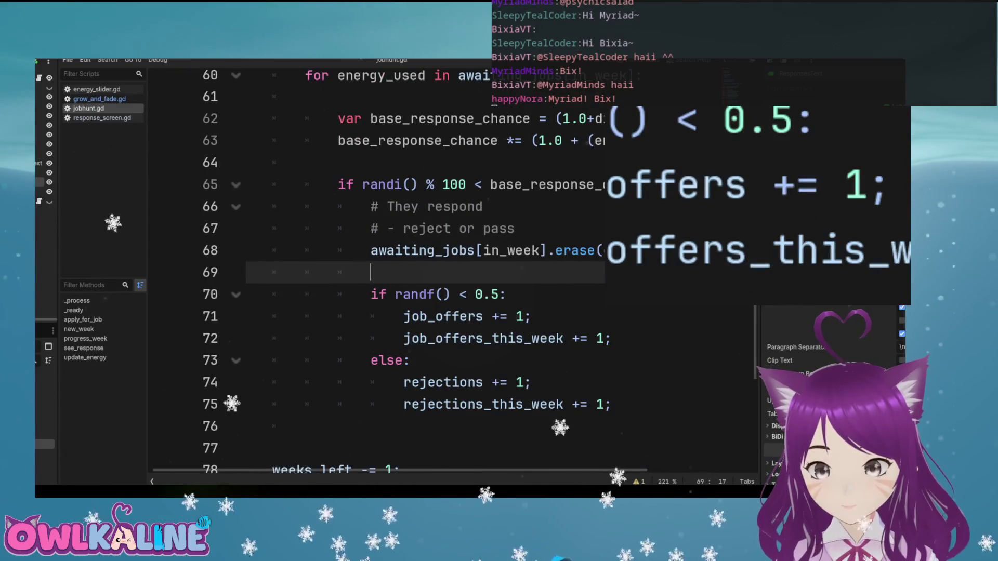
{"action": "scroll", "coordinate": [416, 270], "scroll_direction": "down", "scroll_amount": 6}
{"action": "scroll", "coordinate": [416, 270], "scroll_direction": "up", "scroll_amount": 3}
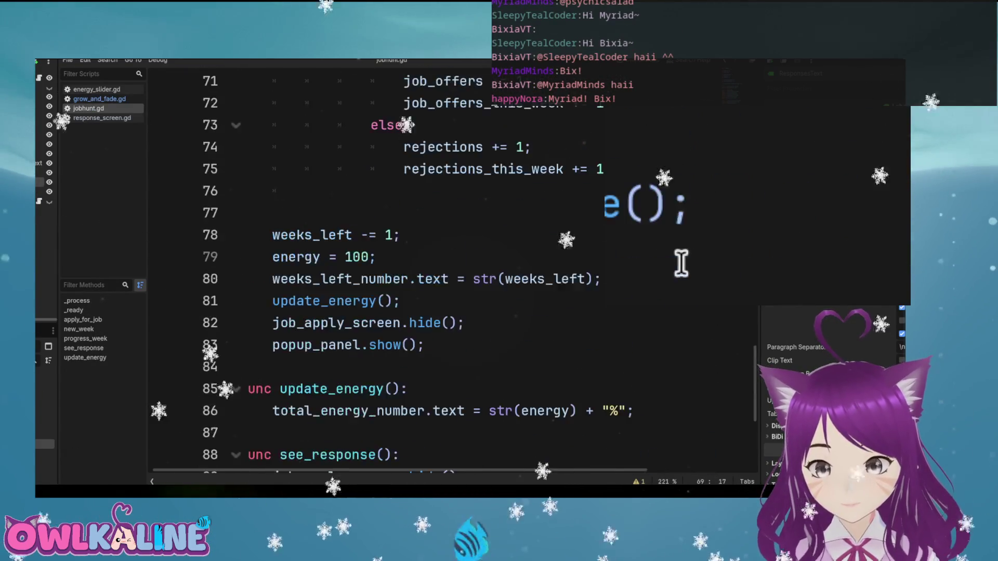
{"action": "scroll", "coordinate": [416, 270], "scroll_direction": "down", "scroll_amount": 2}
{"action": "scroll", "coordinate": [416, 270], "scroll_direction": "up", "scroll_amount": 5}
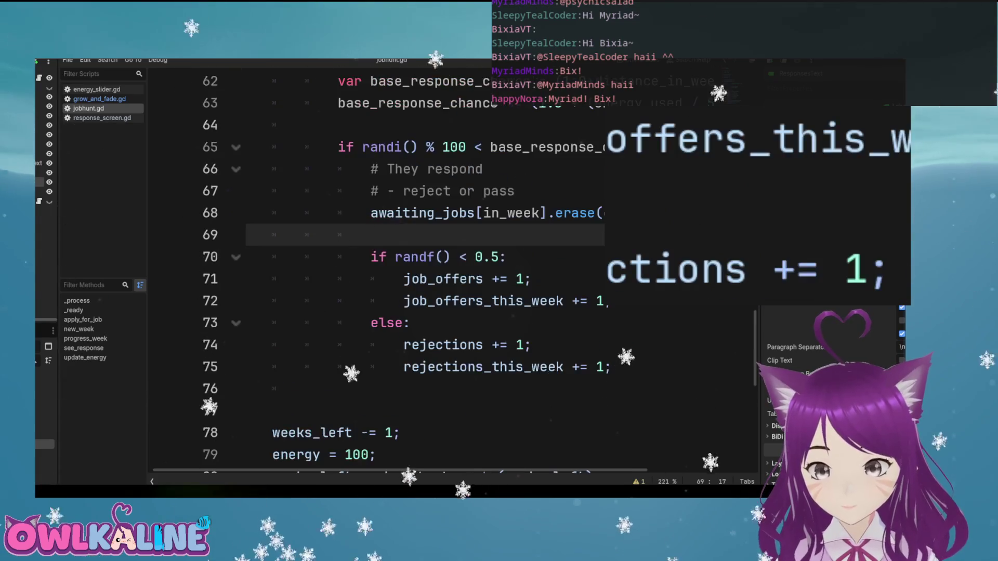
{"action": "scroll", "coordinate": [416, 270], "scroll_direction": "down", "scroll_amount": 5}
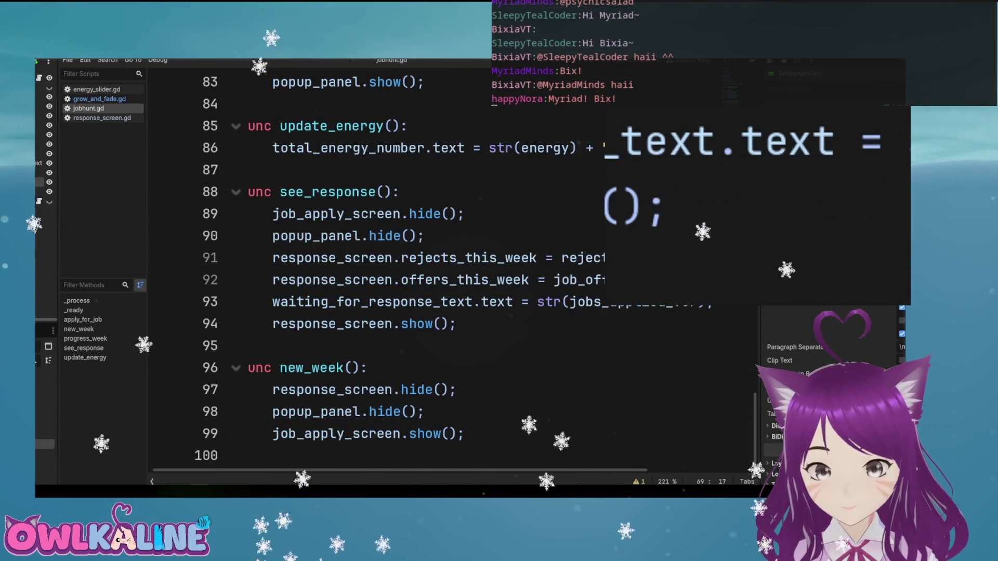
Change line 93 to str(jobs_applied_for - rejections - job_offers) and save the script
{"action": "left_click", "coordinate": [488, 258]}
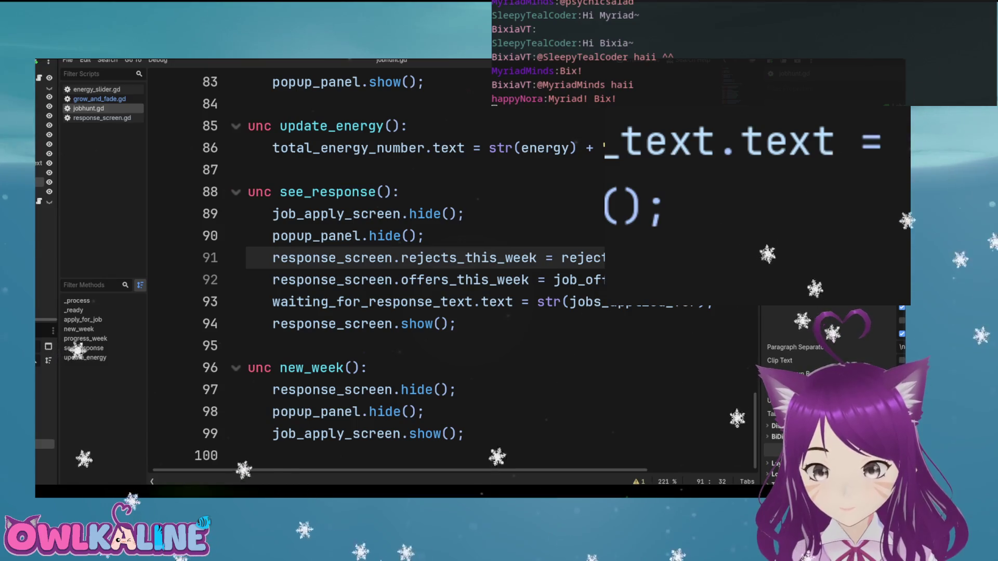
{"action": "double_click", "coordinate": [634, 302]}
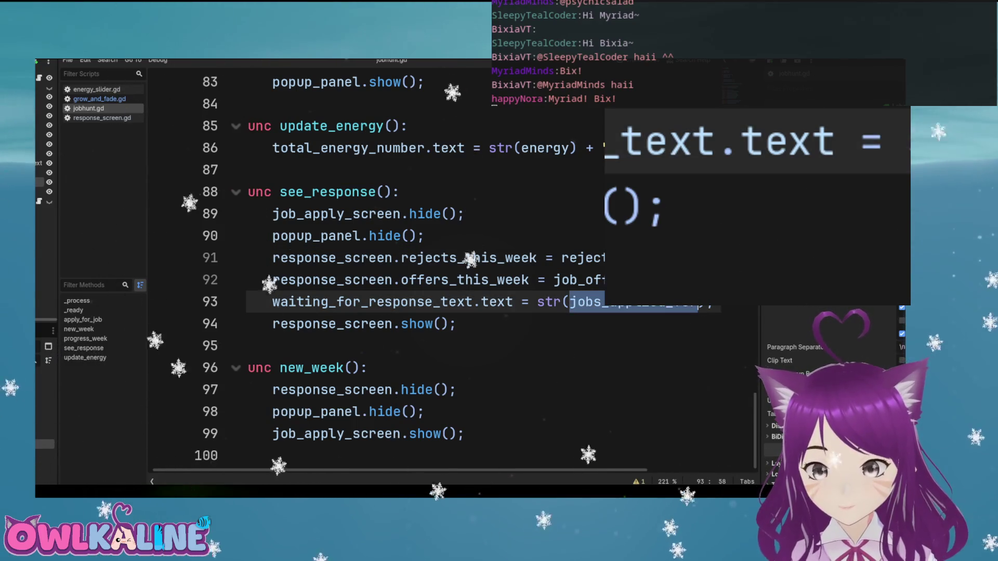
{"action": "type", "text": "- rejections"}
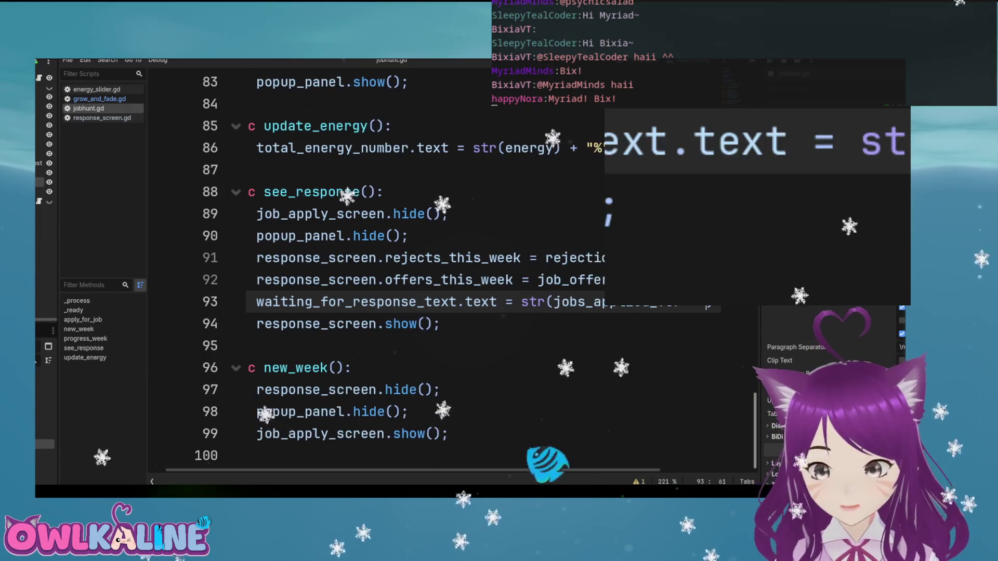
{"action": "type", "text": " - a"}
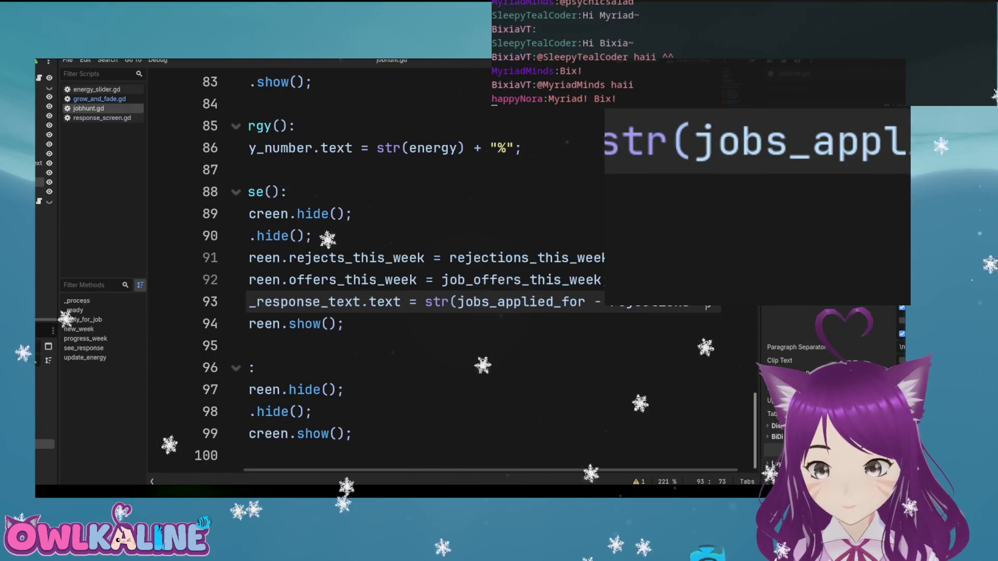
{"action": "key", "text": "Down"}
{"action": "key", "text": "Down"}
{"action": "key", "text": "Down"}
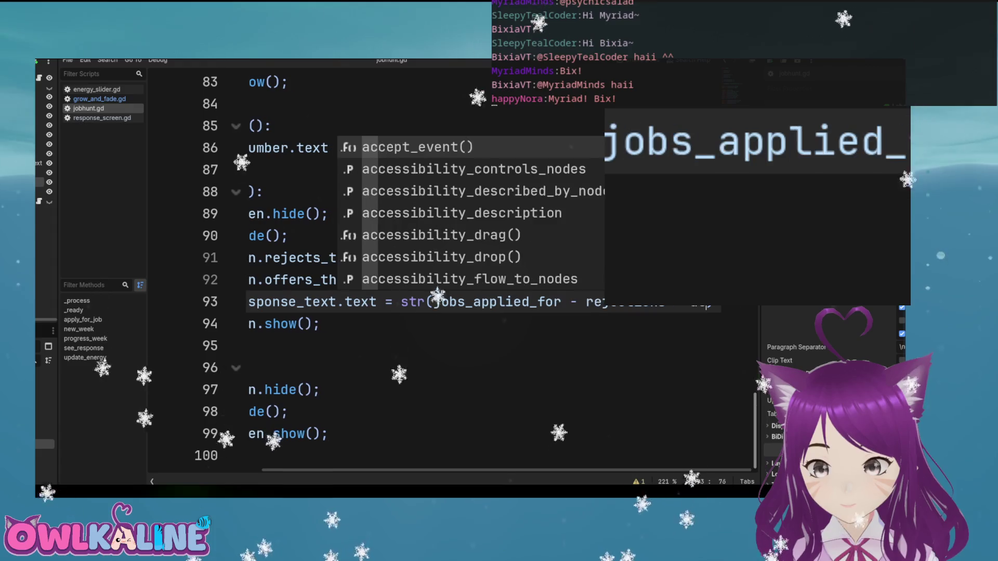
{"action": "key", "text": "BackSpace"}
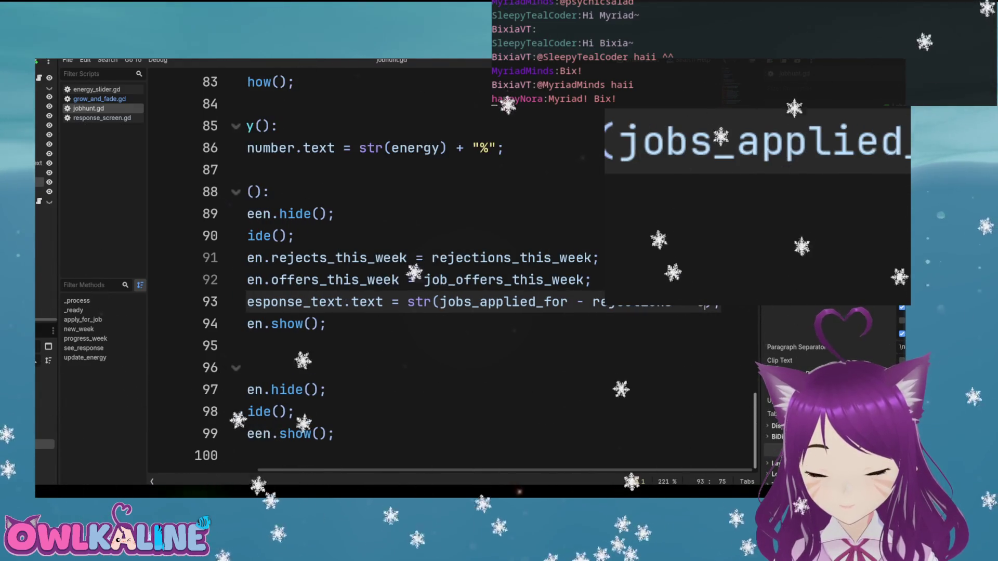
{"action": "type", "text": "off"}
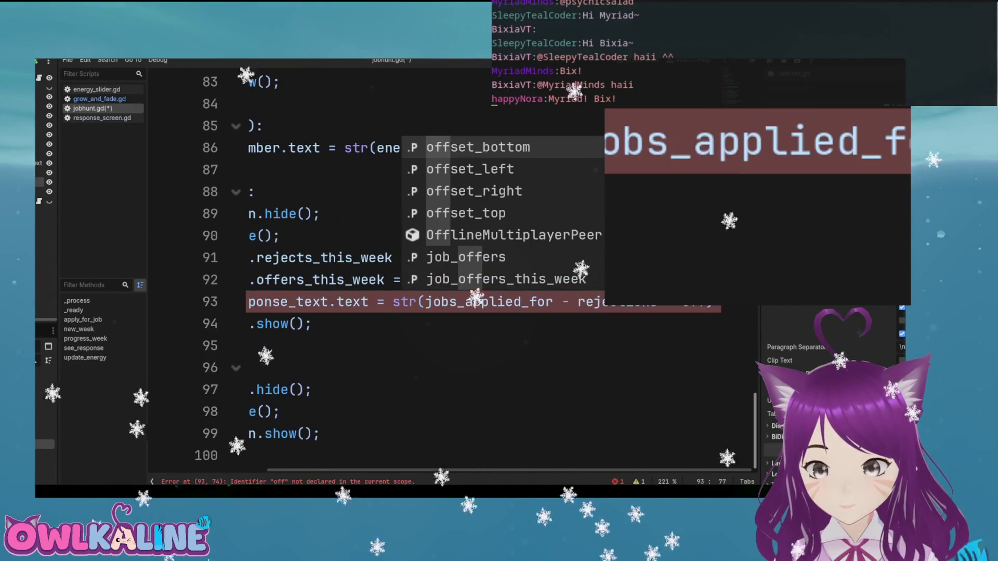
{"action": "key", "text": "Down"}
{"action": "key", "text": "Down"}
{"action": "key", "text": "Down"}
{"action": "key", "text": "Return"}
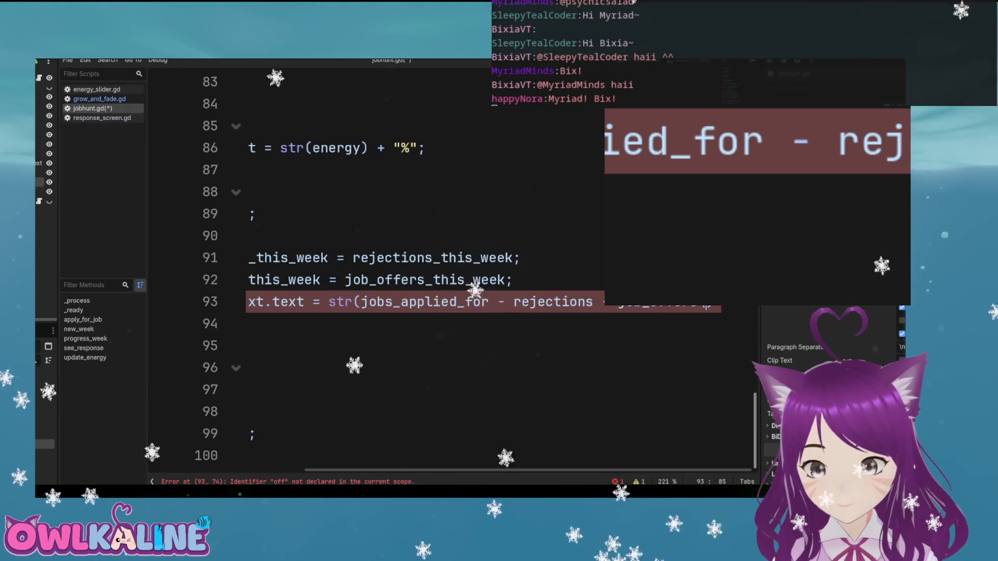
{"action": "key", "text": "ctrl+s"}
Add a new line above response_screen.show() beginning with jobs_applied_for
{"action": "key", "text": "Down"}
{"action": "key", "text": "Home"}
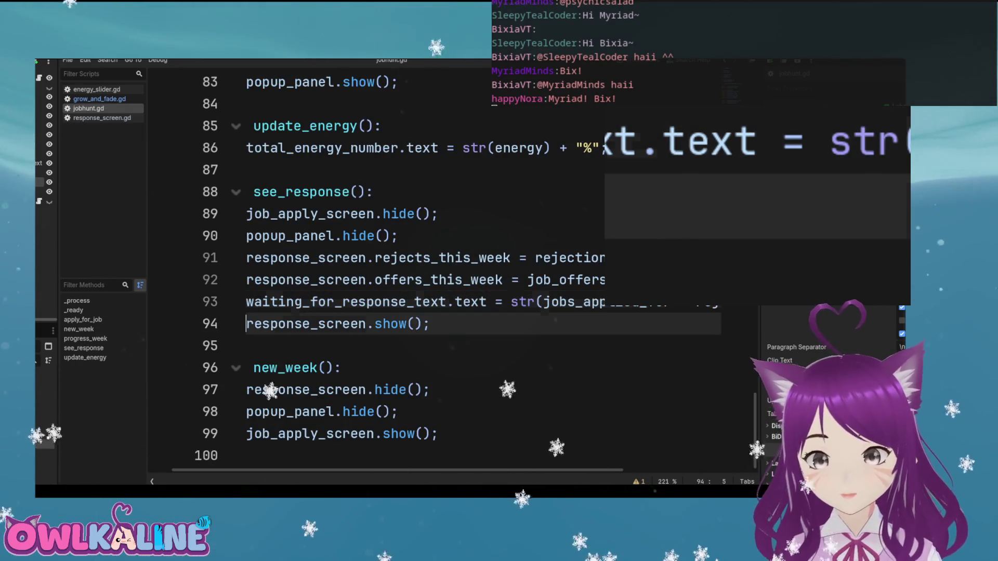
{"action": "key", "text": "Return"}
{"action": "key", "text": "Up"}
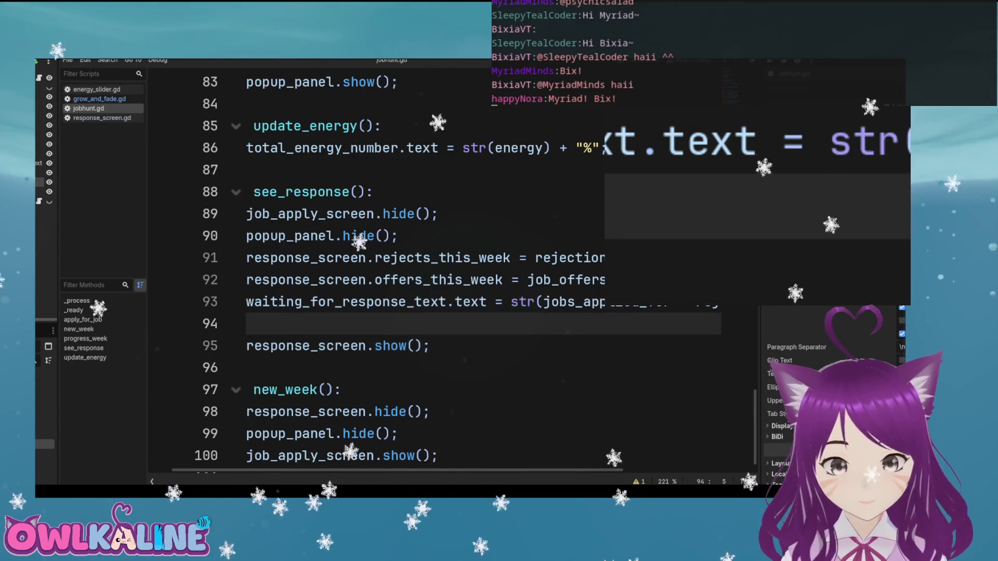
{"action": "type", "text": "jo"}
{"action": "key", "text": "Return"}
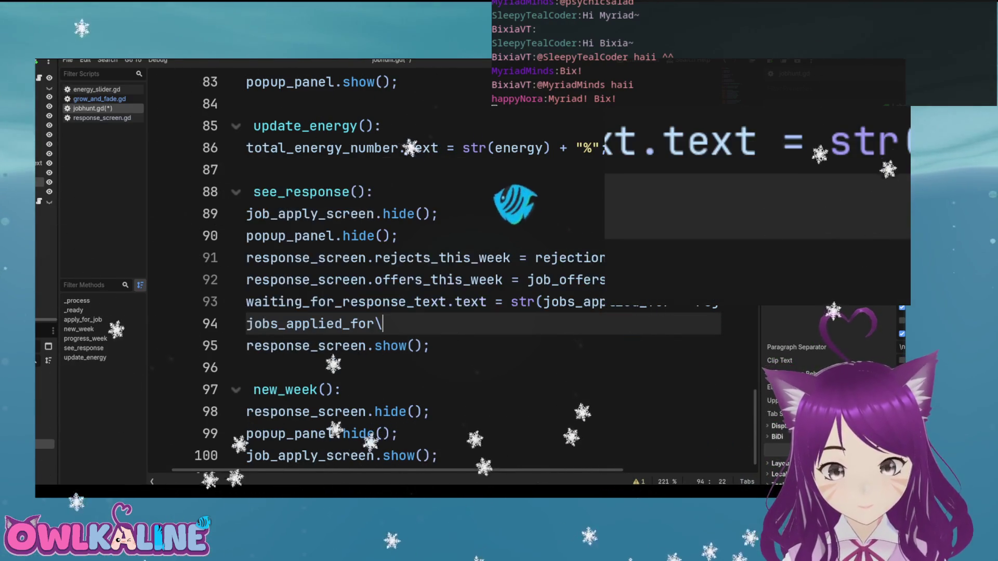
Extend line 94 to read jobs_applied_for.text = text()
{"action": "type", "text": ".text = "}
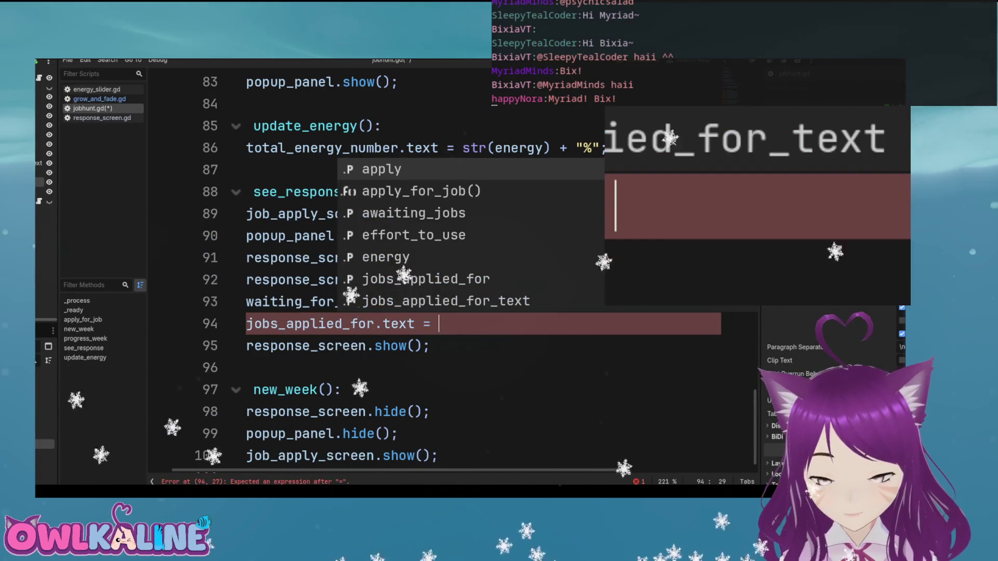
{"action": "type", "text": "text("}
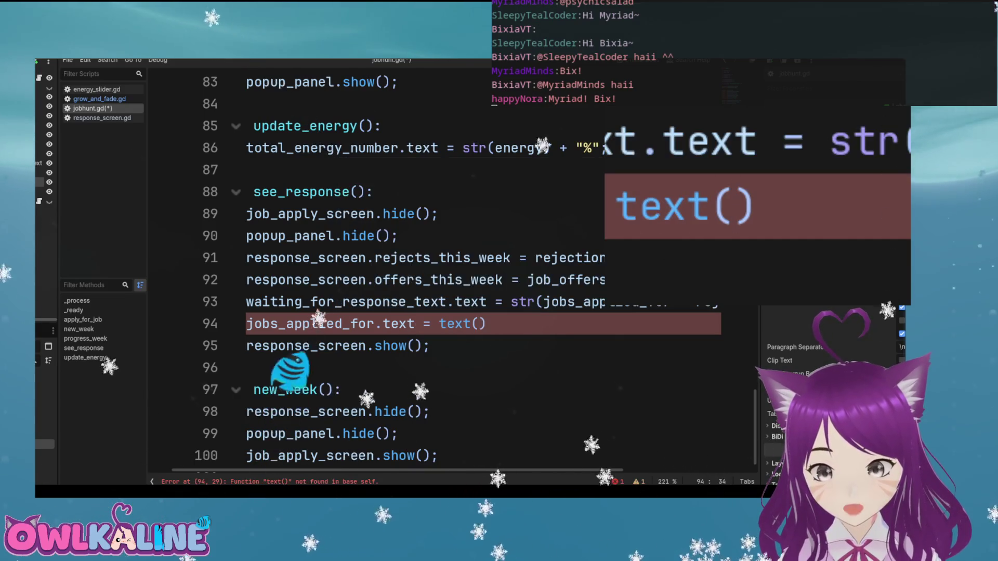
{"action": "type", "text": "job"}
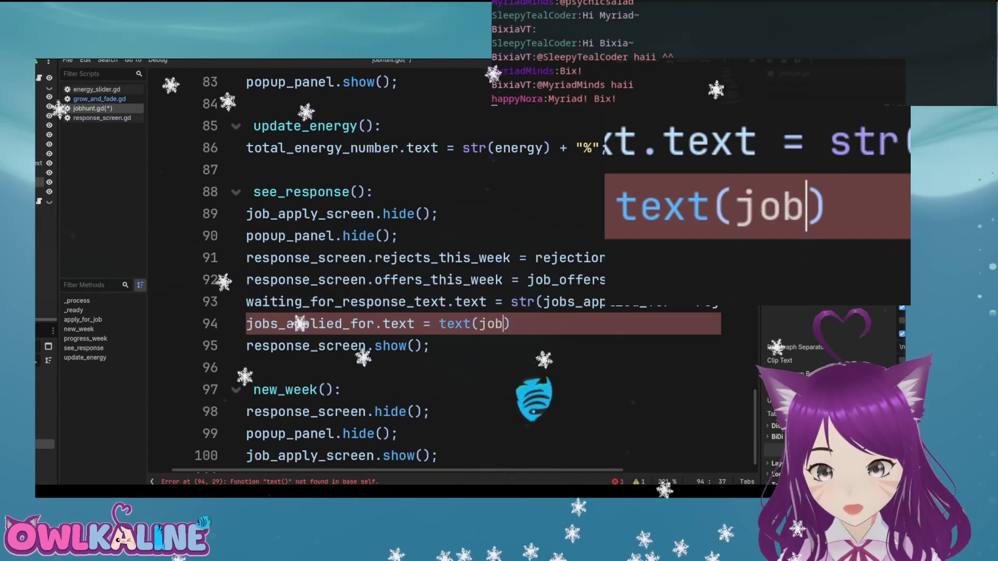
{"action": "key", "text": "BackSpace"}
{"action": "key", "text": "BackSpace"}
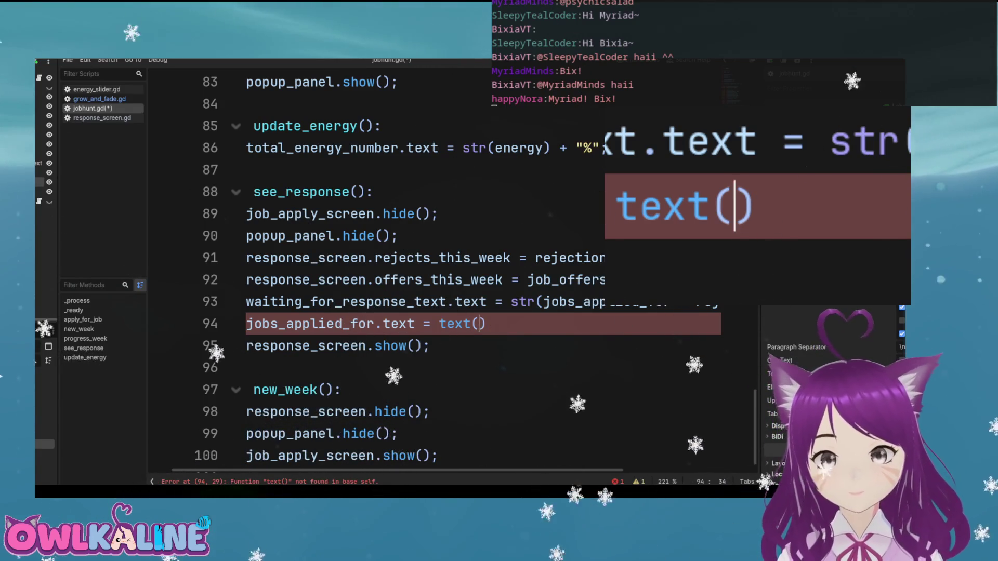
{"action": "scroll", "coordinate": [415, 270], "scroll_direction": "up", "scroll_amount": 7}
{"action": "scroll", "coordinate": [416, 270], "scroll_direction": "up", "scroll_amount": 1}
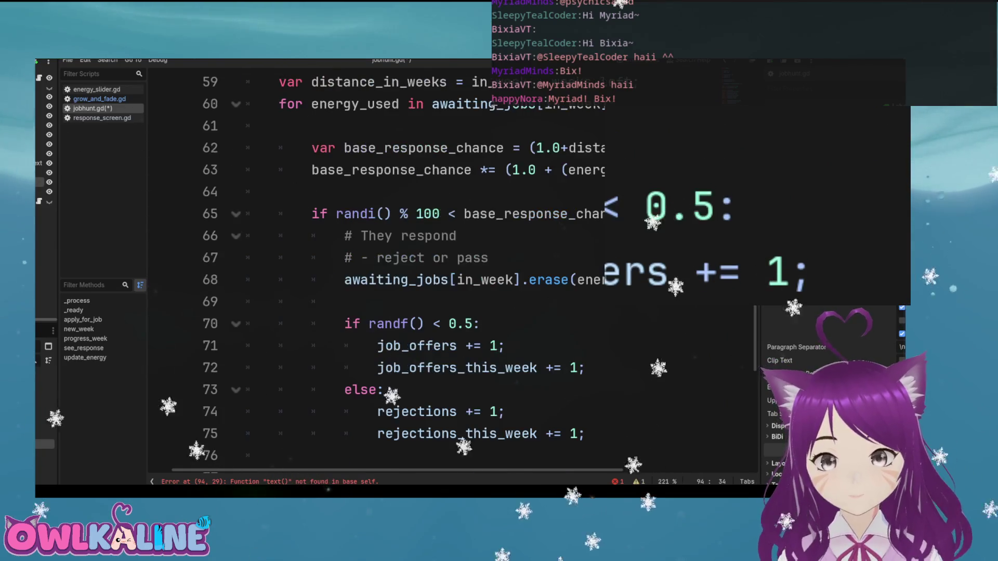
{"action": "scroll", "coordinate": [415, 270], "scroll_direction": "down", "scroll_amount": 8}
Review progress_week up to popup_panel.show(), then select lines 93–94 in see_response
{"action": "left_click", "coordinate": [398, 258]}
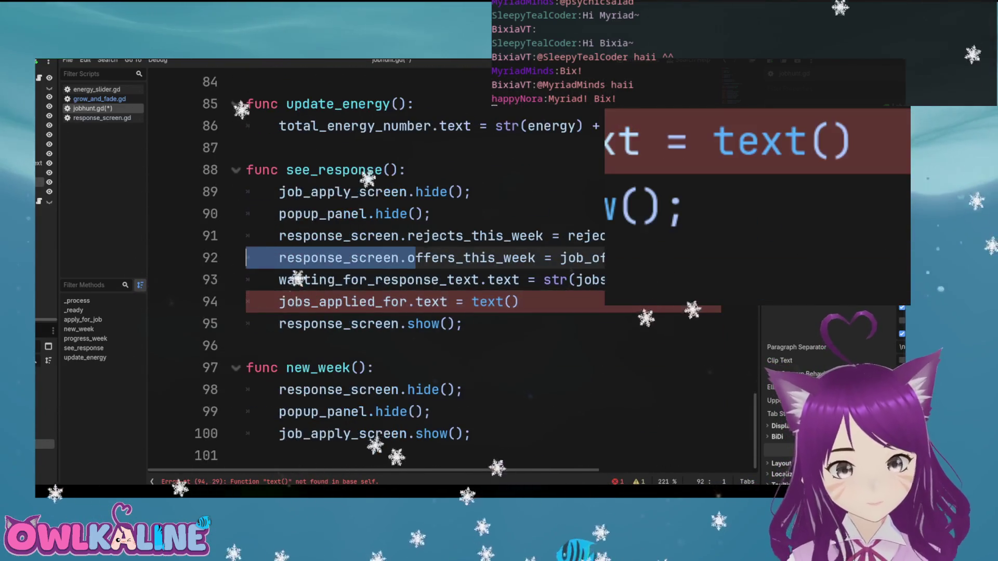
{"action": "left_click", "coordinate": [398, 235]}
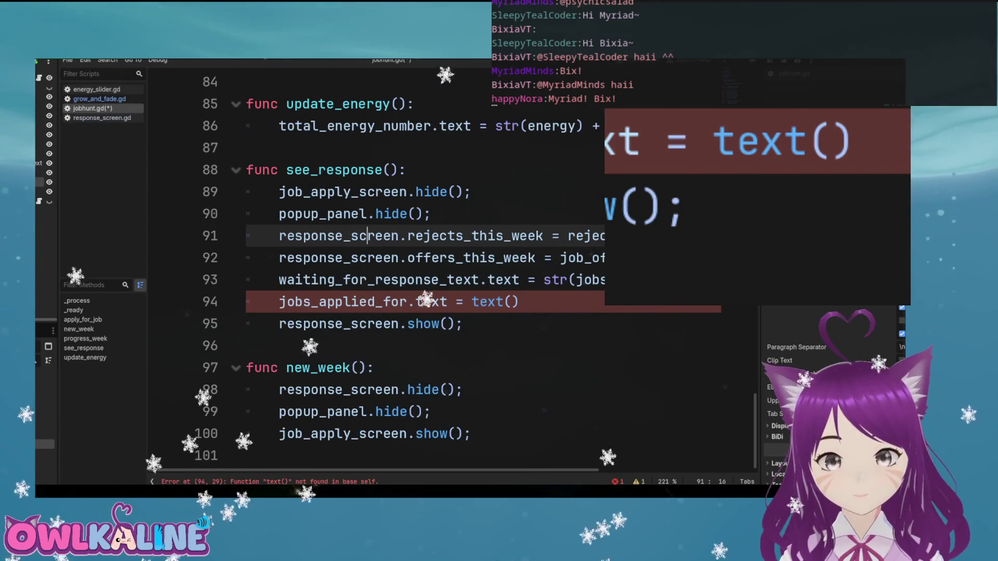
{"action": "scroll", "coordinate": [416, 270], "scroll_direction": "up", "scroll_amount": 3}
{"action": "scroll", "coordinate": [416, 271], "scroll_direction": "up", "scroll_amount": 4}
{"action": "scroll", "coordinate": [415, 270], "scroll_direction": "down", "scroll_amount": 4}
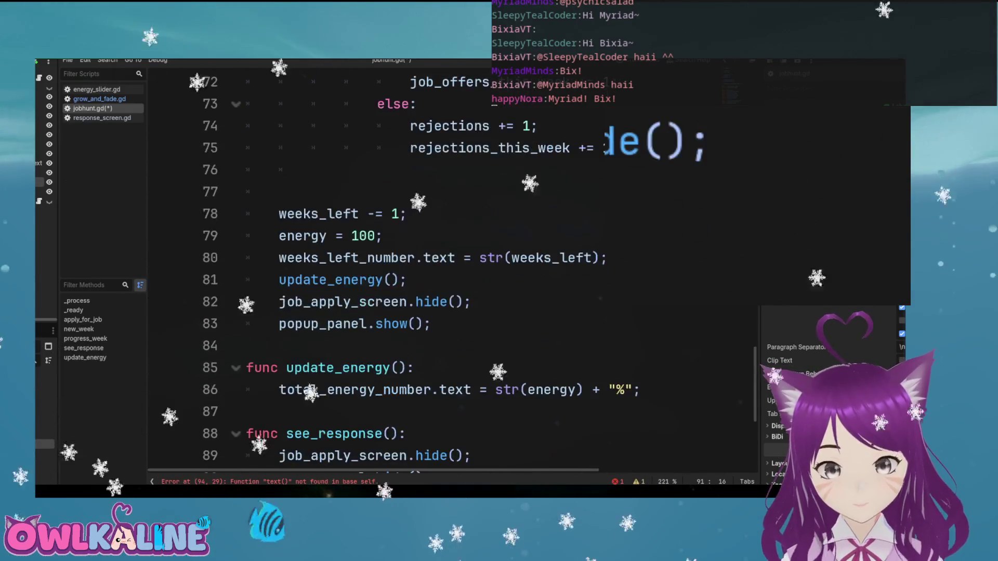
{"action": "scroll", "coordinate": [415, 271], "scroll_direction": "down", "scroll_amount": 1}
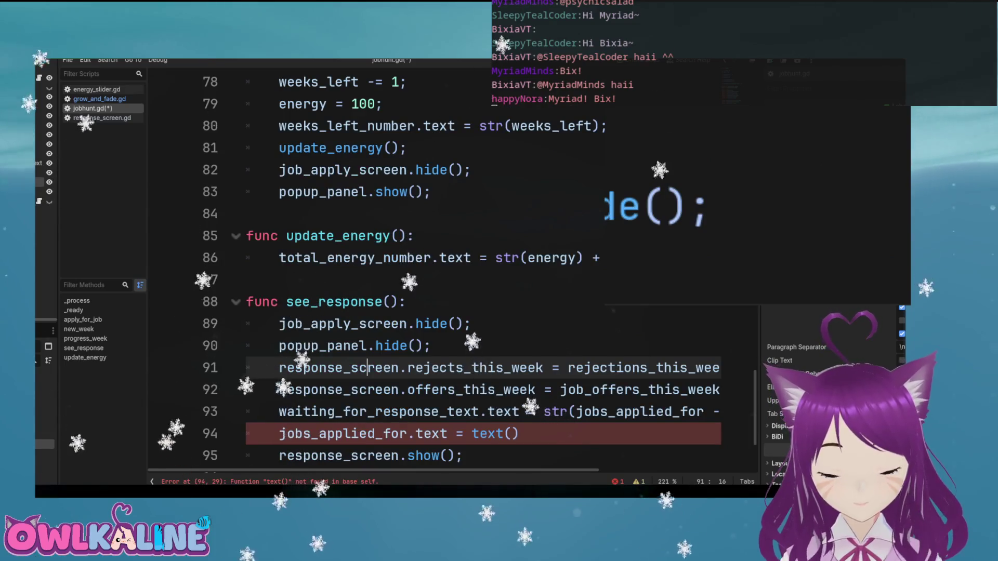
{"action": "left_click", "coordinate": [351, 191]}
{"action": "scroll", "coordinate": [416, 270], "scroll_direction": "down", "scroll_amount": 2}
{"action": "left_click_drag", "start_coordinate": [519, 302], "coordinate": [247, 280]}
{"action": "key", "text": "ctrl+c"}
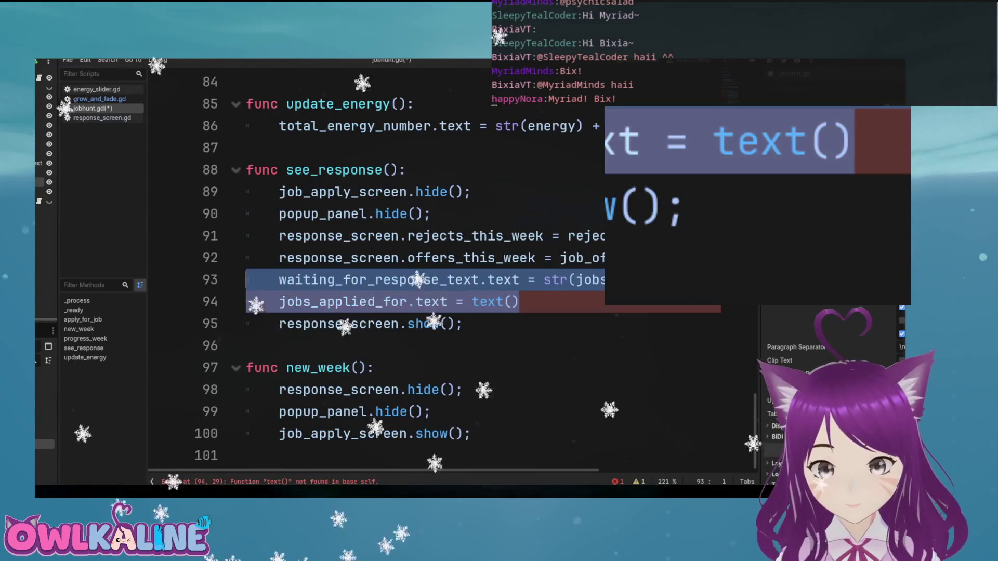
Remove the two selected lines from see_response and save the script
{"action": "key", "text": "Delete"}
{"action": "key", "text": "BackSpace"}
{"action": "key", "text": "ctrl+s"}
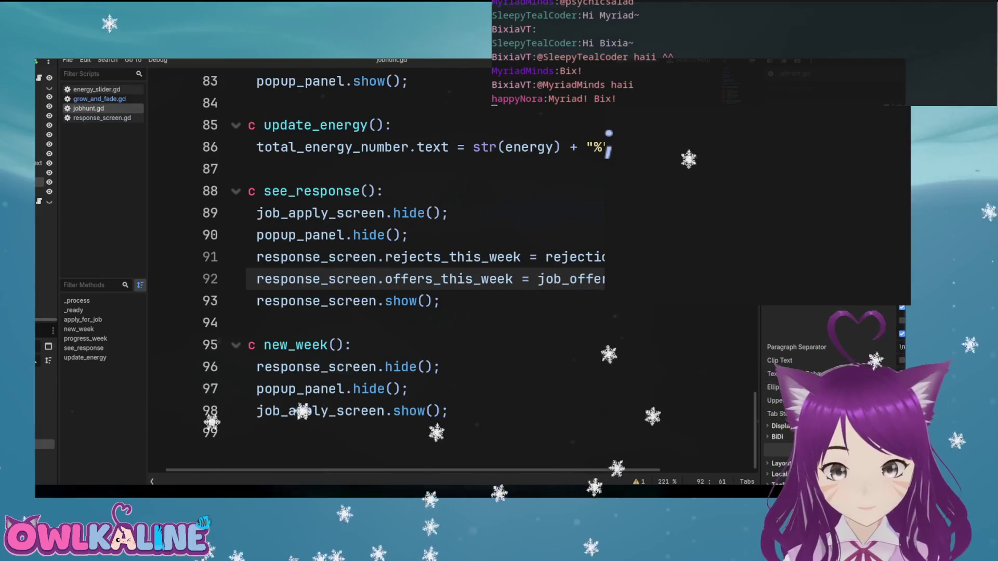
{"action": "scroll", "coordinate": [416, 270], "scroll_direction": "up", "scroll_amount": 4}
{"action": "left_click", "coordinate": [499, 323]}
{"action": "left_click", "coordinate": [499, 344]}
{"action": "scroll", "coordinate": [630, 208], "scroll_direction": "up", "scroll_amount": 3}
{"action": "scroll", "coordinate": [631, 208], "scroll_direction": "down", "scroll_amount": 3}
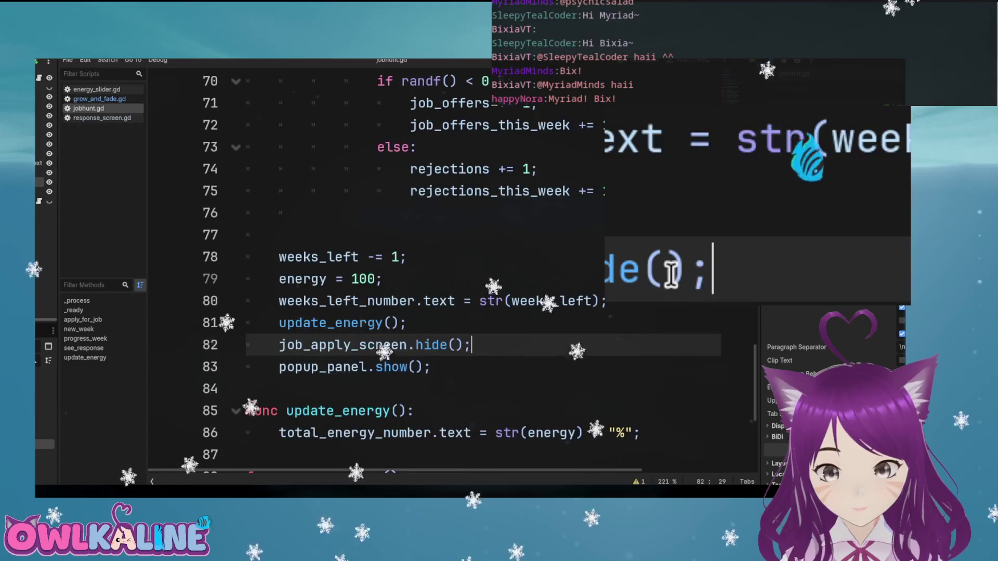
{"action": "scroll", "coordinate": [654, 249], "scroll_direction": "up", "scroll_amount": 1}
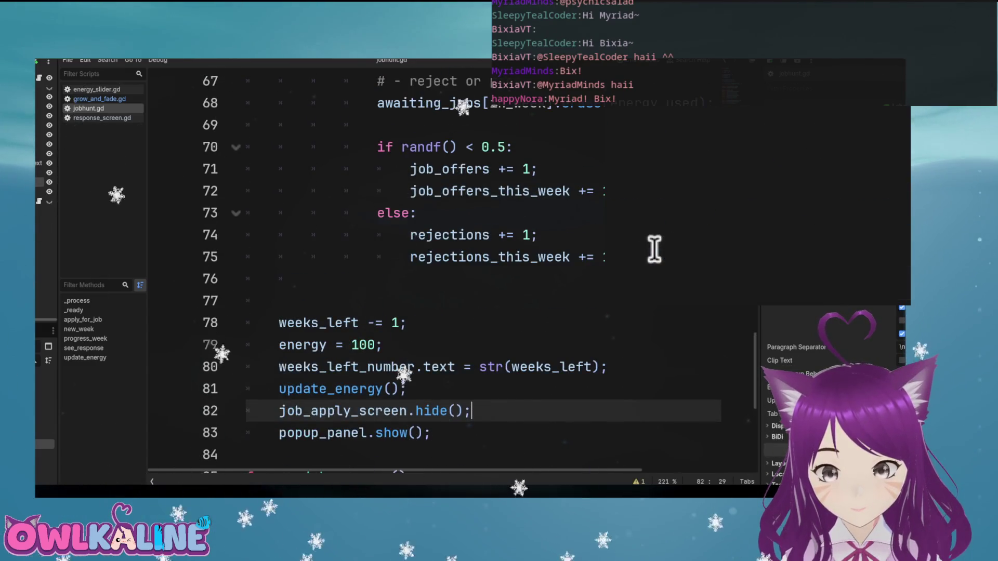
{"action": "scroll", "coordinate": [689, 242], "scroll_direction": "up", "scroll_amount": 5}
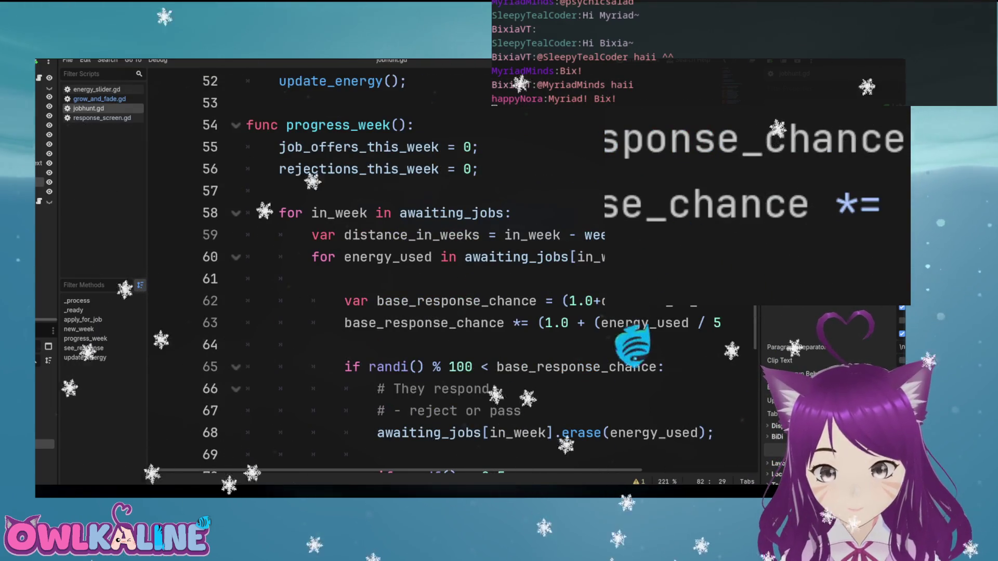
{"action": "scroll", "coordinate": [447, 271], "scroll_direction": "down", "scroll_amount": 7}
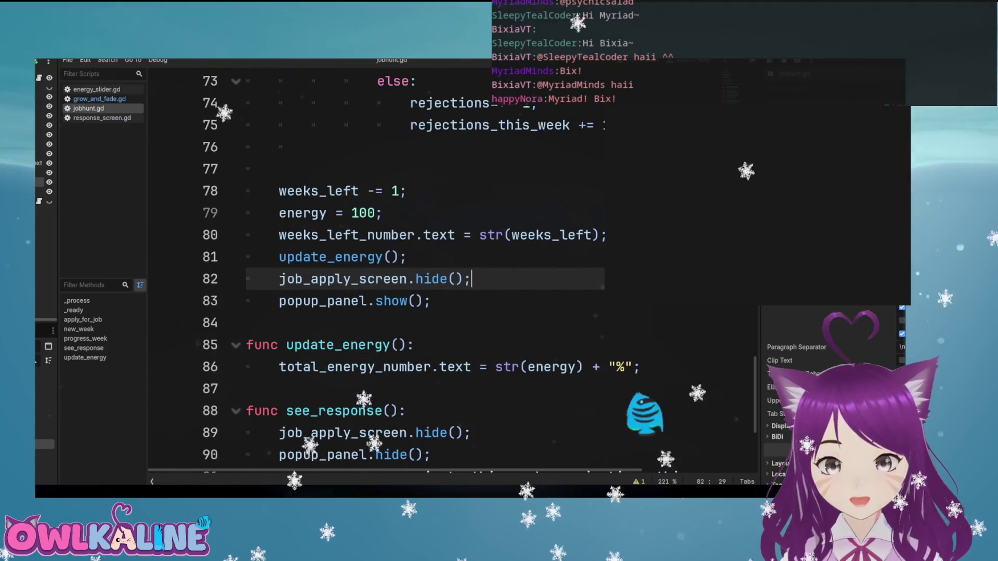
Paste those lines after the weeks_left_number line, restoring the missing 'w' in waiting_for_response_text
{"action": "left_click", "coordinate": [607, 235]}
{"action": "key", "text": "Return"}
{"action": "type", "text": "\\"}
{"action": "key", "text": "ctrl+v"}
{"action": "key", "text": "BackSpace"}
{"action": "key", "text": "Delete"}
{"action": "key", "text": "Delete"}
{"action": "key", "text": "Delete"}
{"action": "type", "text": "w"}
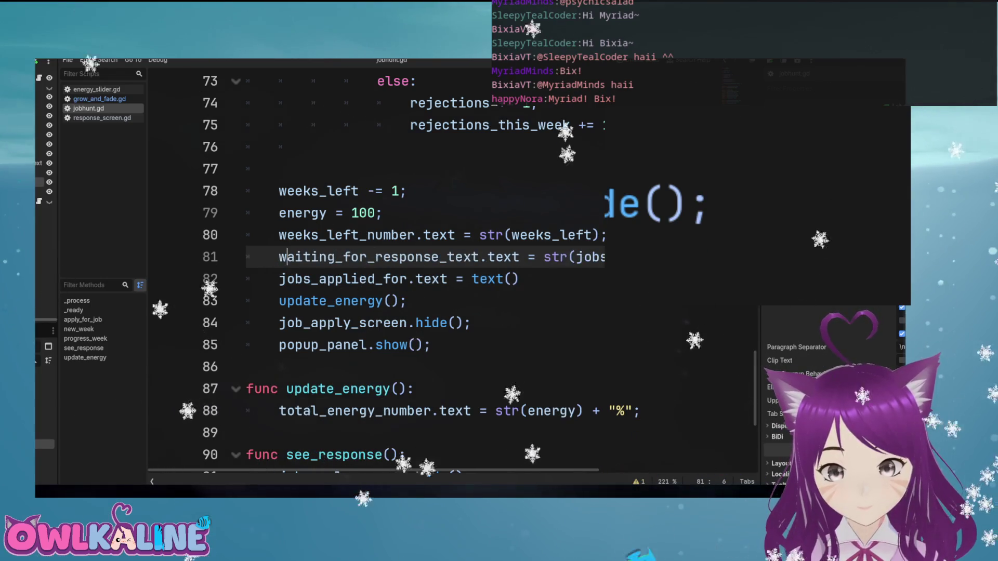
{"action": "key", "text": "End"}
{"action": "key", "text": "Home"}
{"action": "left_click", "coordinate": [246, 279]}
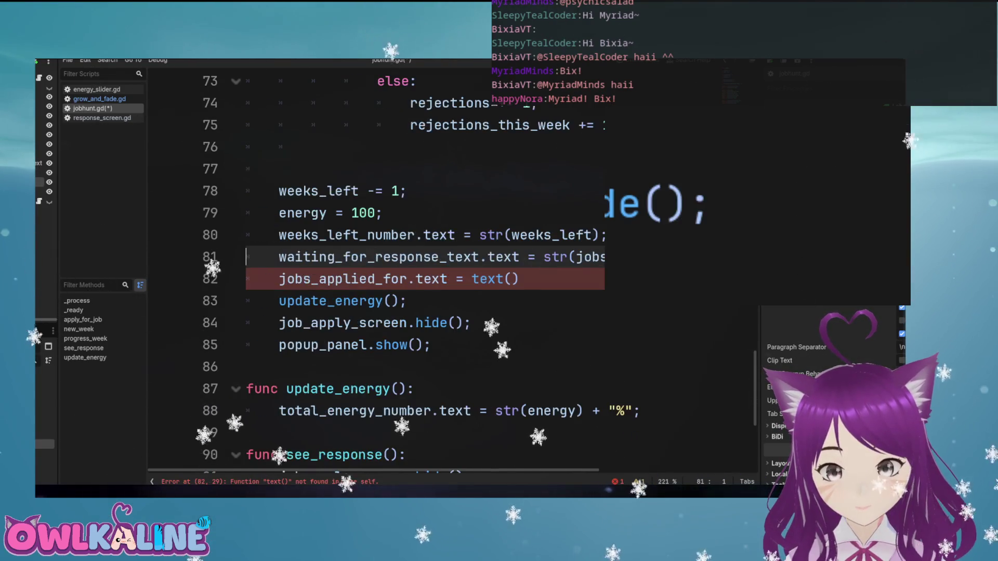
{"action": "left_click", "coordinate": [480, 279]}
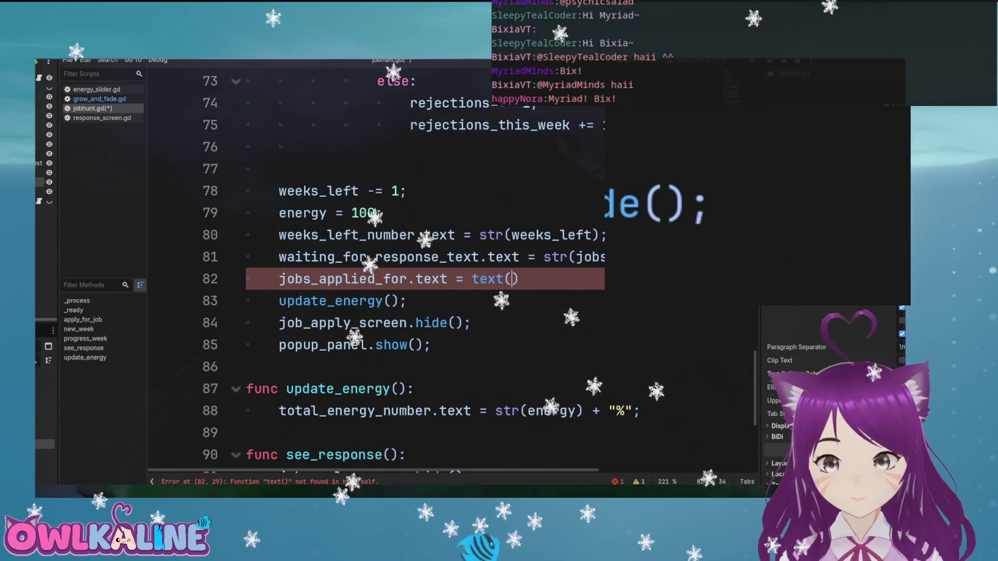
{"action": "scroll", "coordinate": [460, 442], "scroll_direction": "up", "scroll_amount": 8}
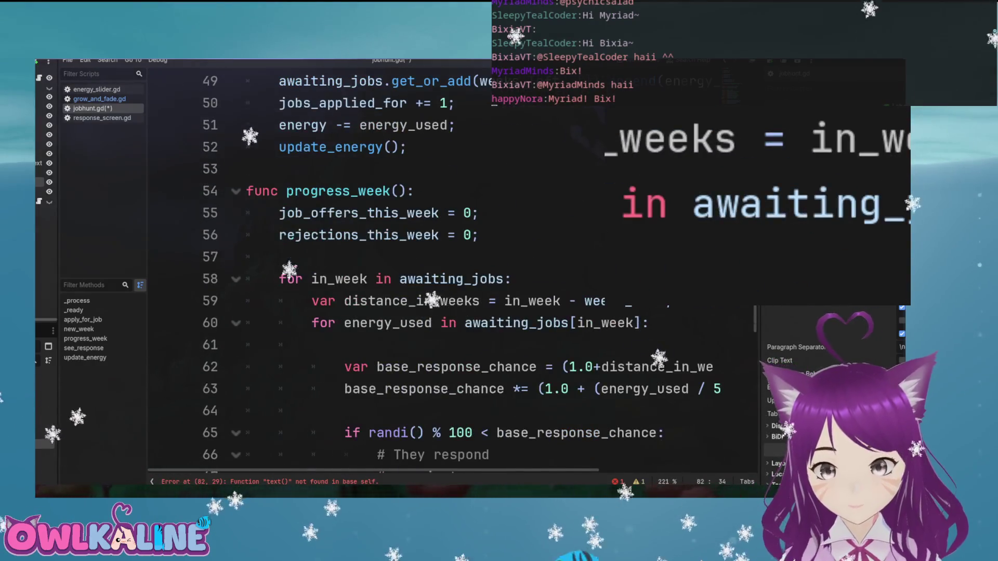
{"action": "scroll", "coordinate": [646, 379], "scroll_direction": "up", "scroll_amount": 16}
{"action": "double_click", "coordinate": [359, 279]}
{"action": "double_click", "coordinate": [359, 301]}
{"action": "double_click", "coordinate": [358, 280]}
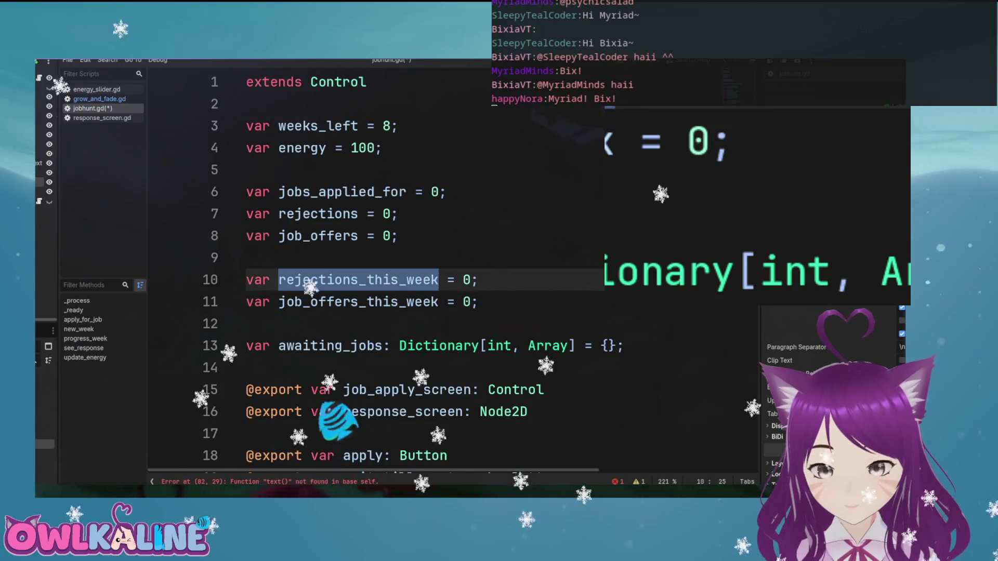
{"action": "left_click", "coordinate": [343, 192]}
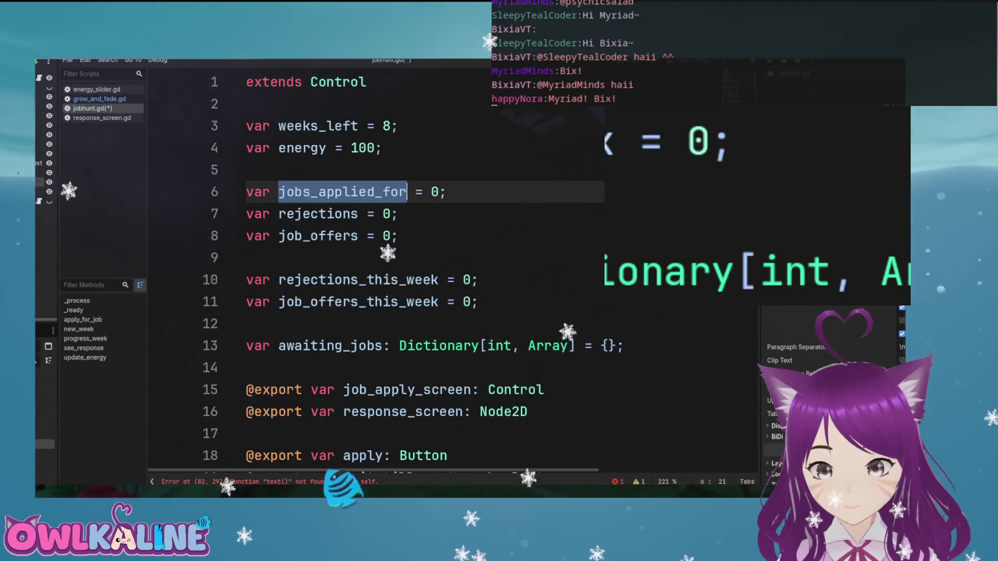
{"action": "left_click", "coordinate": [377, 214]}
{"action": "scroll", "coordinate": [379, 218], "scroll_direction": "down", "scroll_amount": 8}
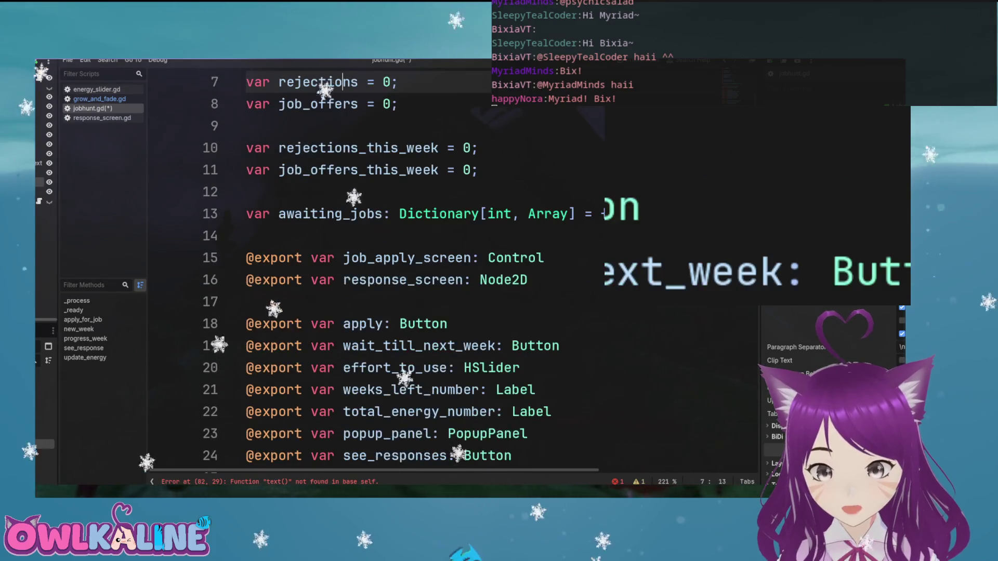
{"action": "scroll", "coordinate": [378, 218], "scroll_direction": "down", "scroll_amount": 6}
{"action": "scroll", "coordinate": [379, 218], "scroll_direction": "up", "scroll_amount": 3}
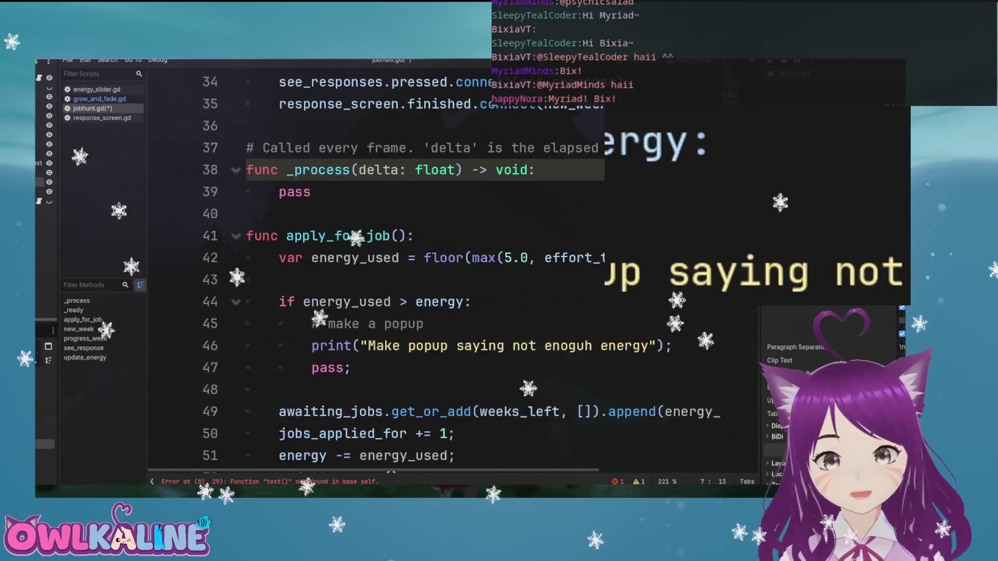
{"action": "scroll", "coordinate": [379, 218], "scroll_direction": "down", "scroll_amount": 2}
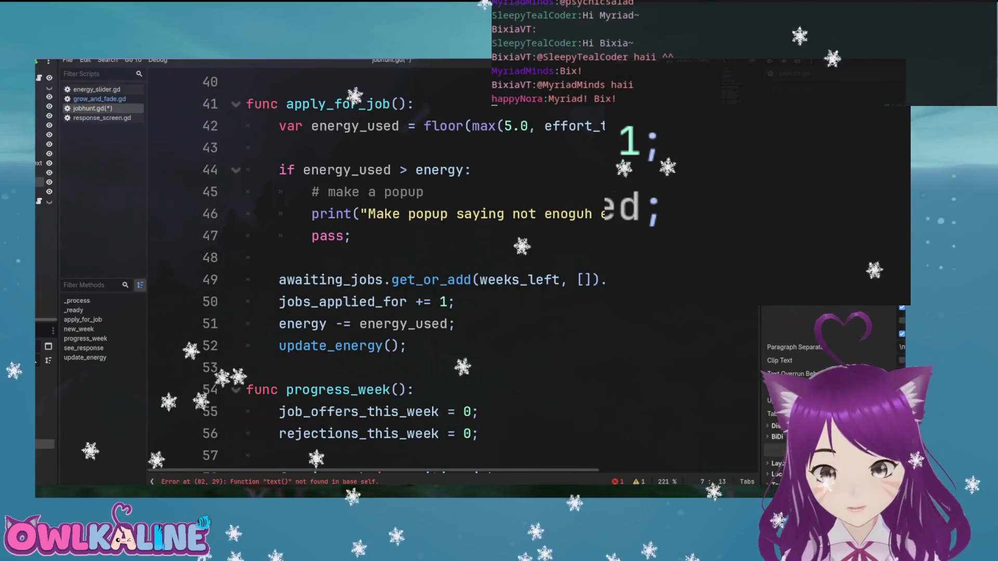
{"action": "scroll", "coordinate": [378, 218], "scroll_direction": "down", "scroll_amount": 1}
{"action": "double_click", "coordinate": [343, 236]}
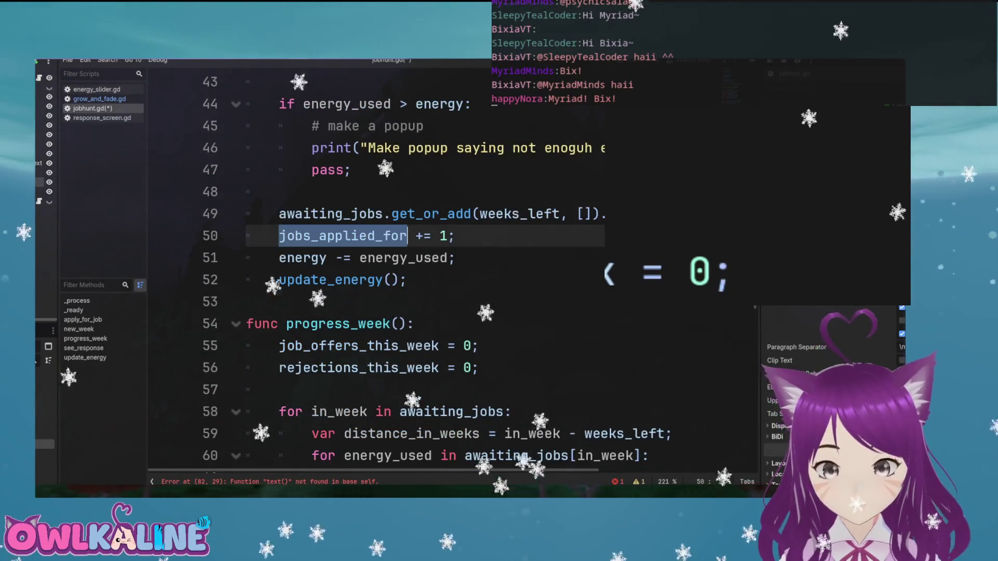
{"action": "scroll", "coordinate": [378, 218], "scroll_direction": "down", "scroll_amount": 3}
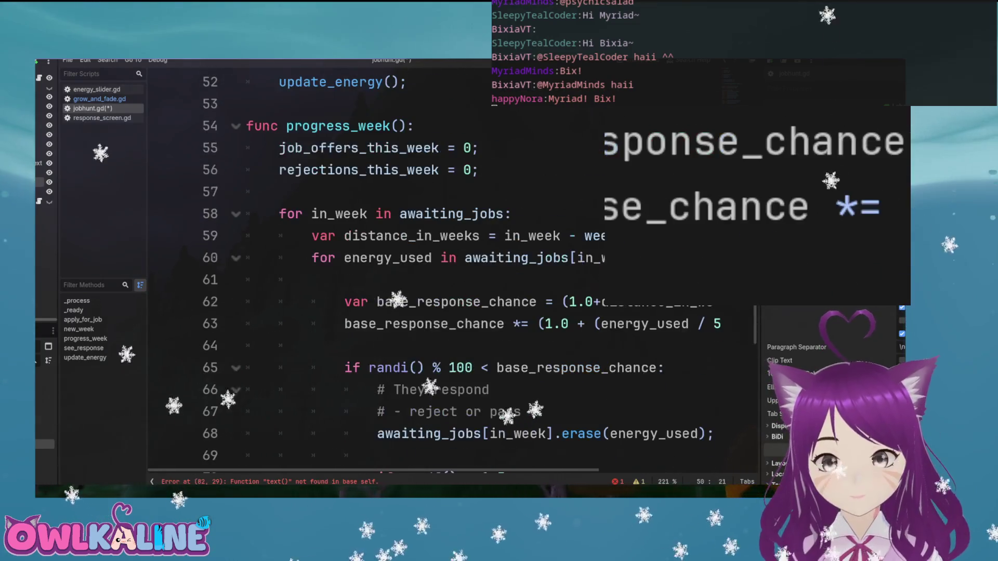
{"action": "scroll", "coordinate": [378, 219], "scroll_direction": "up", "scroll_amount": 1}
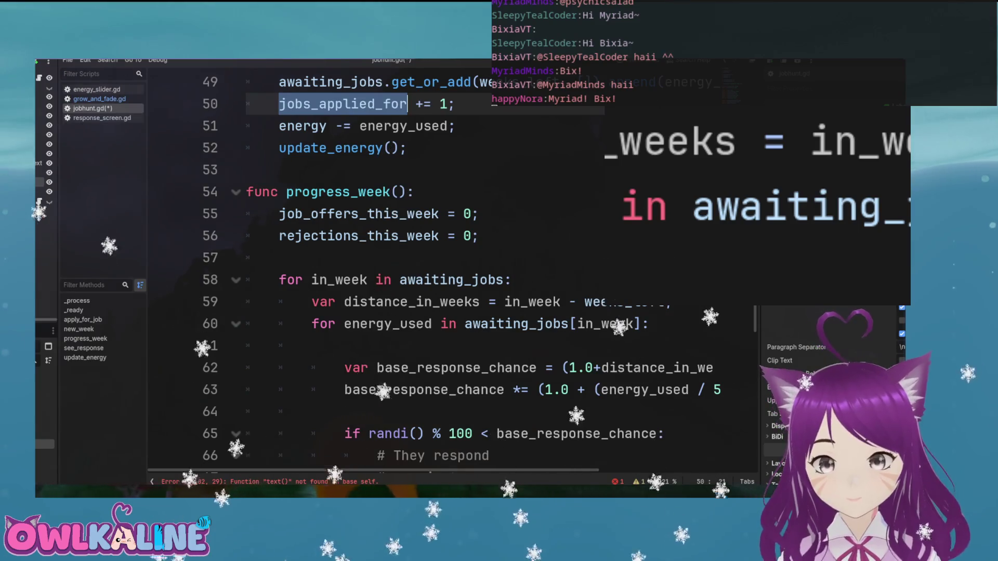
{"action": "scroll", "coordinate": [416, 260], "scroll_direction": "up", "scroll_amount": 2}
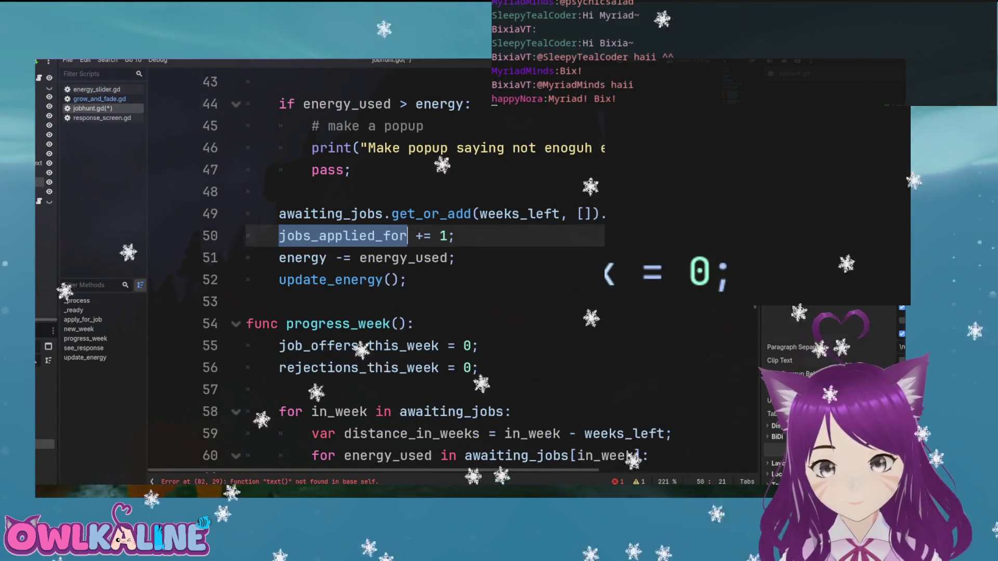
{"action": "left_click", "coordinate": [528, 214]}
{"action": "double_click", "coordinate": [528, 213]}
{"action": "scroll", "coordinate": [416, 260], "scroll_direction": "down", "scroll_amount": 2}
{"action": "left_click", "coordinate": [291, 258]}
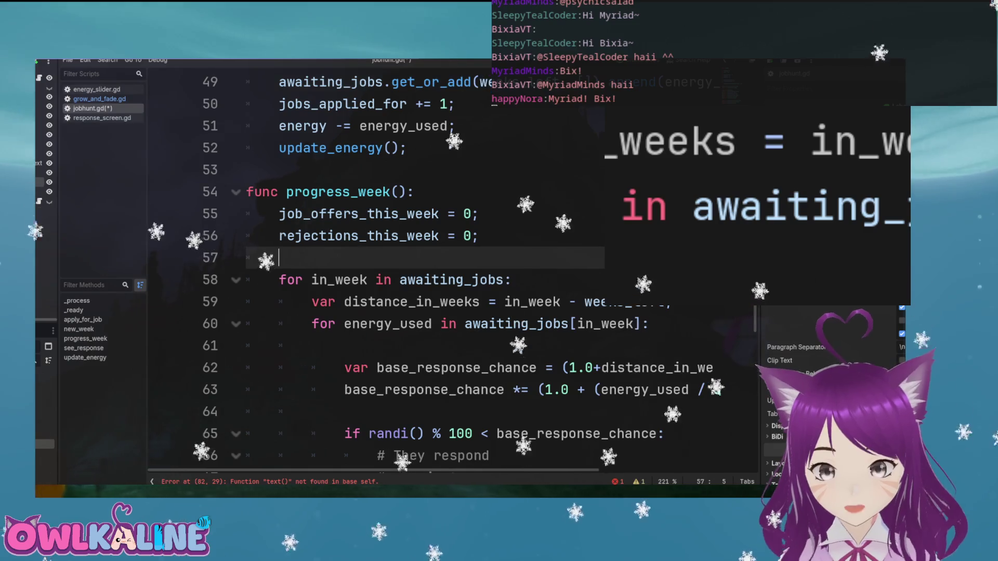
Insert a line before progress_week's for loop declaring var jobs_applied_for_this_week
{"action": "key", "text": "Return"}
{"action": "type", "text": "\\"}
{"action": "key", "text": "Left"}
{"action": "key", "text": "Return"}
{"action": "key", "text": "Delete"}
{"action": "key", "text": "Up"}
{"action": "type", "text": "var jobs_aplp"}
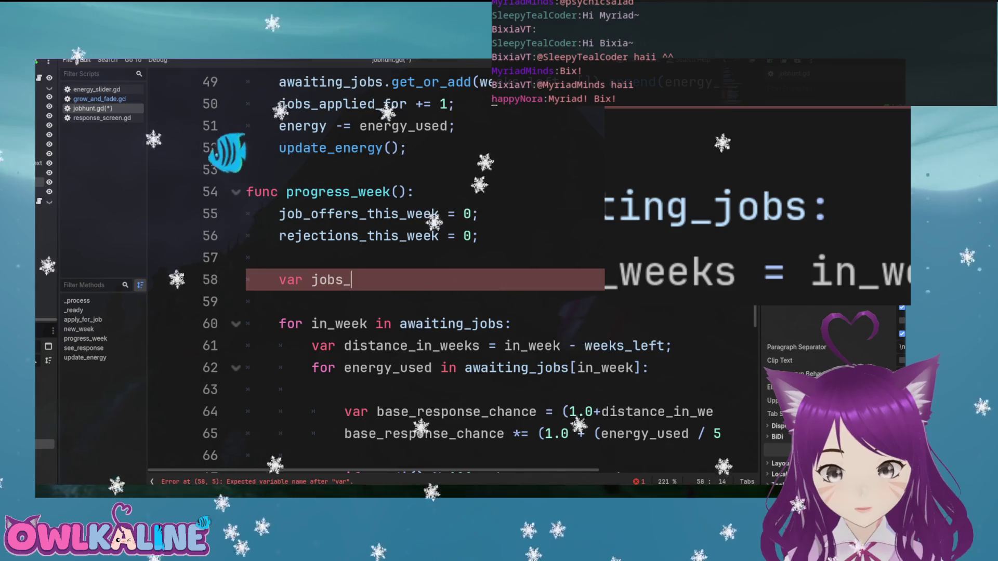
{"action": "key", "text": "BackSpace"}
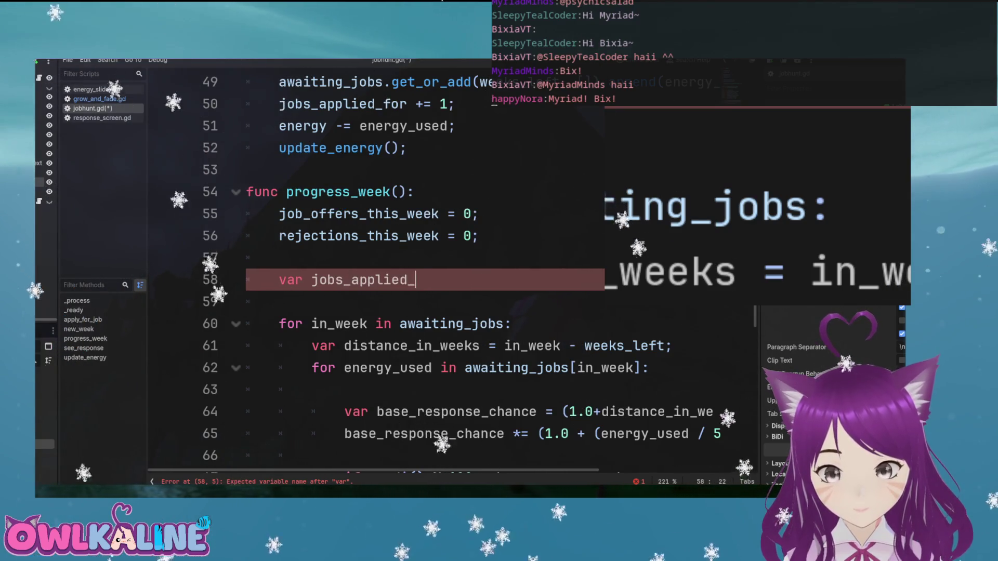
{"action": "type", "text": "ek = ;"}
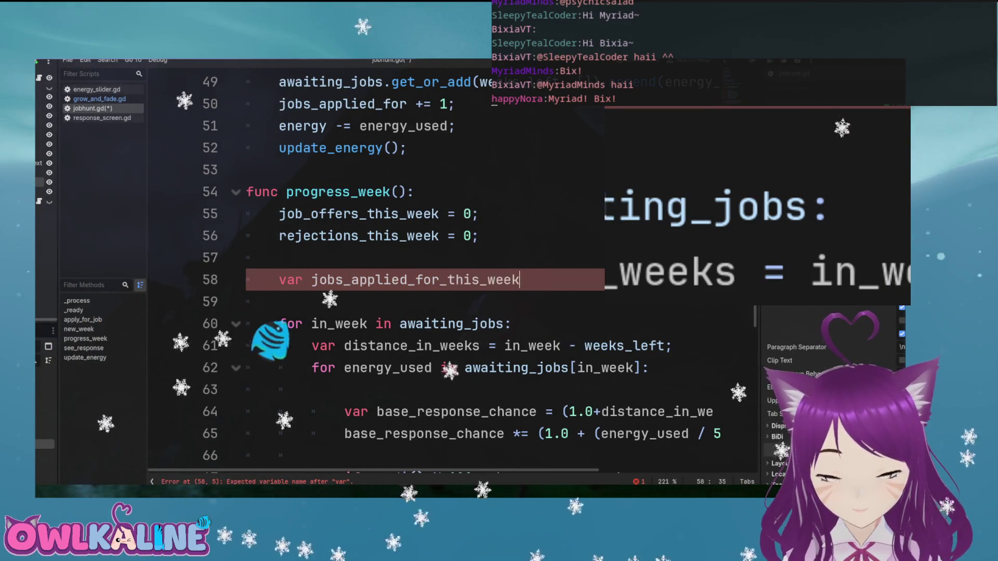
Assign jobs_applied_for_this_week the value awaiting_jobs[in_week].size()
{"action": "left_click", "coordinate": [319, 280]}
{"action": "key", "text": "Left"}
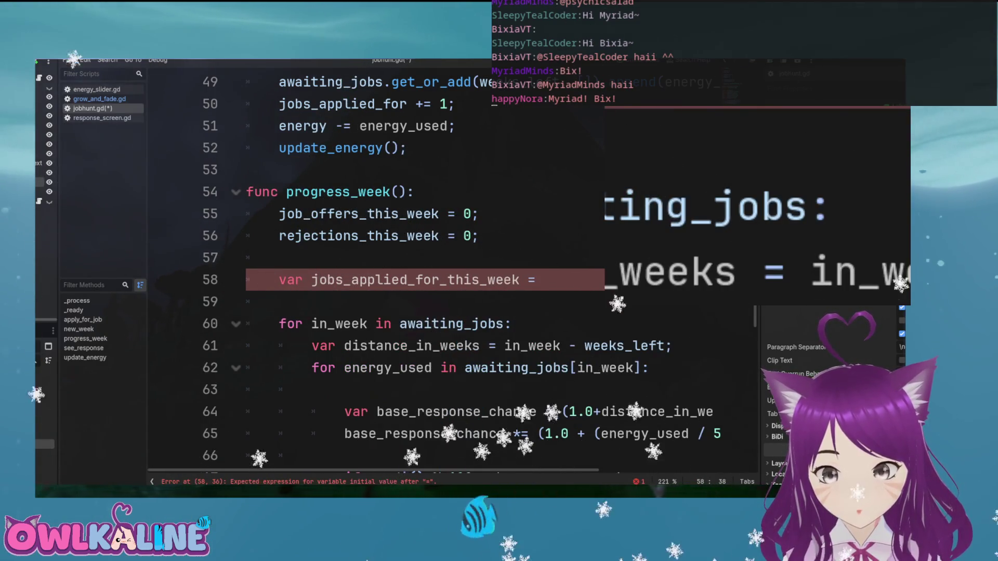
{"action": "type", "text": "wait"}
{"action": "key", "text": "Return"}
{"action": "type", "text": "[i\\"}
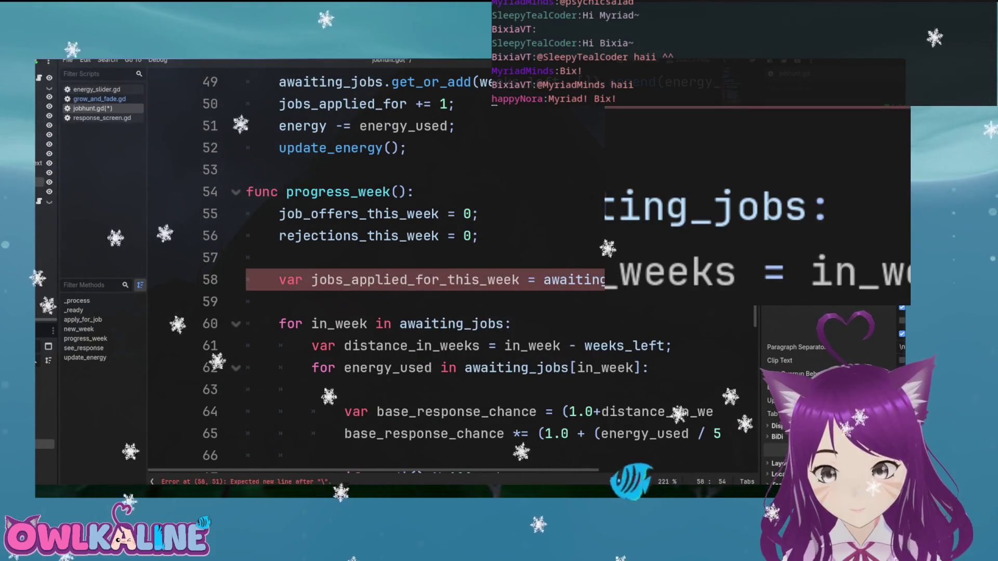
{"action": "left_click", "coordinate": [543, 279]}
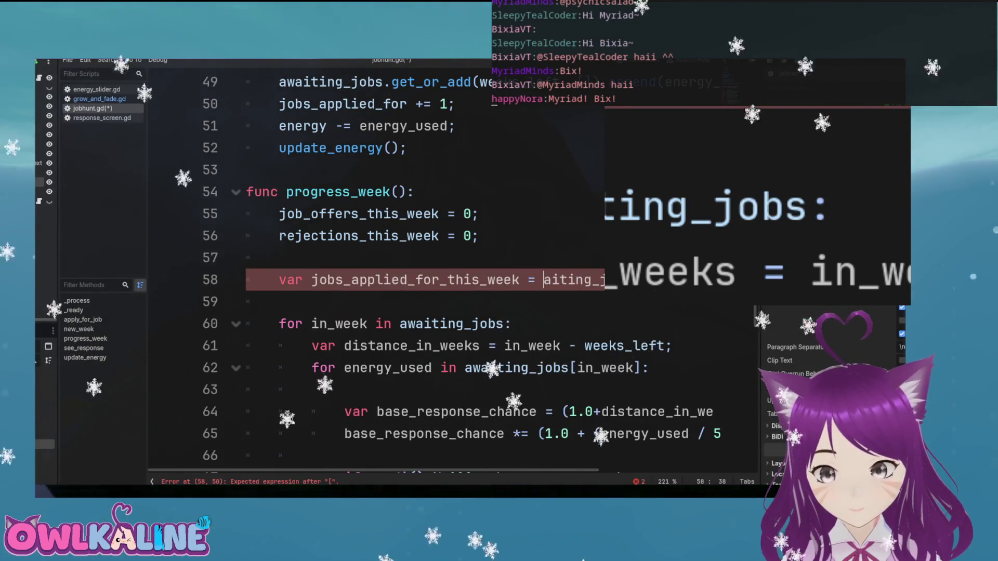
{"action": "key", "text": "End"}
{"action": "key", "text": "BackSpace"}
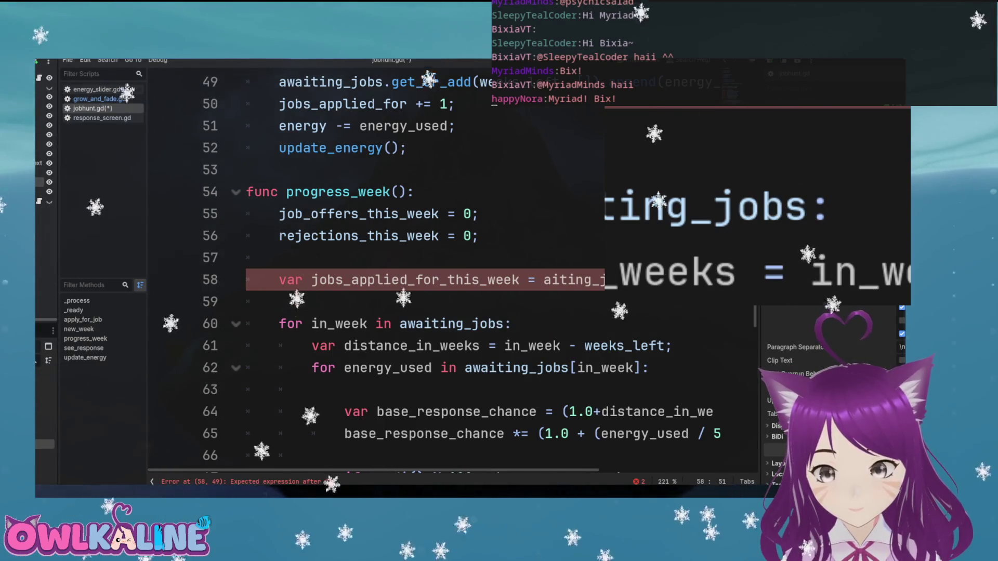
{"action": "key", "text": "BackSpace"}
{"action": "key", "text": "BackSpace"}
{"action": "key", "text": "BackSpace"}
{"action": "type", "text": "waiting"}
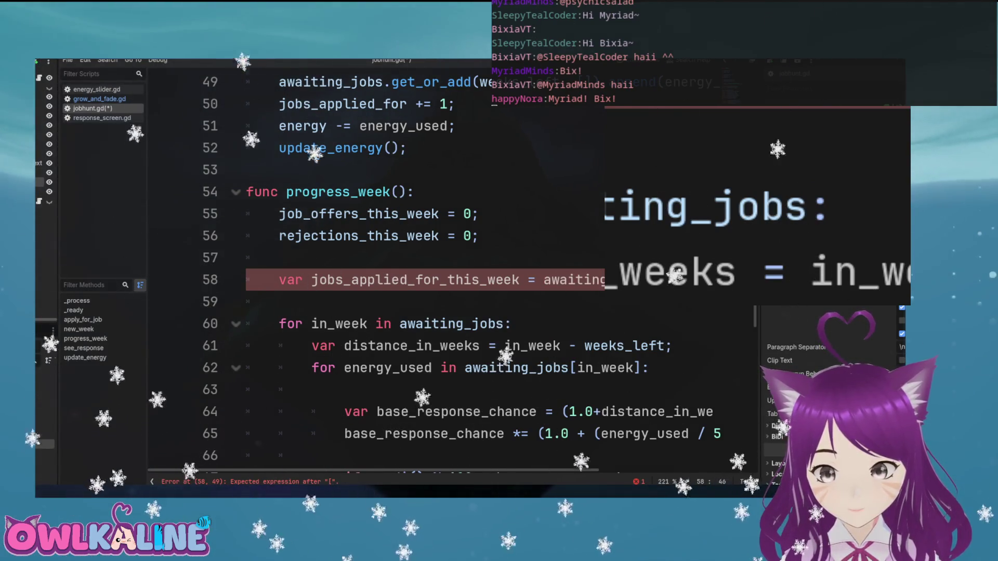
{"action": "type", "text": "_"}
{"action": "type", "text": "[weeks_l"}
{"action": "key", "text": "BackSpace"}
{"action": "key", "text": "BackSpace"}
{"action": "key", "text": "BackSpace"}
{"action": "type", "text": "in_week].size()"}
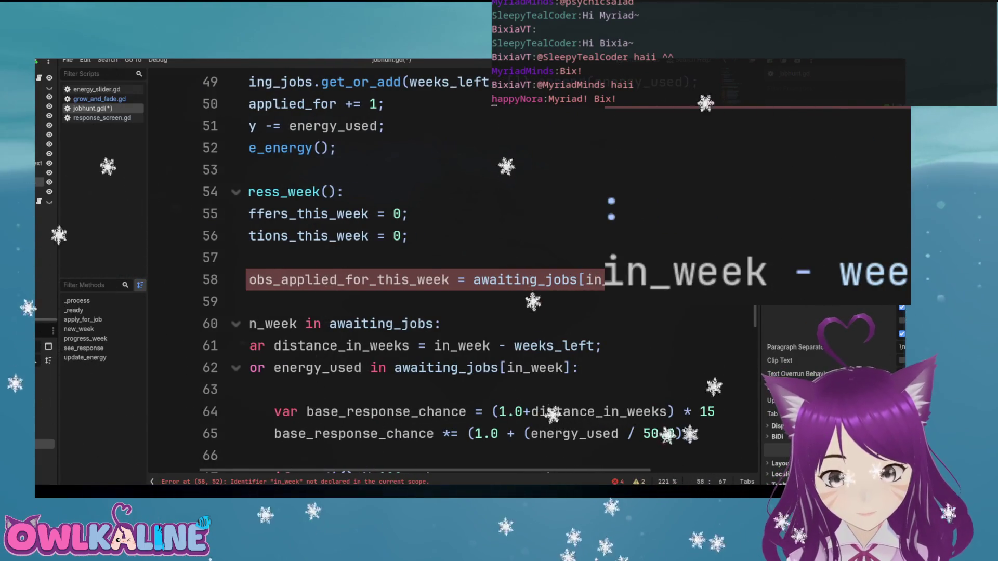
{"action": "type", "text": "ks_"}
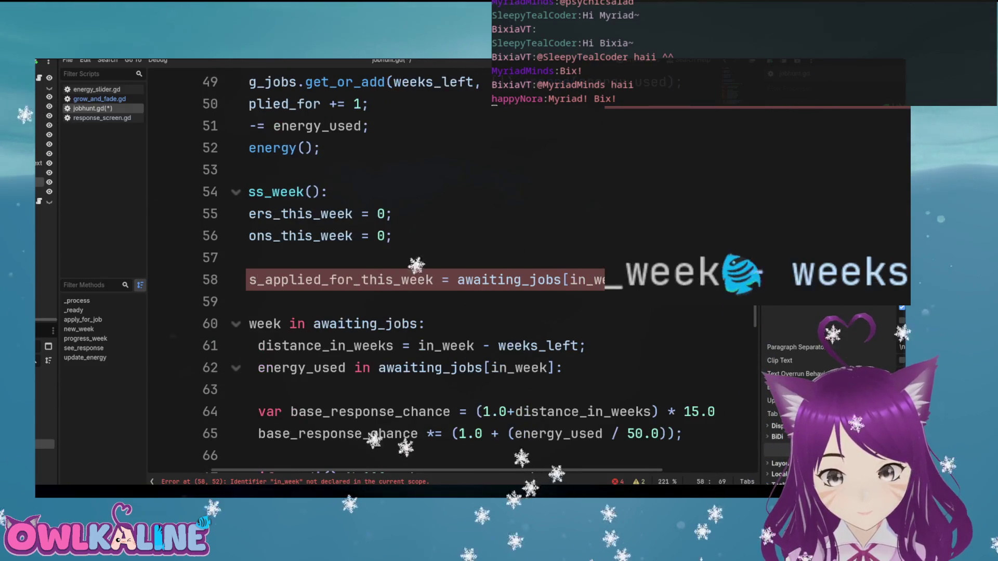
{"action": "key", "text": "Home"}
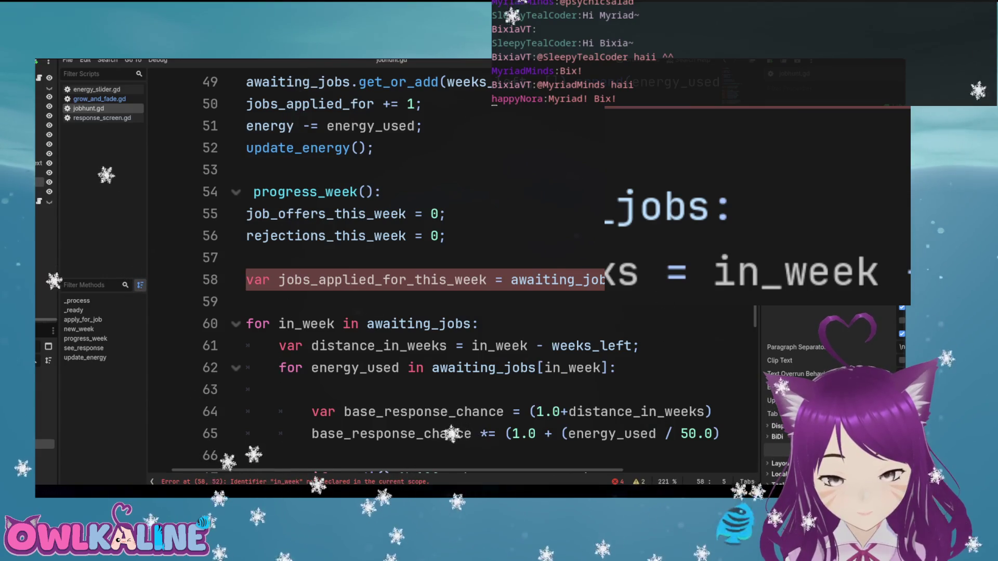
{"action": "double_click", "coordinate": [382, 279]}
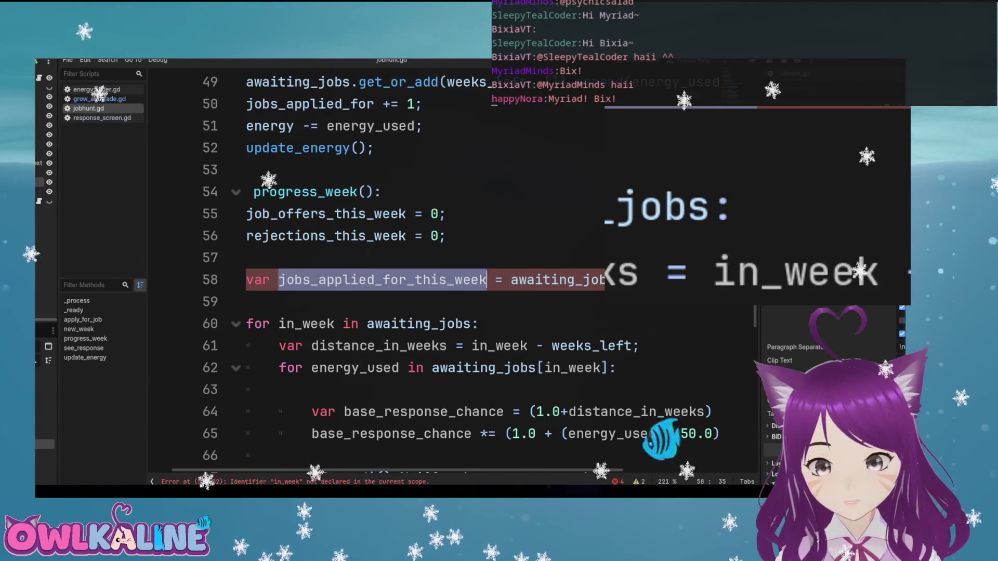
{"action": "scroll", "coordinate": [676, 161], "scroll_direction": "down", "scroll_amount": 9}
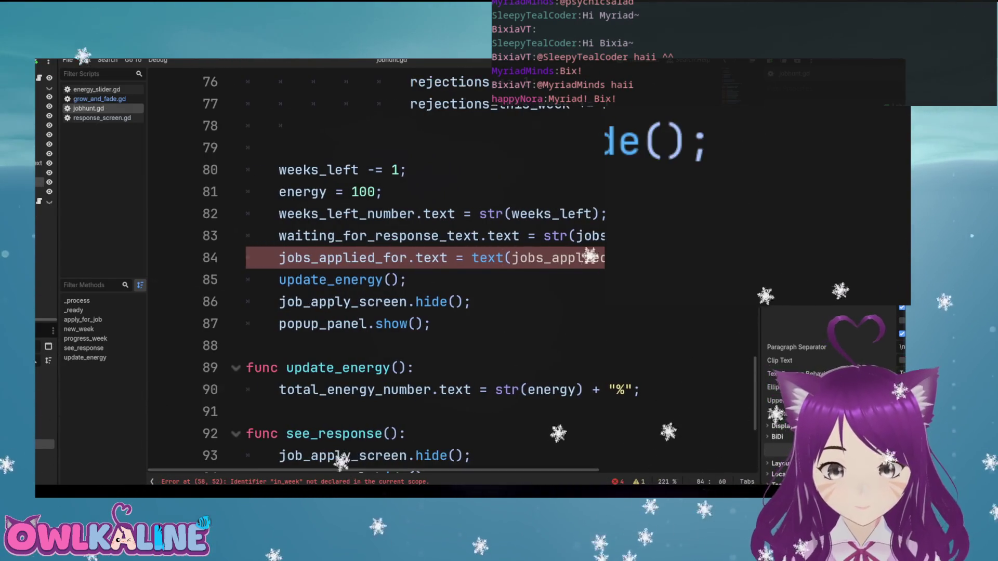
Fix the end of the jobs_applied_for_this_week declaration on line 58
{"action": "scroll", "coordinate": [498, 333], "scroll_direction": "up", "scroll_amount": 9}
{"action": "key", "text": "End"}
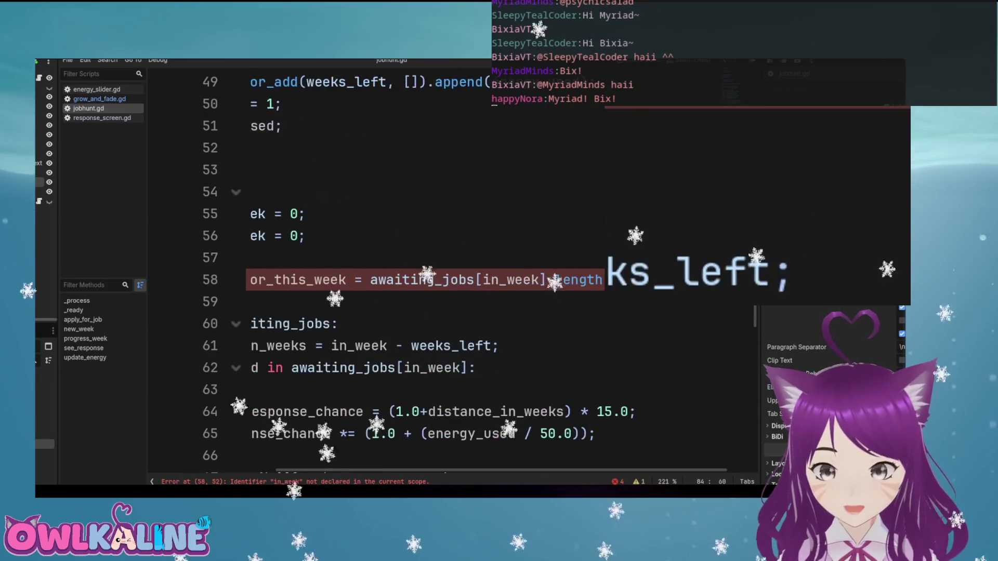
{"action": "key", "text": "Up"}
{"action": "key", "text": "Down"}
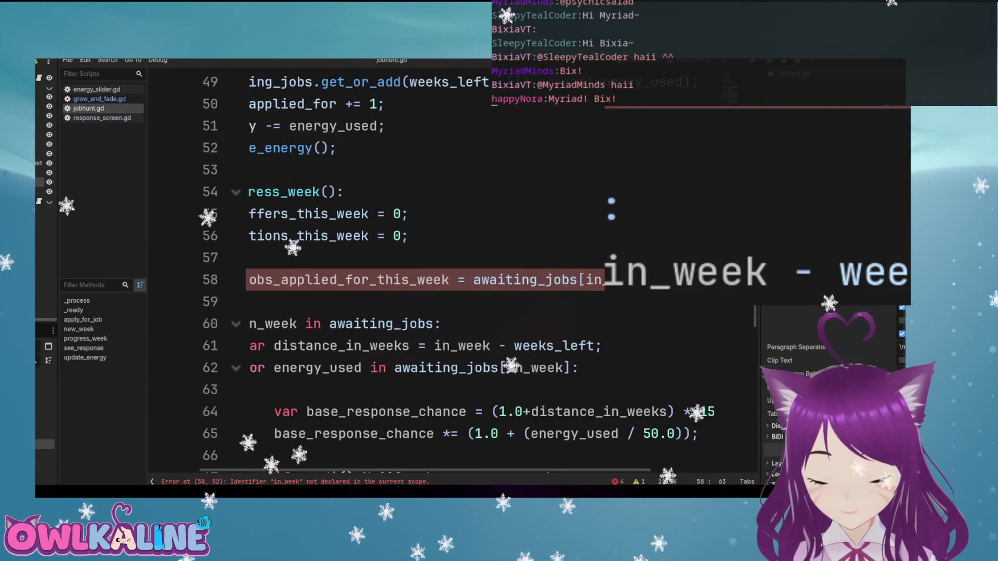
{"action": "type", "text": "ks"}
{"action": "left_click", "coordinate": [247, 302]}
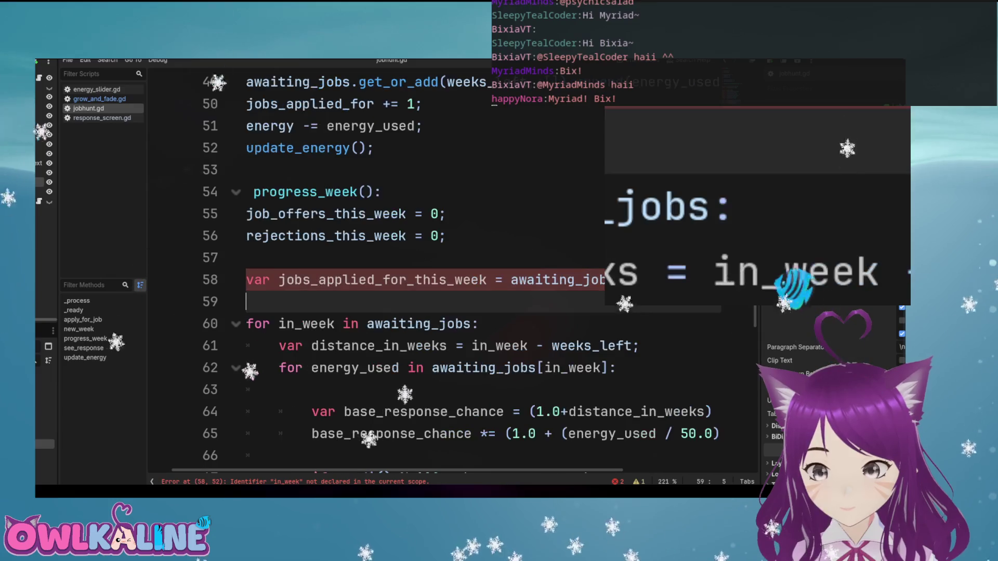
{"action": "scroll", "coordinate": [447, 270], "scroll_direction": "right", "scroll_amount": 3}
{"action": "scroll", "coordinate": [447, 270], "scroll_direction": "left", "scroll_amount": 3}
{"action": "scroll", "coordinate": [447, 270], "scroll_direction": "down", "scroll_amount": 6}
{"action": "scroll", "coordinate": [447, 271], "scroll_direction": "down", "scroll_amount": 2}
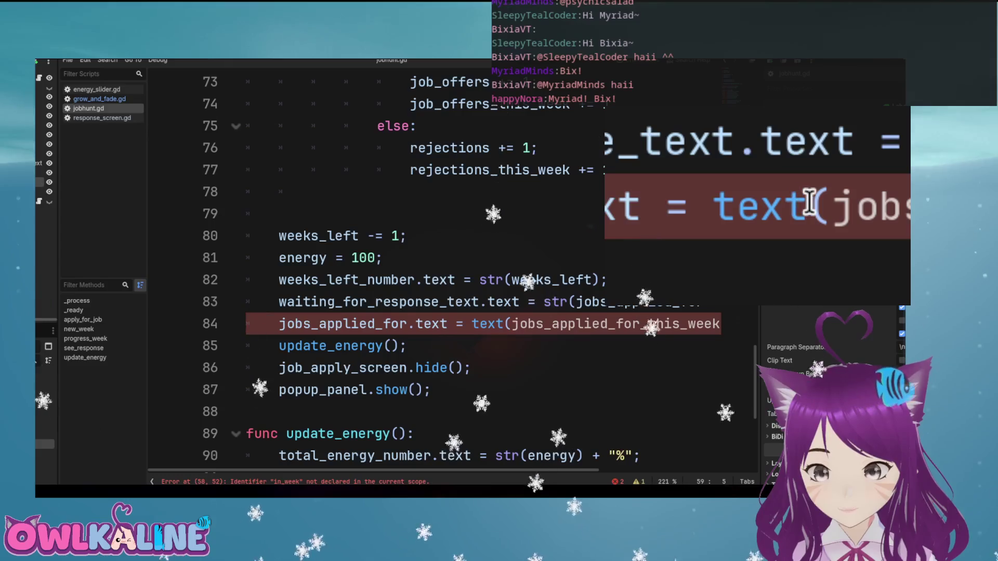
Replace text( with str( on line 84 and save the script
{"action": "double_click", "coordinate": [500, 324]}
{"action": "type", "text": "str"}
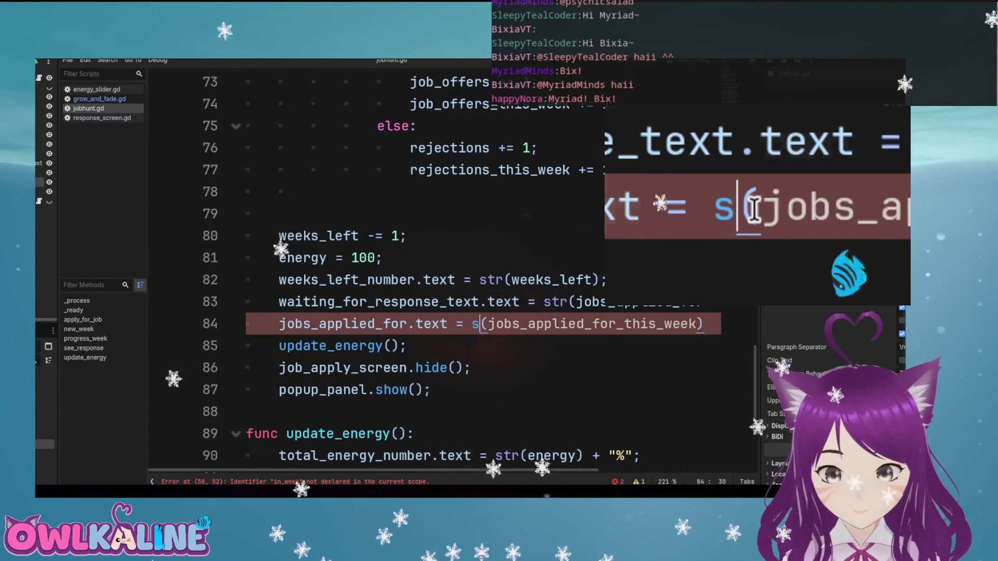
{"action": "key", "text": "Home"}
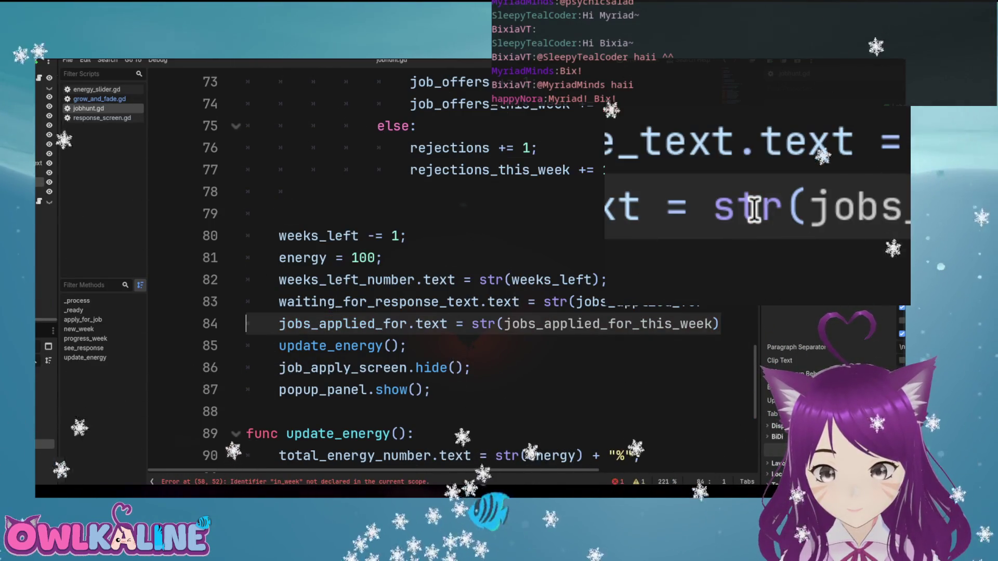
{"action": "key", "text": "End"}
{"action": "key", "text": "ctrl+s"}
Add responses_text.text = str(job_offers_this_week + rejections_this_week), save, and run the game
{"action": "key", "text": "Return"}
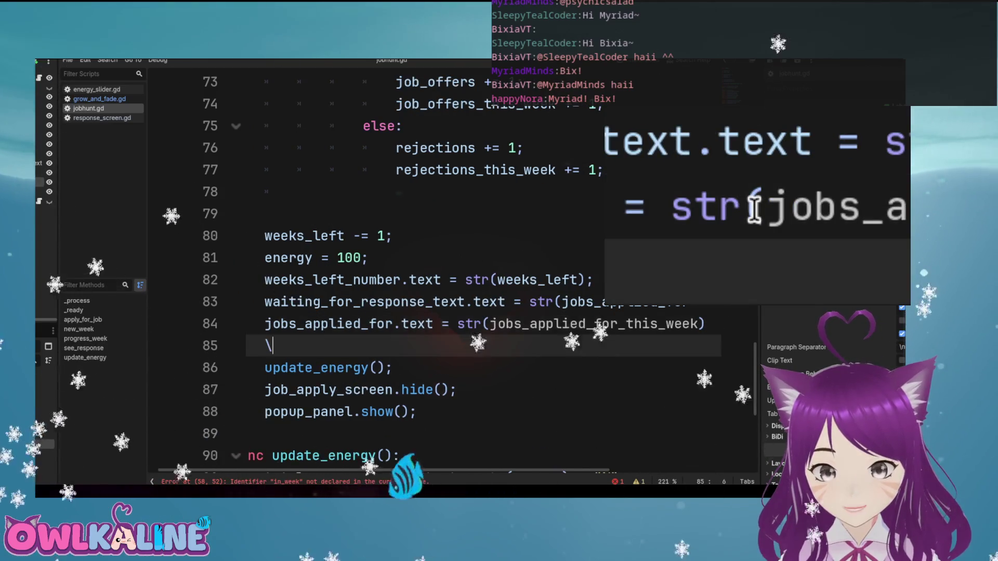
{"action": "type", "text": "res"}
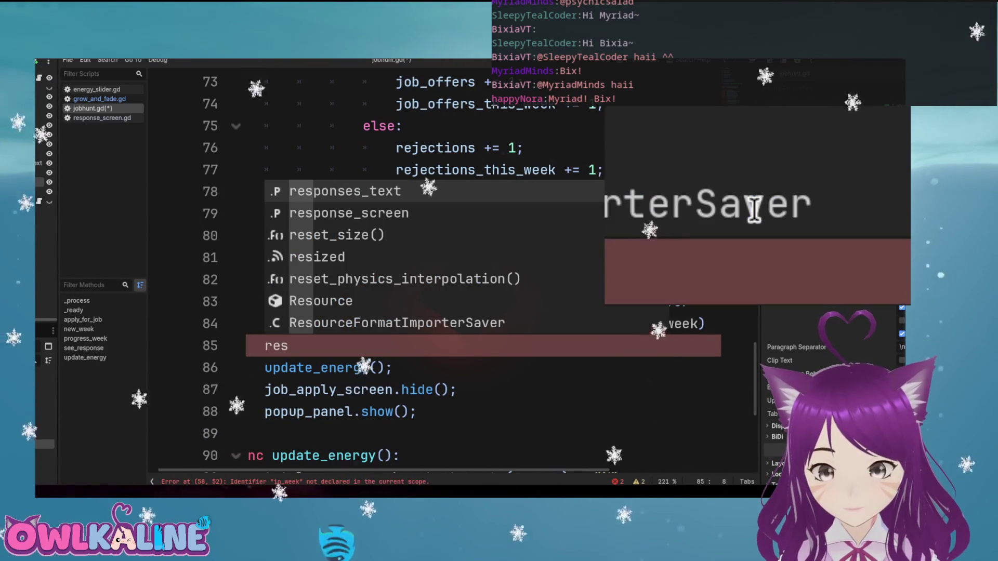
{"action": "key", "text": "Return"}
{"action": "type", "text": ".t"}
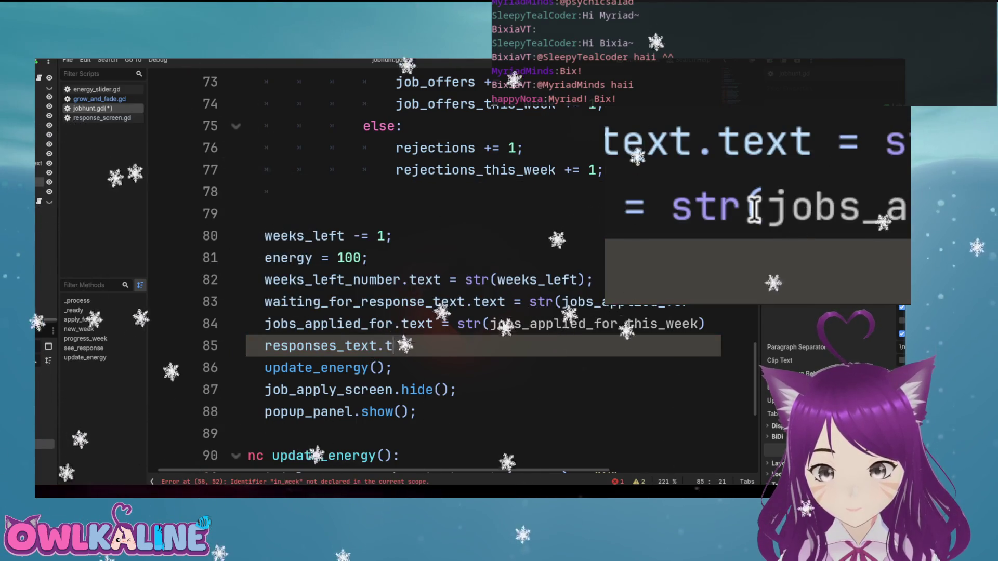
{"action": "type", "text": "ext = str("}
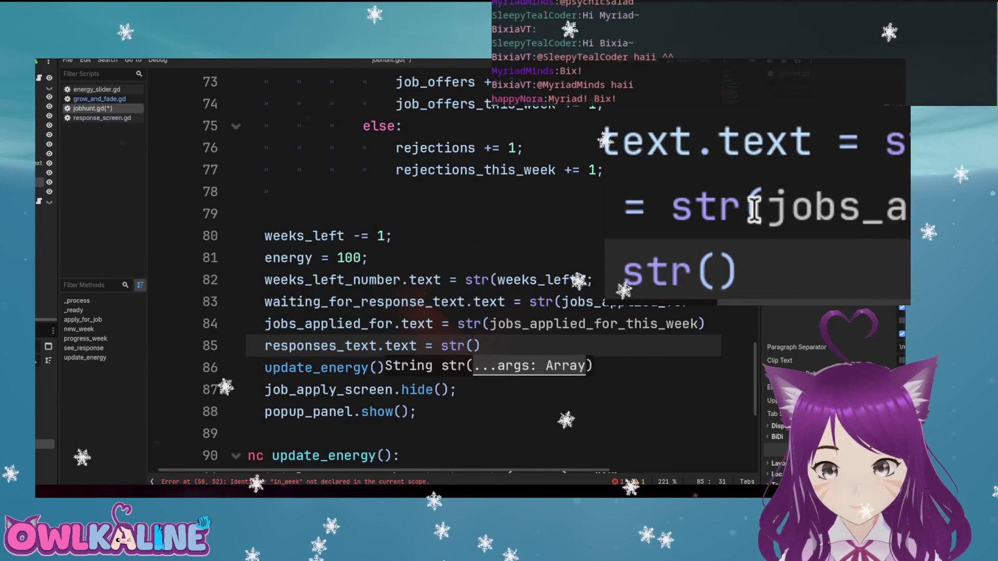
{"action": "type", "text": "job_"}
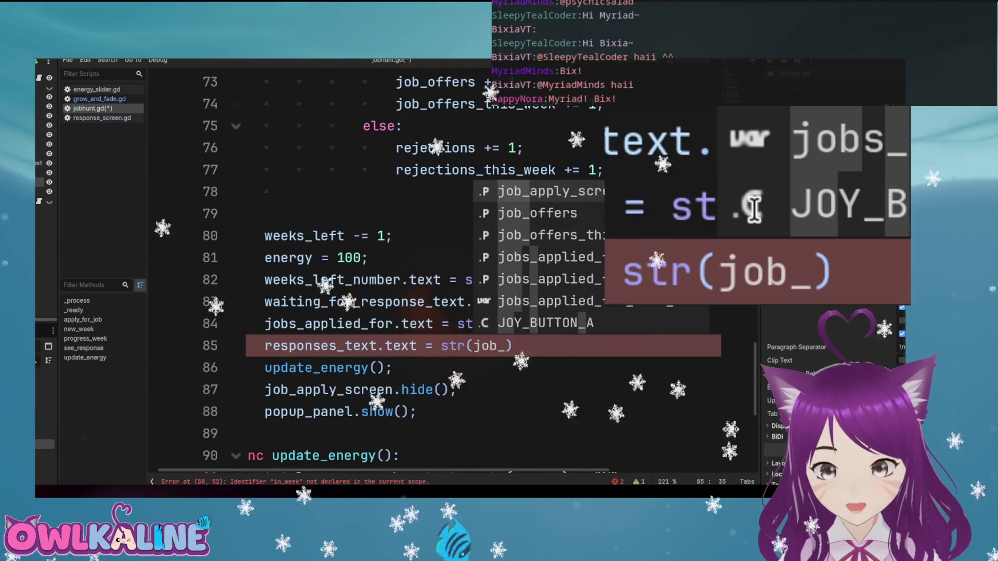
{"action": "key", "text": "Down"}
{"action": "key", "text": "Down"}
{"action": "key", "text": "Return"}
{"action": "type", "text": "+ rejec"}
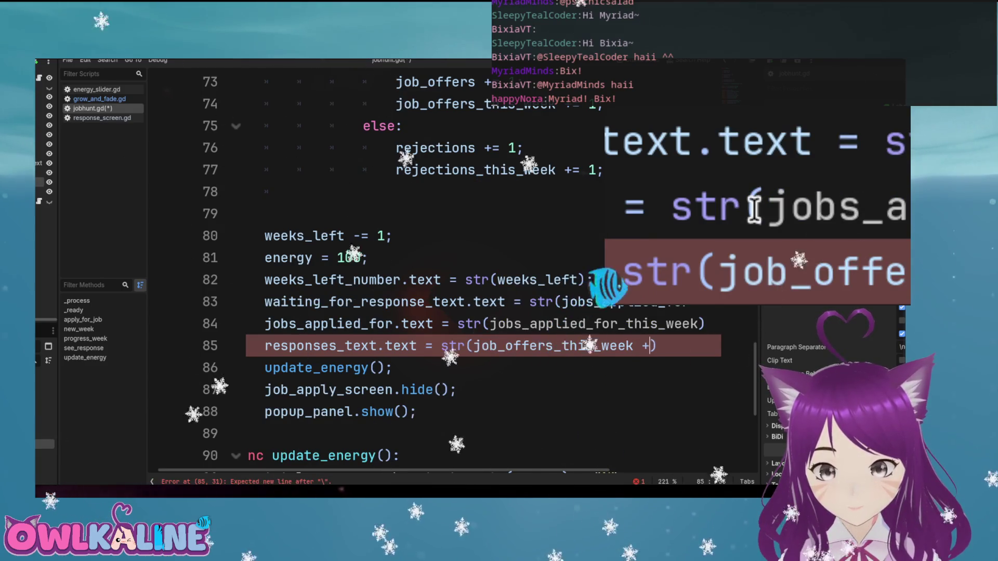
{"action": "key", "text": "Down"}
{"action": "key", "text": "Return"}
{"action": "type", "text": "\\"}
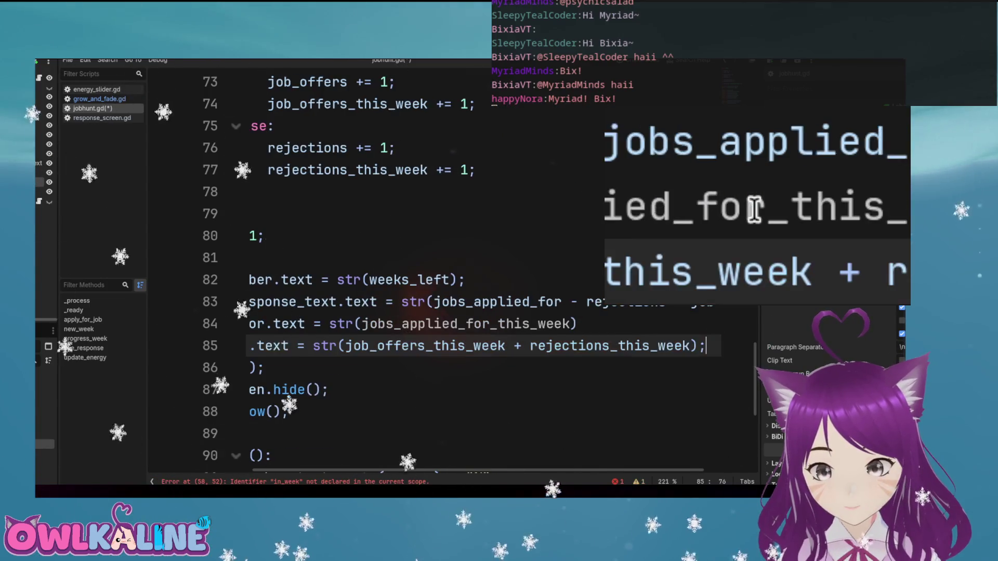
{"action": "key", "text": "ctrl+s"}
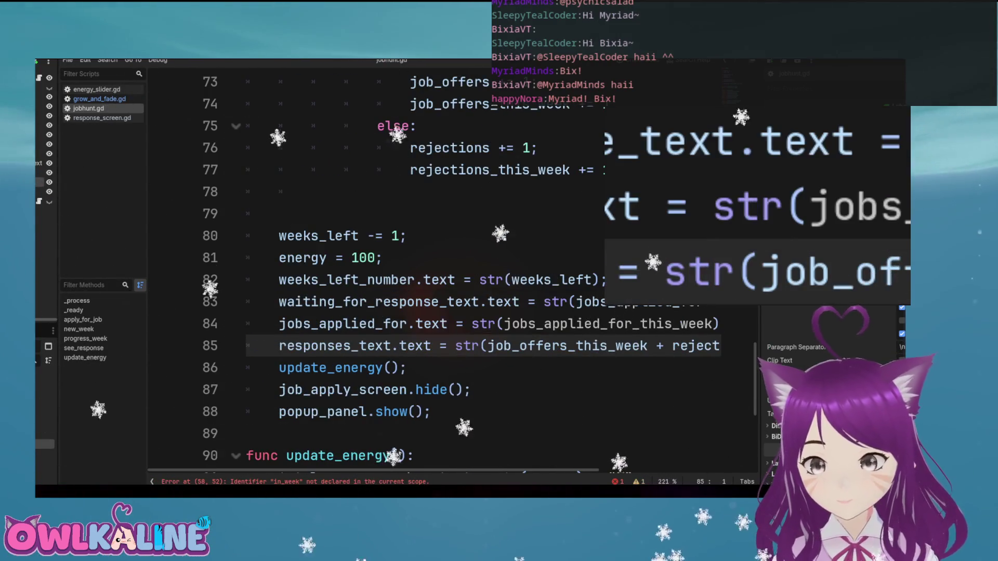
{"action": "key", "text": "F5"}
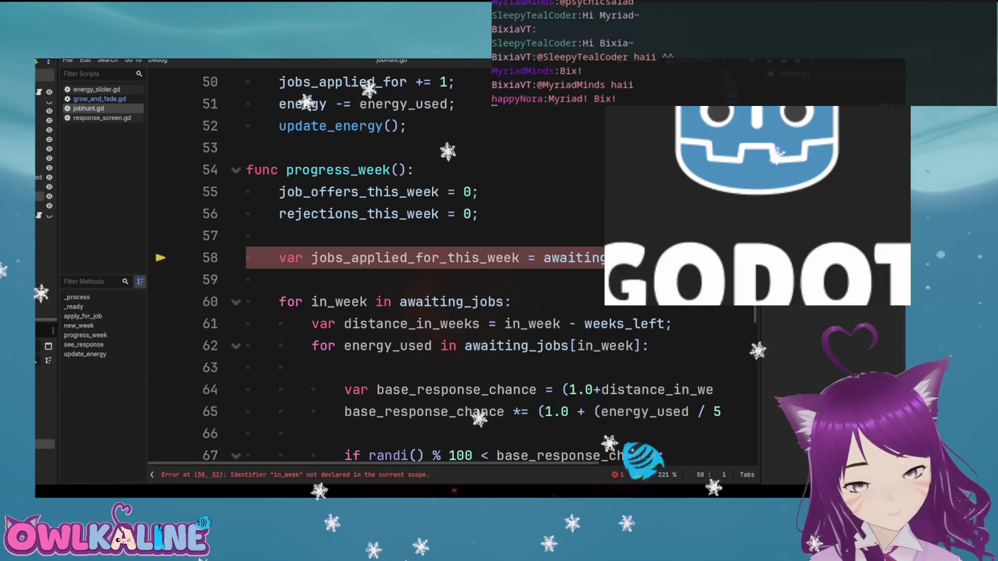
Stop the game and inspect progress_week to locate the undeclared in_week on line 58
{"action": "key", "text": "F8"}
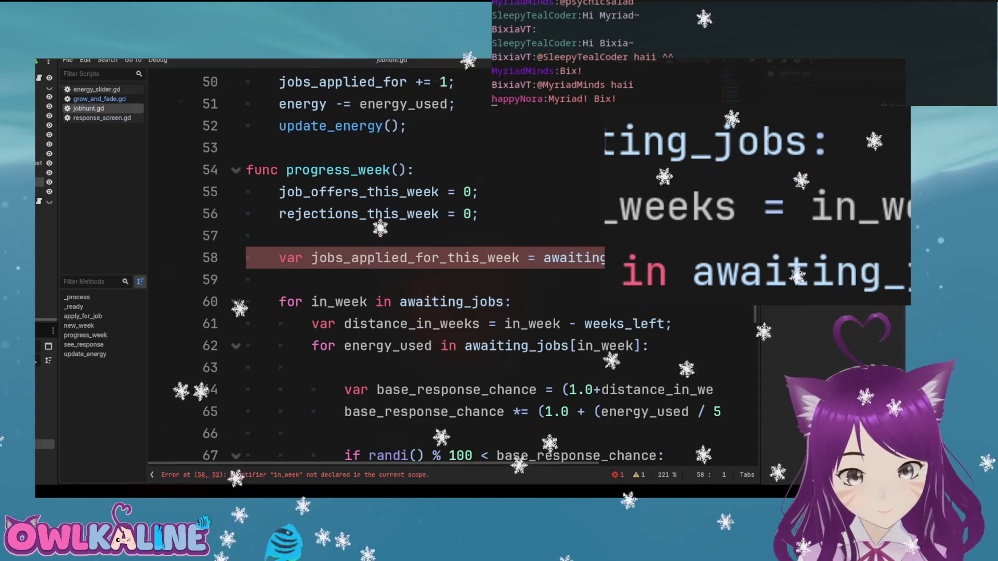
{"action": "double_click", "coordinate": [338, 170]}
{"action": "scroll", "coordinate": [467, 260], "scroll_direction": "up", "scroll_amount": 2}
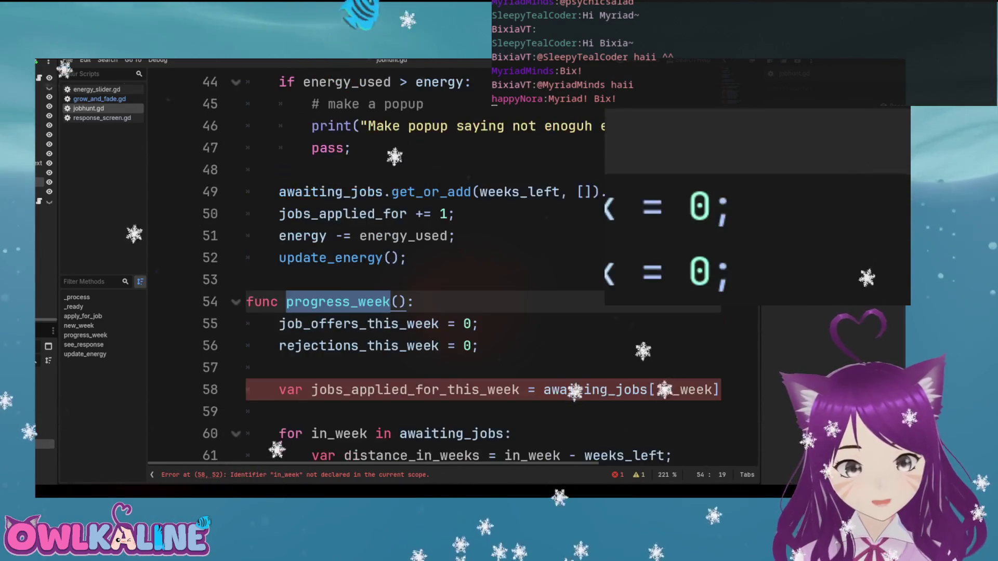
{"action": "scroll", "coordinate": [468, 260], "scroll_direction": "down", "scroll_amount": 1}
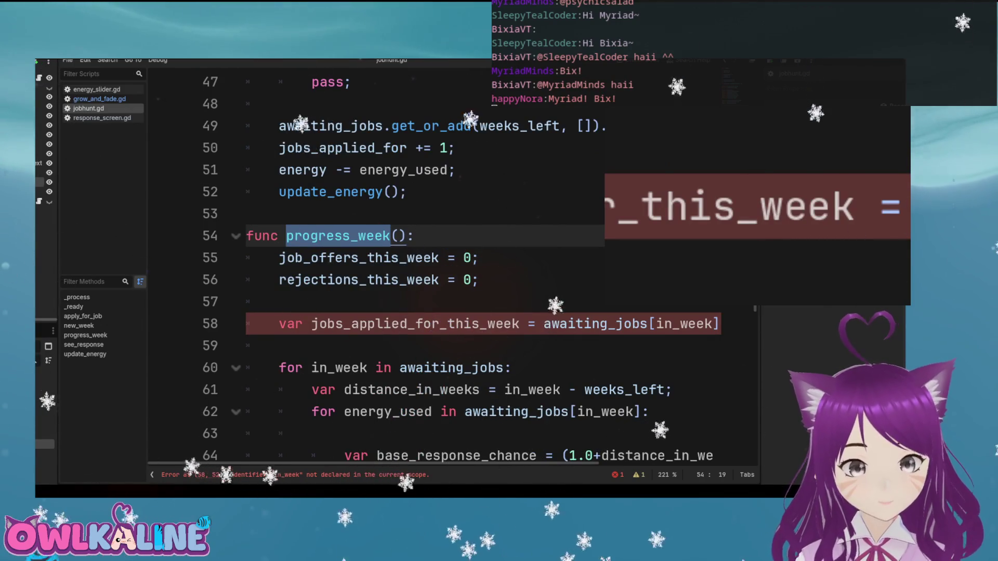
{"action": "double_click", "coordinate": [683, 324]}
{"action": "scroll", "coordinate": [452, 266], "scroll_direction": "up", "scroll_amount": 4}
{"action": "scroll", "coordinate": [452, 265], "scroll_direction": "up", "scroll_amount": 11}
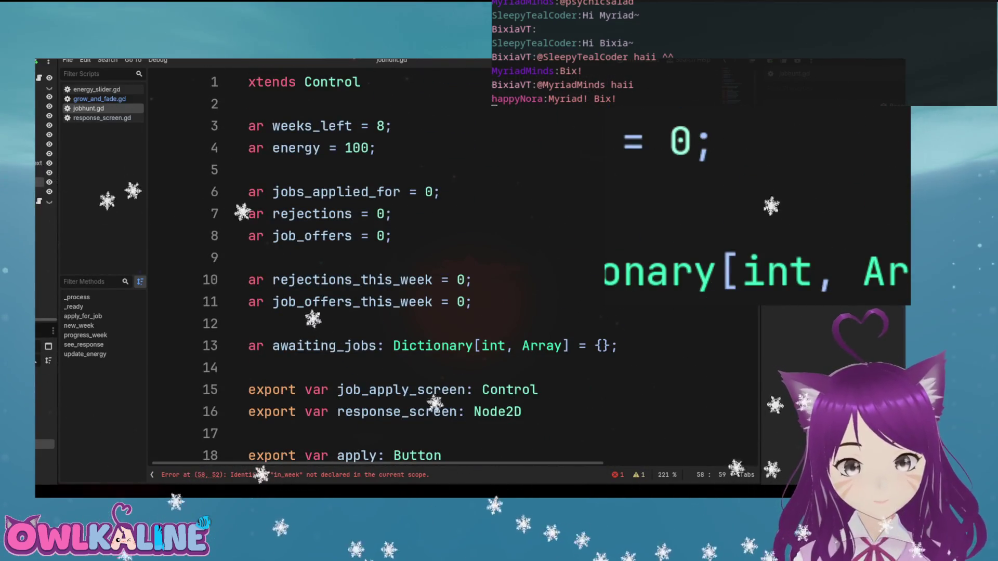
{"action": "scroll", "coordinate": [452, 265], "scroll_direction": "down", "scroll_amount": 12}
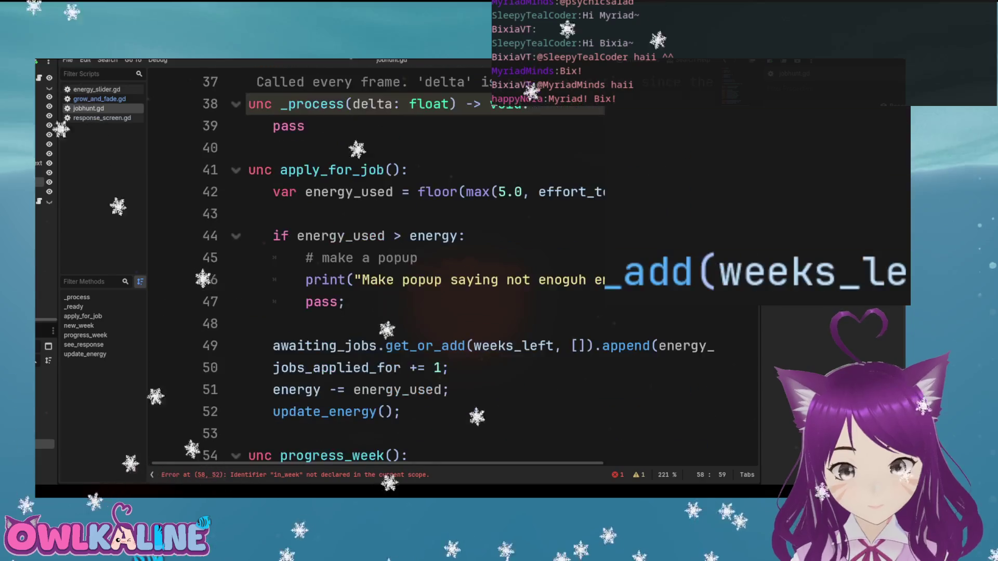
{"action": "scroll", "coordinate": [452, 265], "scroll_direction": "down", "scroll_amount": 5}
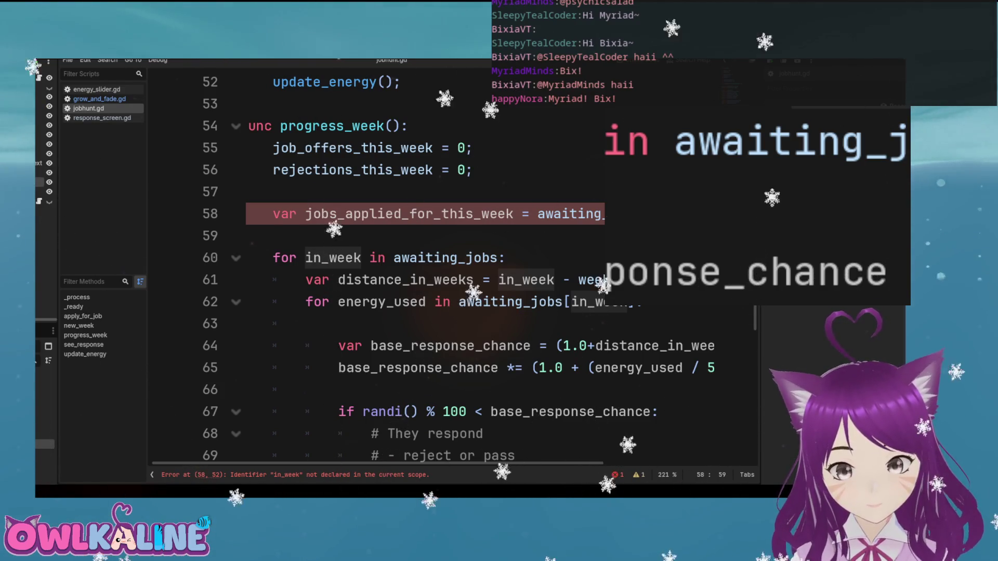
{"action": "double_click", "coordinate": [445, 258]}
Replace in_week on line 58 with weeks_left from line 49 and save the script
{"action": "scroll", "coordinate": [452, 265], "scroll_direction": "up", "scroll_amount": 4}
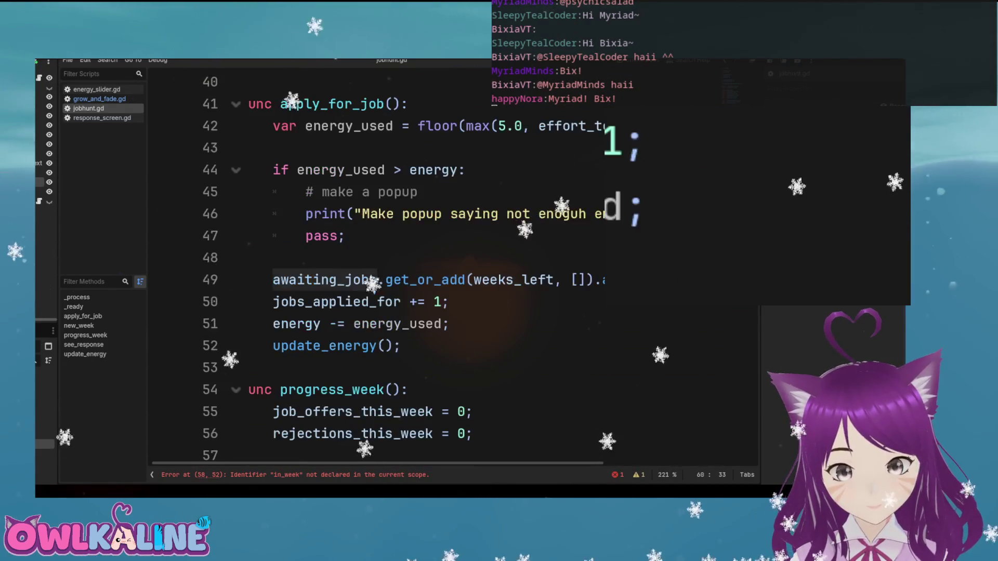
{"action": "double_click", "coordinate": [512, 280]}
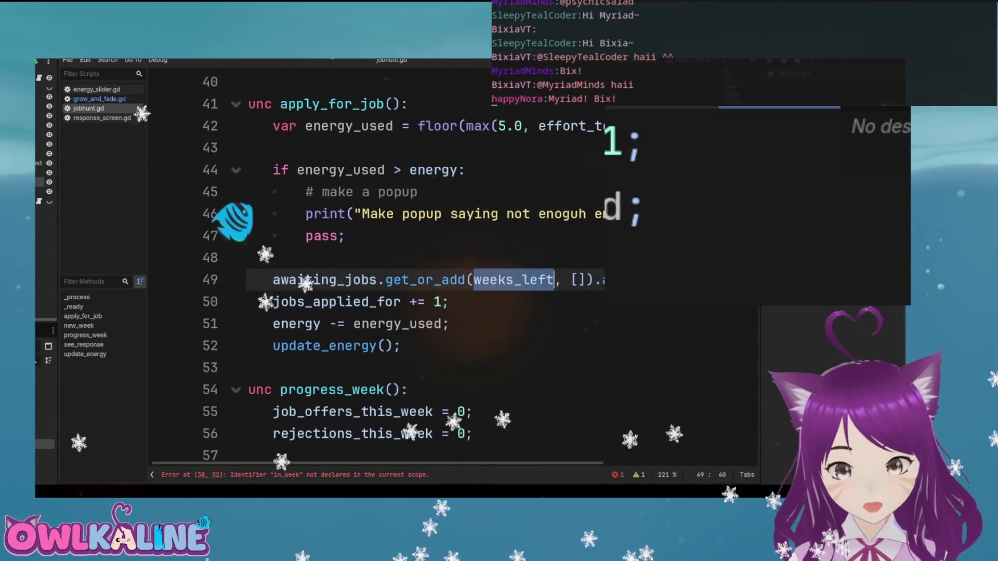
{"action": "scroll", "coordinate": [453, 265], "scroll_direction": "down", "scroll_amount": 3}
{"action": "double_click", "coordinate": [676, 279]}
{"action": "key", "text": "ctrl+v"}
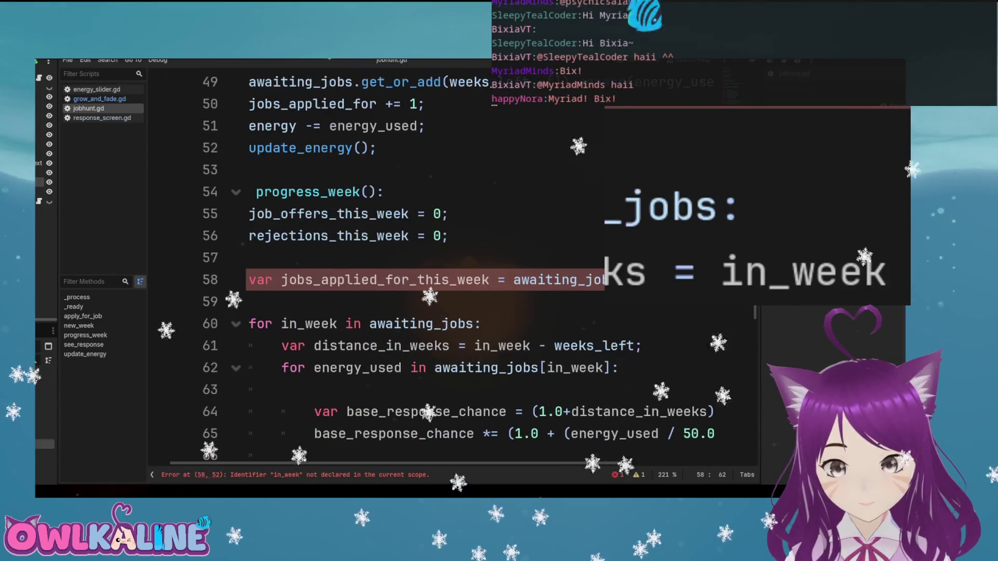
{"action": "left_click", "coordinate": [250, 258]}
{"action": "key", "text": "ctrl+s"}
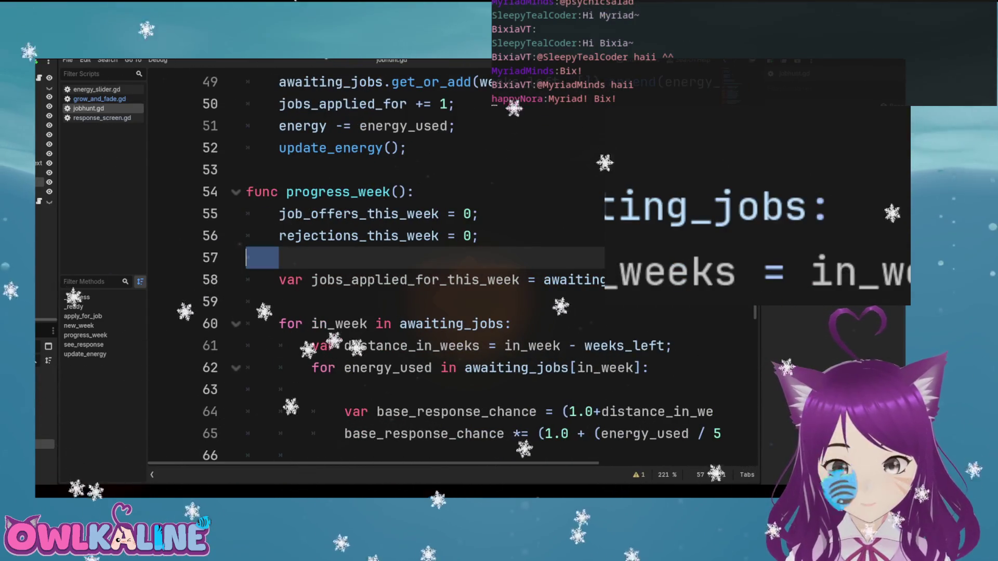
Check weeks_left on line 80 and run the game again to test the fix
{"action": "scroll", "coordinate": [452, 265], "scroll_direction": "down", "scroll_amount": 4}
{"action": "scroll", "coordinate": [452, 265], "scroll_direction": "down", "scroll_amount": 4}
{"action": "double_click", "coordinate": [318, 236]}
{"action": "left_click", "coordinate": [383, 258]}
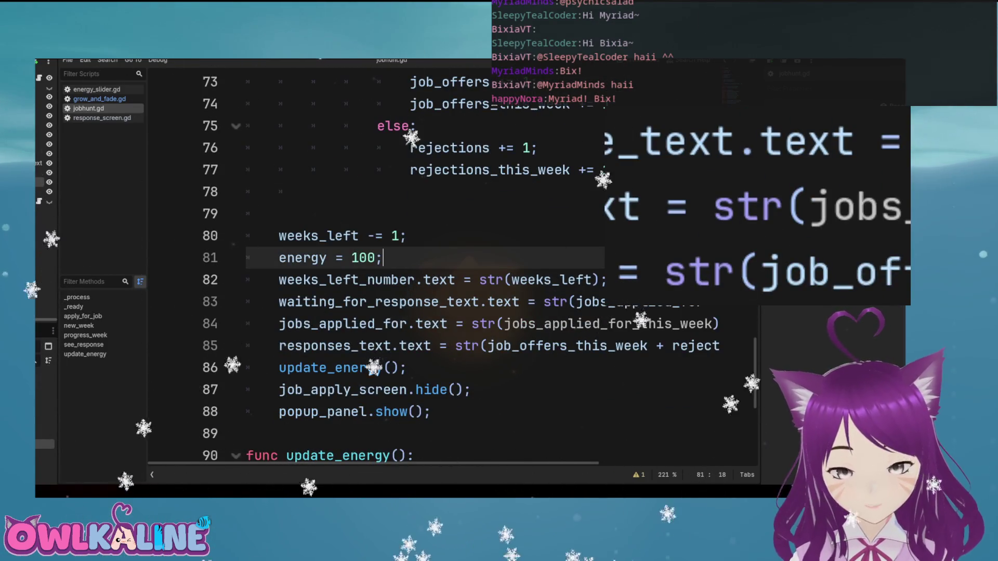
{"action": "key", "text": "F5"}
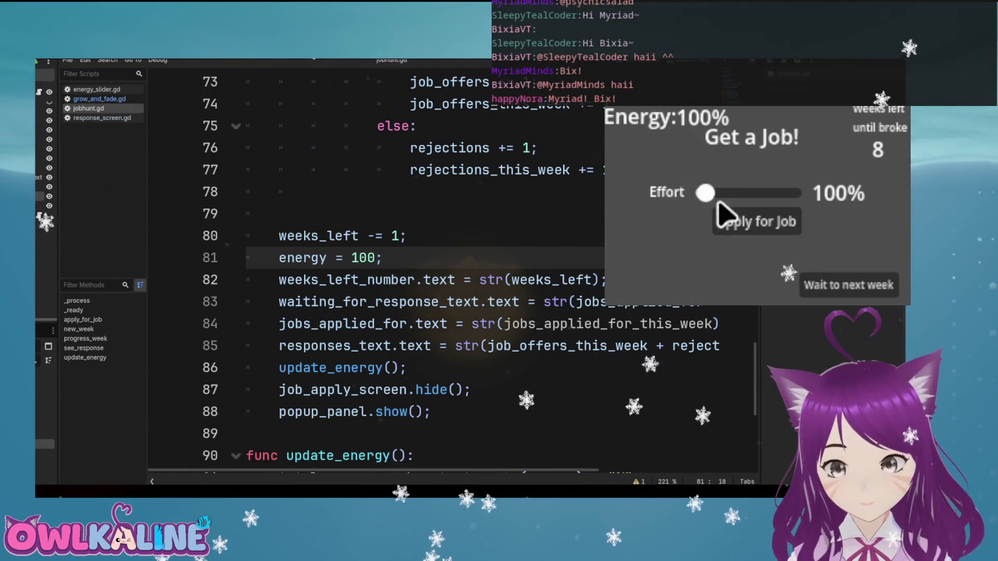
Lower the effort, advance a week, and inspect line 84's str(jobs_applied_for_this_week) call
{"action": "left_click_drag", "start_coordinate": [718, 204], "coordinate": [754, 223]}
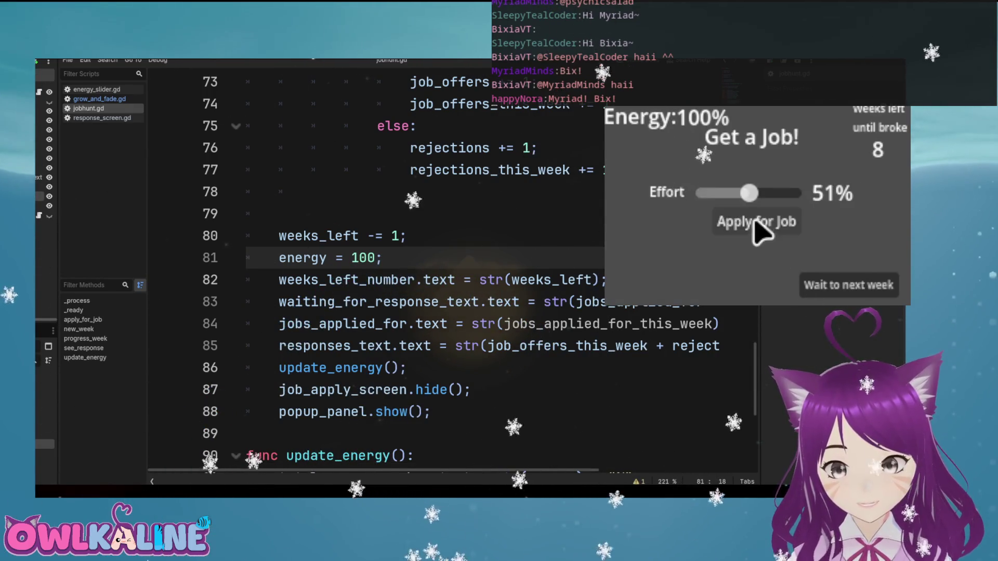
{"action": "left_click", "coordinate": [835, 294]}
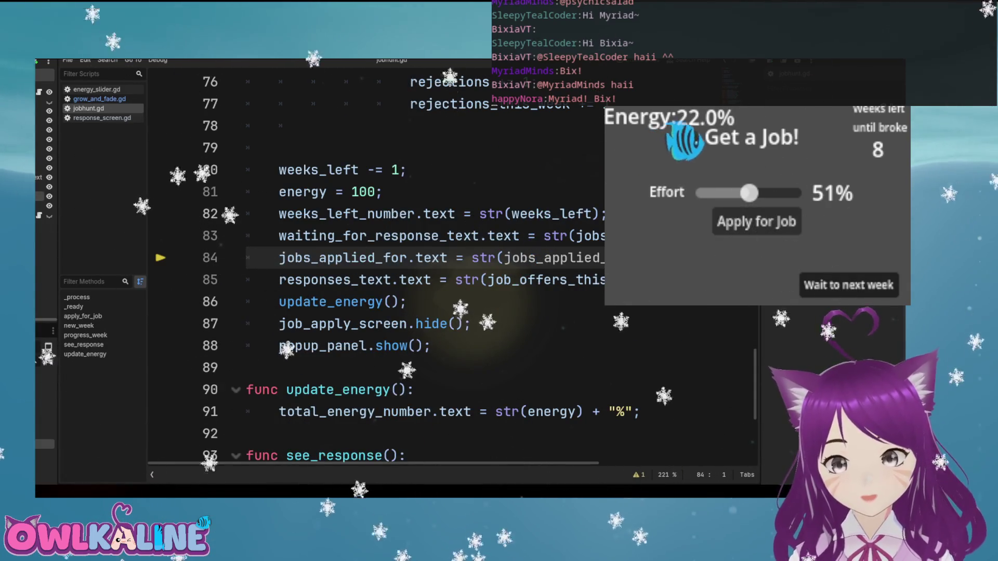
{"action": "left_click", "coordinate": [488, 258]}
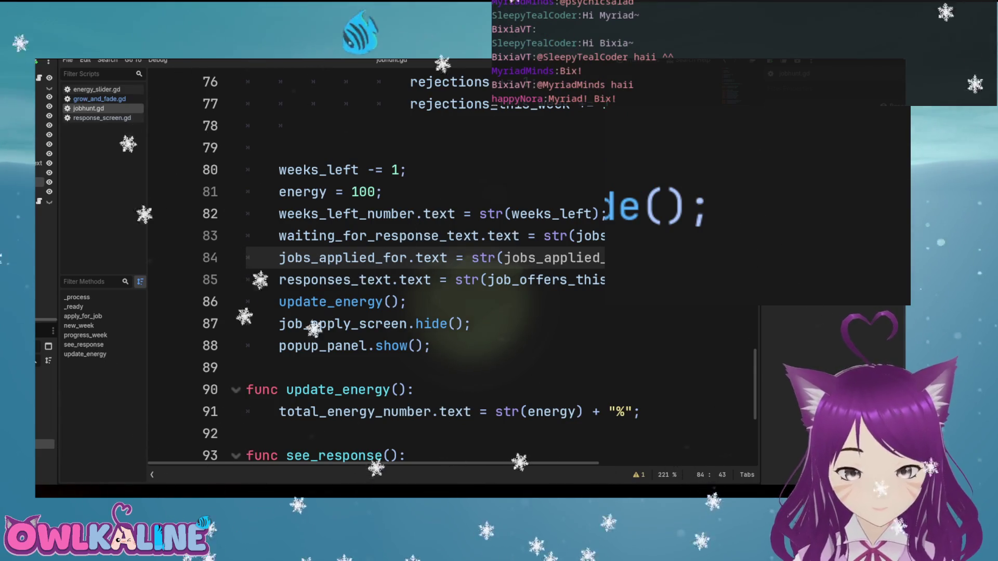
{"action": "double_click", "coordinate": [598, 258]}
{"action": "scroll", "coordinate": [598, 312], "scroll_direction": "up", "scroll_amount": 2}
{"action": "scroll", "coordinate": [467, 260], "scroll_direction": "up", "scroll_amount": 5}
{"action": "scroll", "coordinate": [467, 260], "scroll_direction": "down", "scroll_amount": 8}
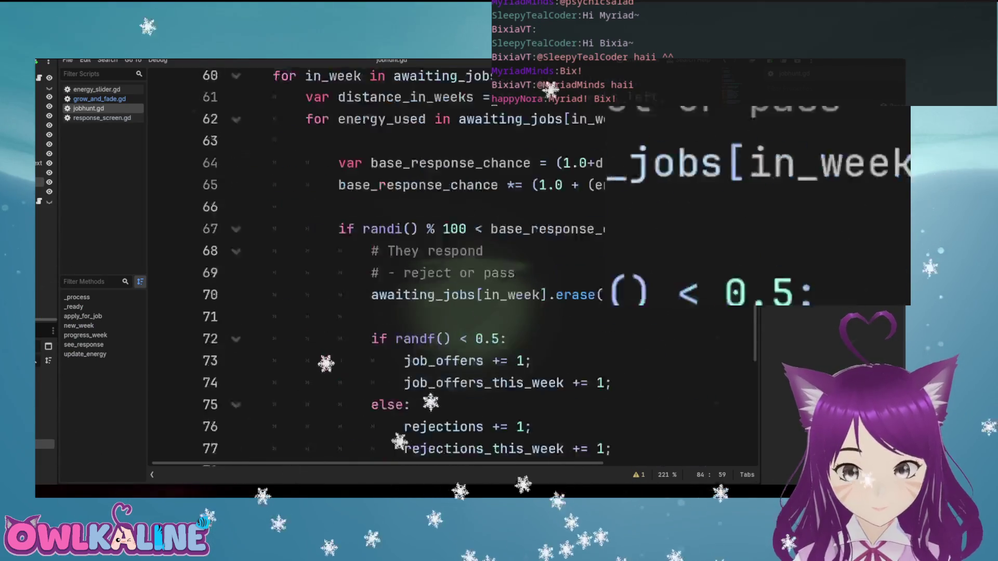
{"action": "scroll", "coordinate": [467, 260], "scroll_direction": "up", "scroll_amount": 1}
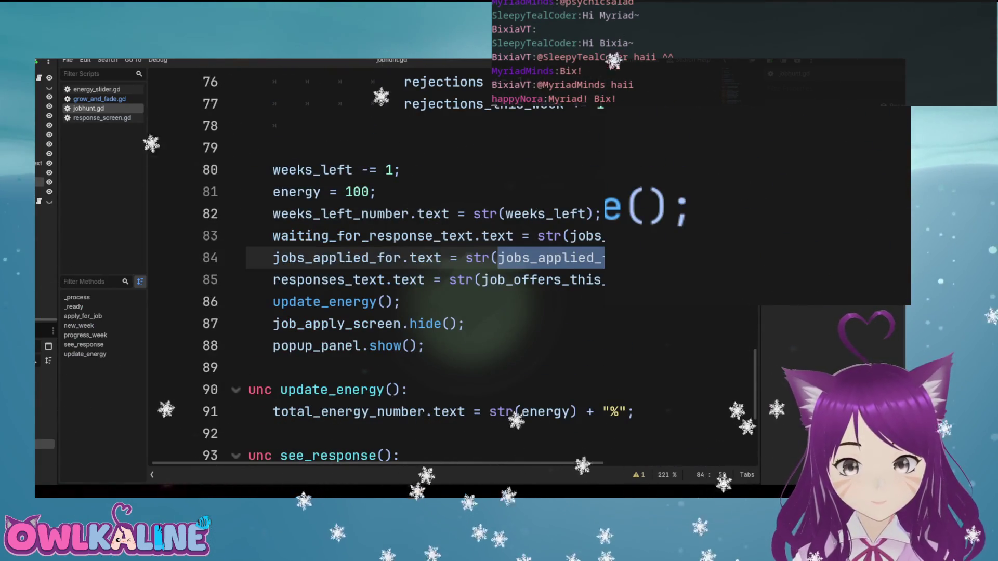
{"action": "scroll", "coordinate": [304, 390], "scroll_direction": "right", "scroll_amount": 3}
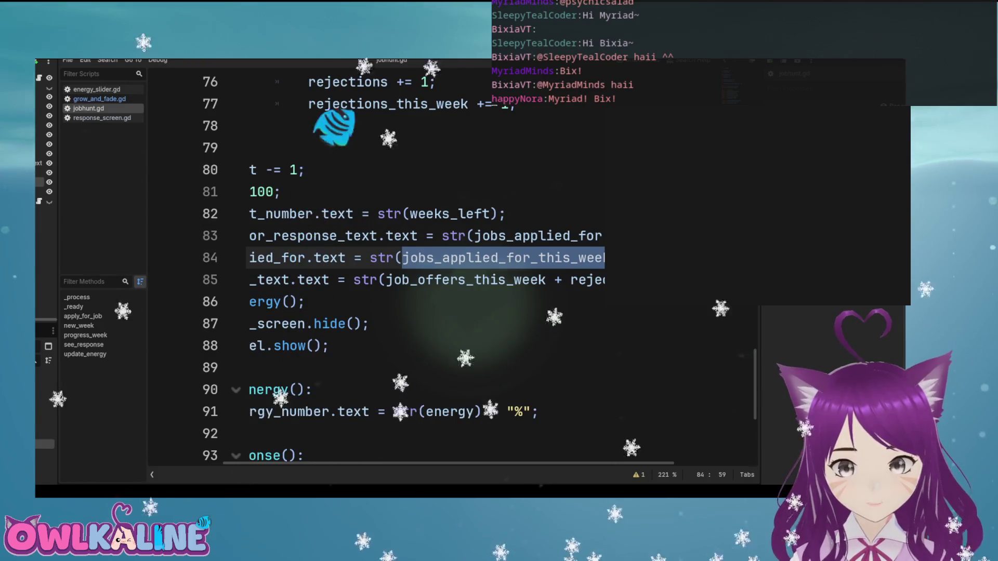
{"action": "left_click", "coordinate": [465, 262]}
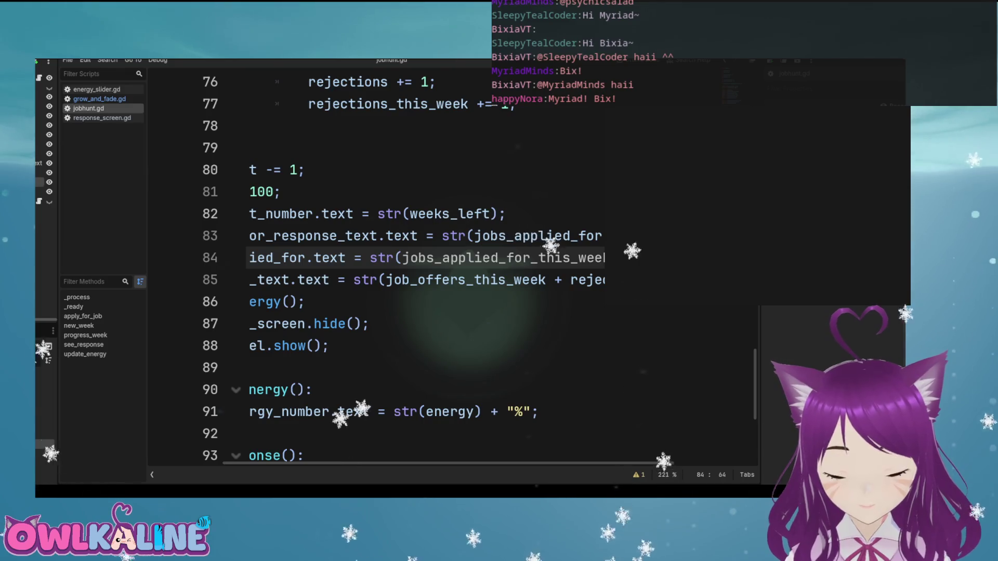
Rerun at 45% effort, apply for three jobs, and advance until execution stops at line 84
{"action": "key", "text": "F5"}
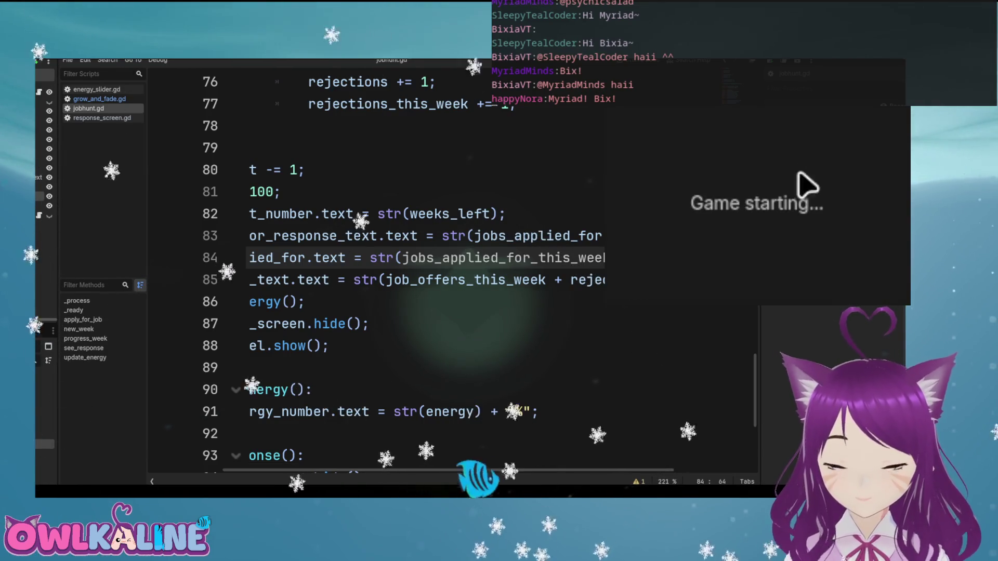
{"action": "left_click_drag", "start_coordinate": [798, 193], "coordinate": [744, 193]}
{"action": "left_click", "coordinate": [762, 221]}
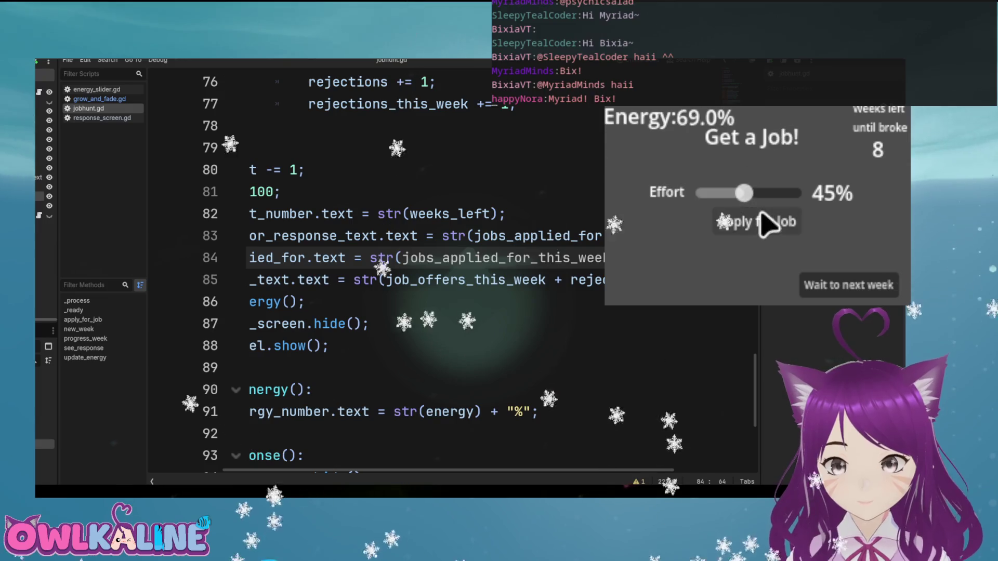
{"action": "left_click", "coordinate": [759, 222]}
{"action": "left_click", "coordinate": [758, 222]}
{"action": "left_click", "coordinate": [758, 222]}
{"action": "left_click", "coordinate": [864, 286]}
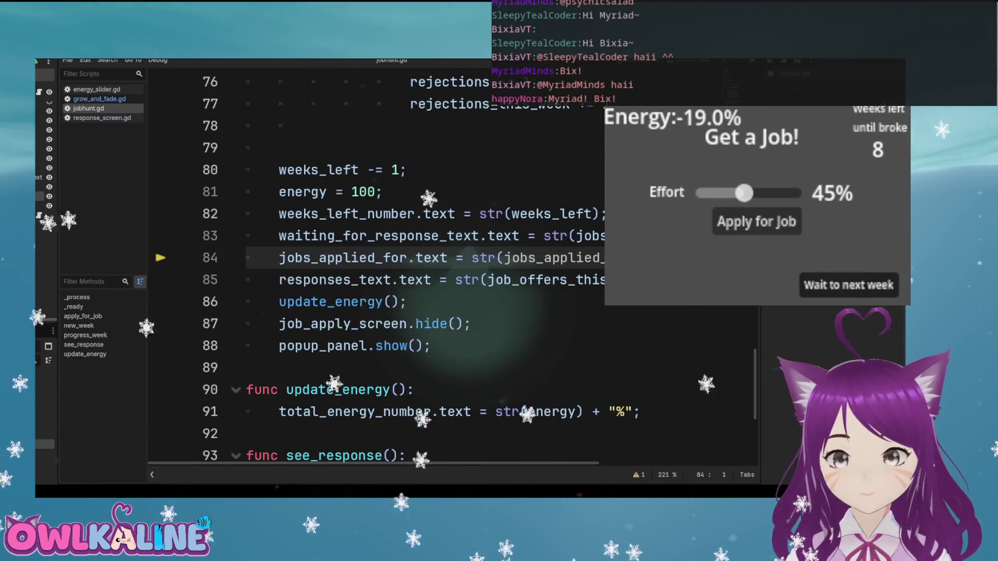
{"action": "scroll", "coordinate": [452, 260], "scroll_direction": "right", "scroll_amount": 5}
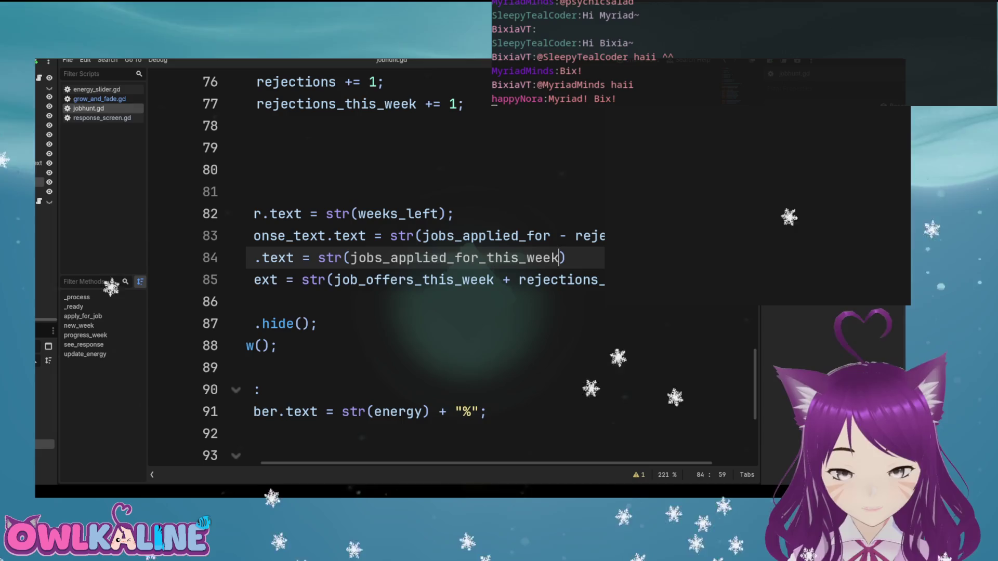
Change jobs_applied_for on line 84 to jobs_applied_for_text using the autocomplete suggestion
{"action": "key", "text": "Home"}
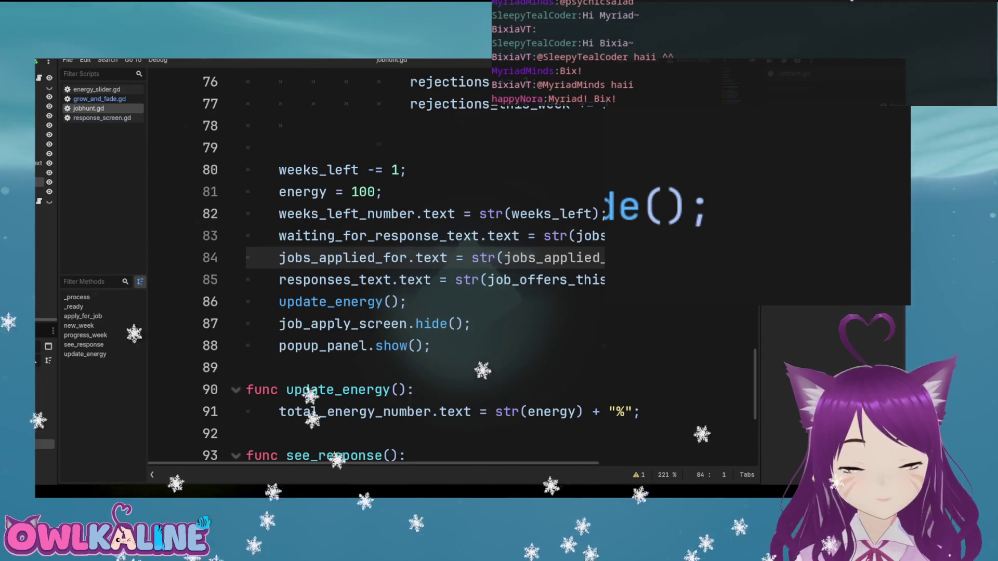
{"action": "double_click", "coordinate": [385, 258]}
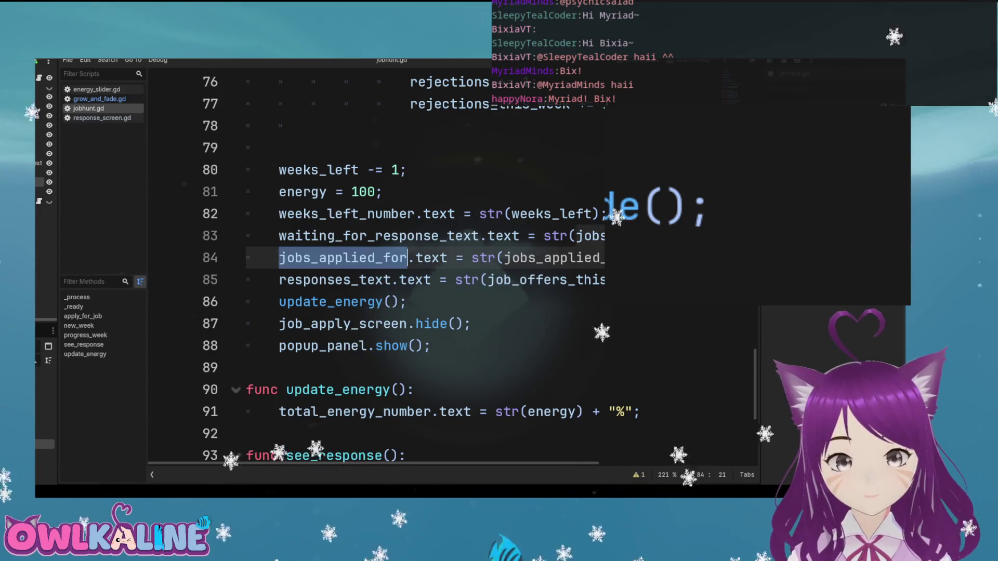
{"action": "type", "text": "j"}
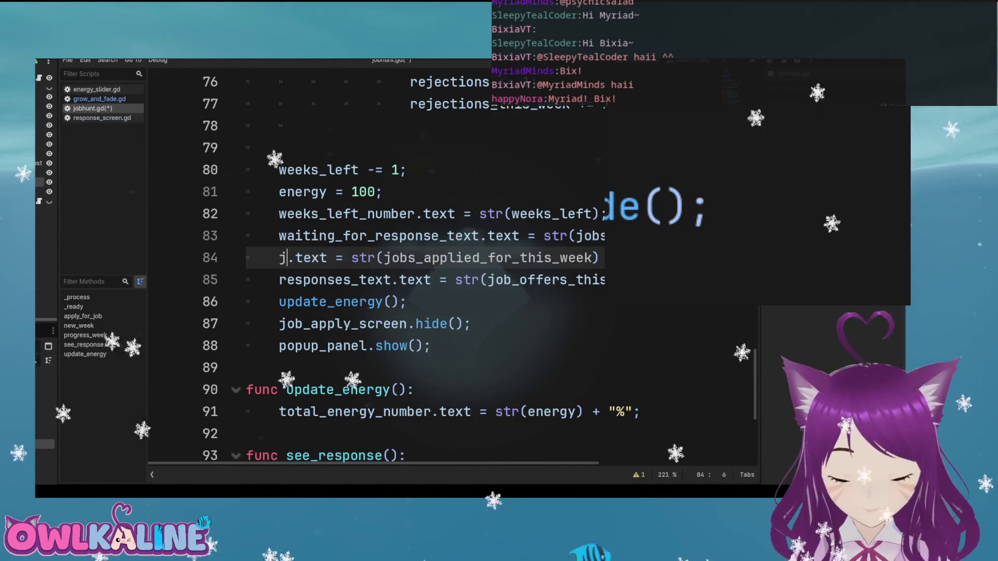
{"action": "key", "text": "Down"}
{"action": "key", "text": "Return"}
{"action": "type", "text": "\\"}
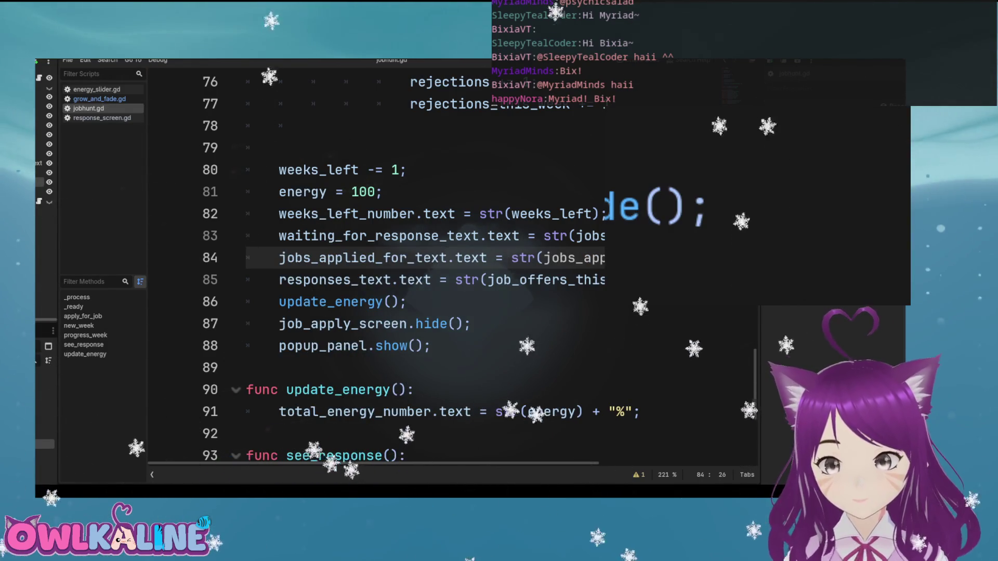
Run the game at 57% effort, apply twice, advance a week, and open See Responses
{"action": "key", "text": "F5"}
{"action": "left_click_drag", "start_coordinate": [795, 193], "coordinate": [753, 193]}
{"action": "left_click", "coordinate": [752, 224]}
{"action": "left_click", "coordinate": [758, 234]}
{"action": "left_click", "coordinate": [758, 234]}
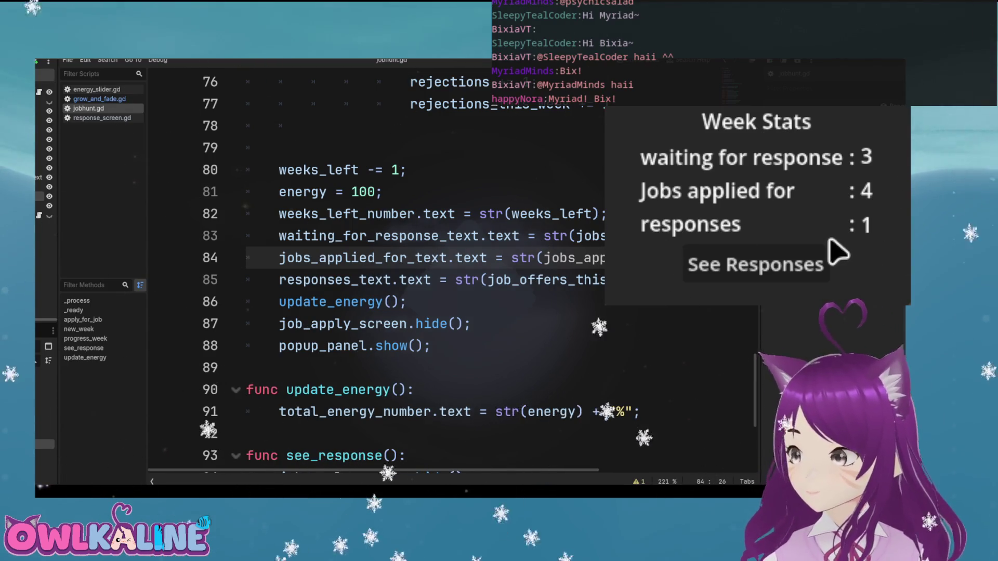
{"action": "left_click", "coordinate": [761, 260]}
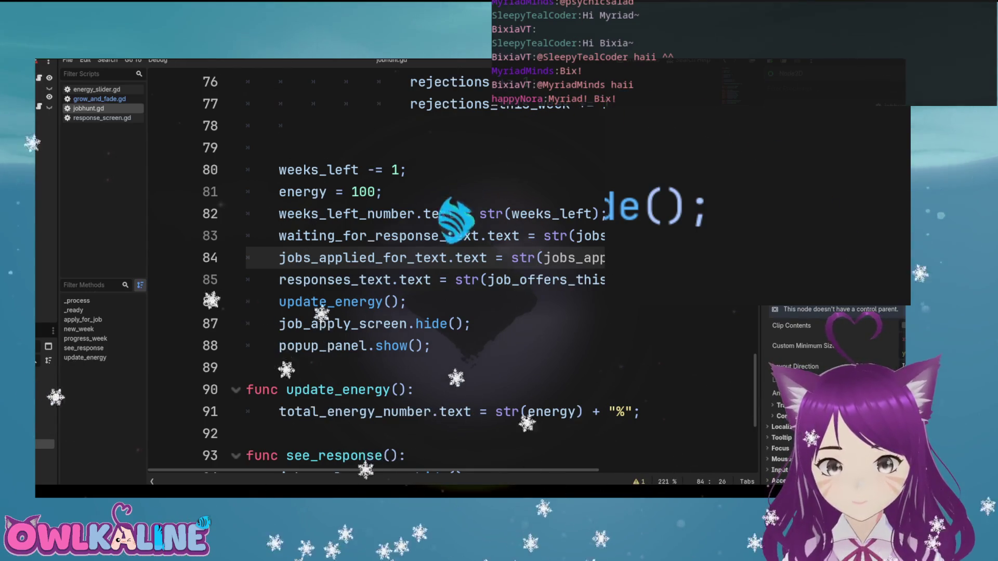
Review see_response in jobhunt.gd, which passes rejections and job_offers_this_week to response_screen
{"action": "left_click", "coordinate": [366, 324]}
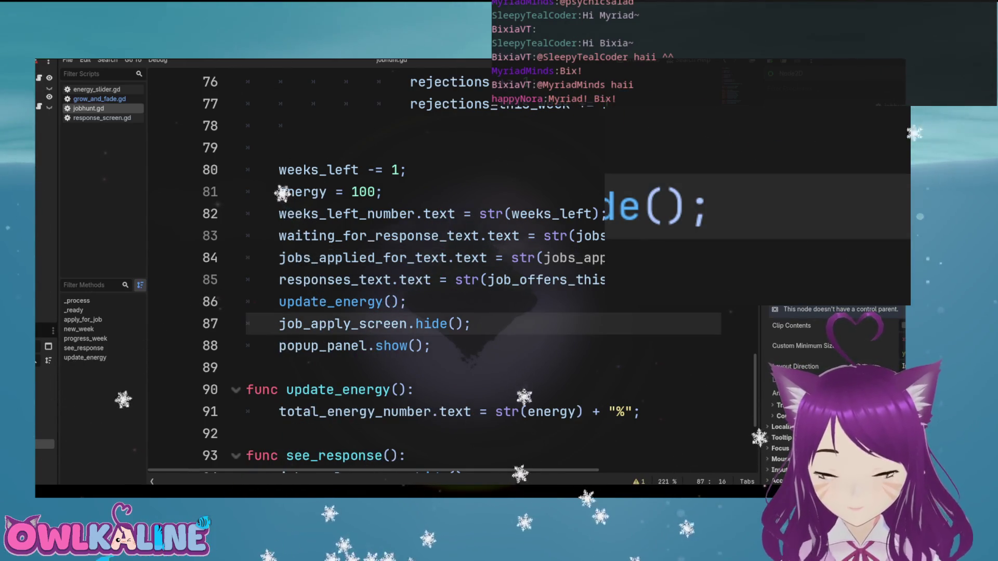
{"action": "double_click", "coordinate": [306, 346]}
{"action": "scroll", "coordinate": [416, 270], "scroll_direction": "down", "scroll_amount": 4}
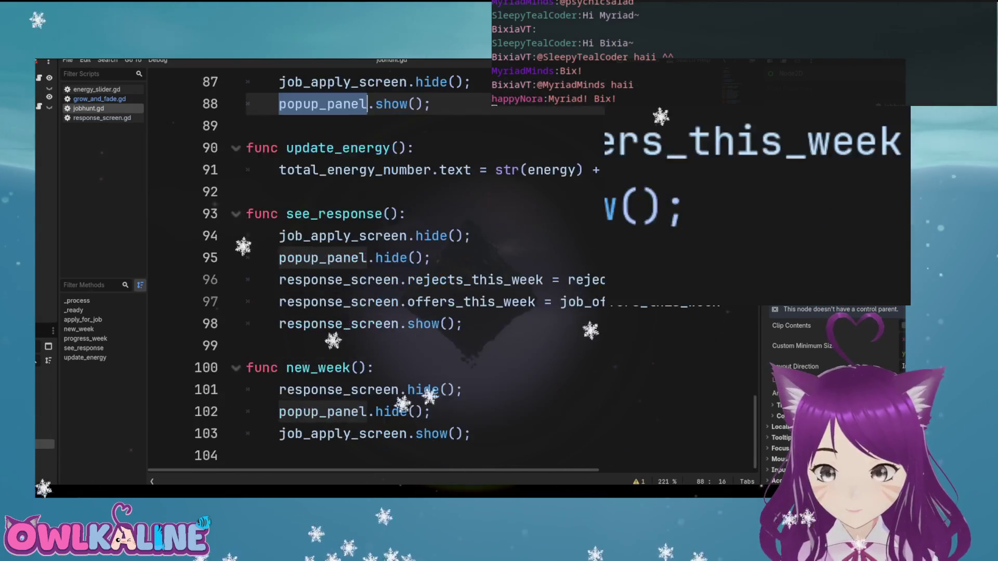
{"action": "double_click", "coordinate": [334, 213]}
{"action": "left_click", "coordinate": [318, 236]}
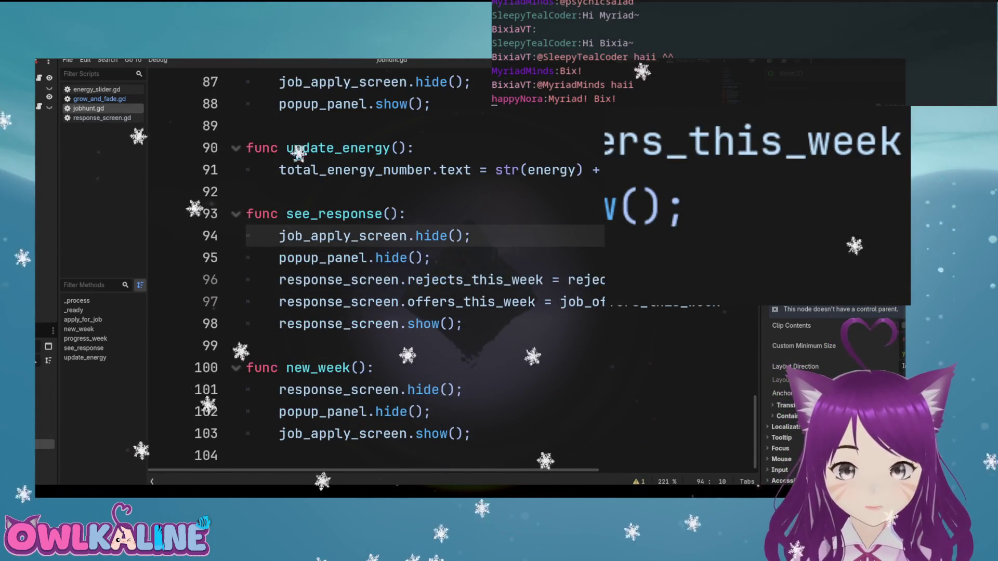
{"action": "left_click", "coordinate": [463, 280]}
{"action": "double_click", "coordinate": [587, 280]}
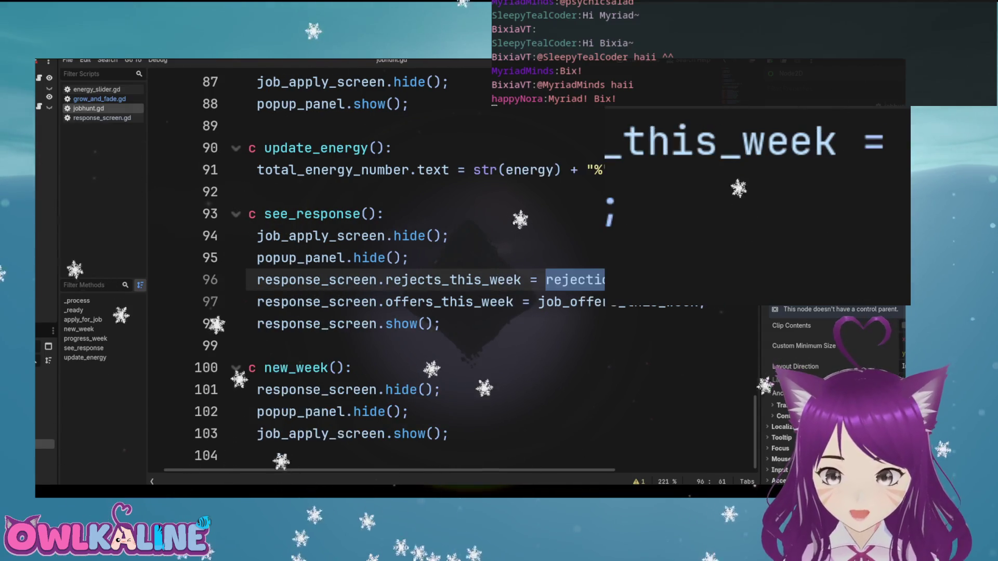
{"action": "double_click", "coordinate": [572, 301]}
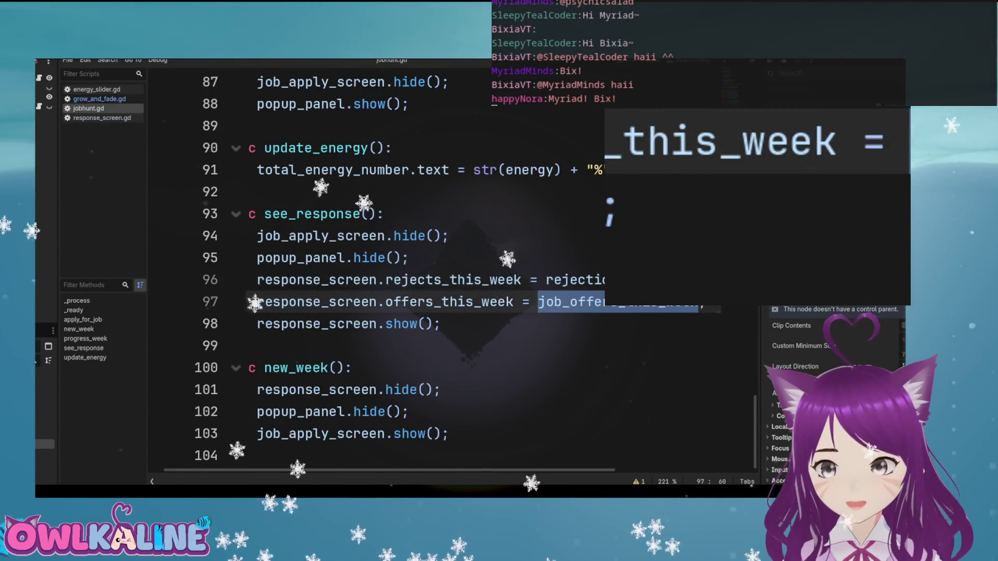
{"action": "double_click", "coordinate": [364, 324]}
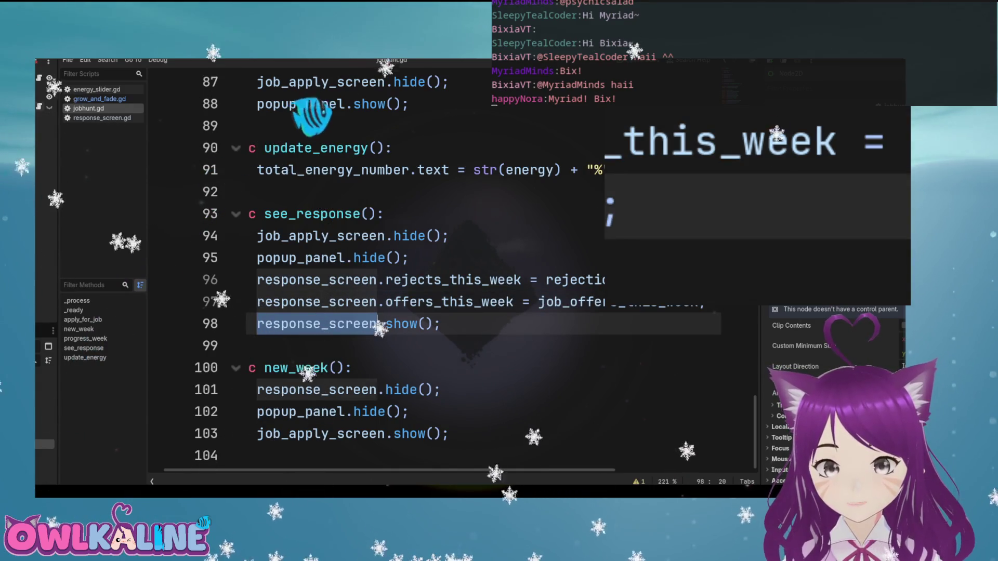
Open response_screen.gd and scroll to the timer code on line 21
{"action": "left_click", "coordinate": [449, 301], "text": "ctrl"}
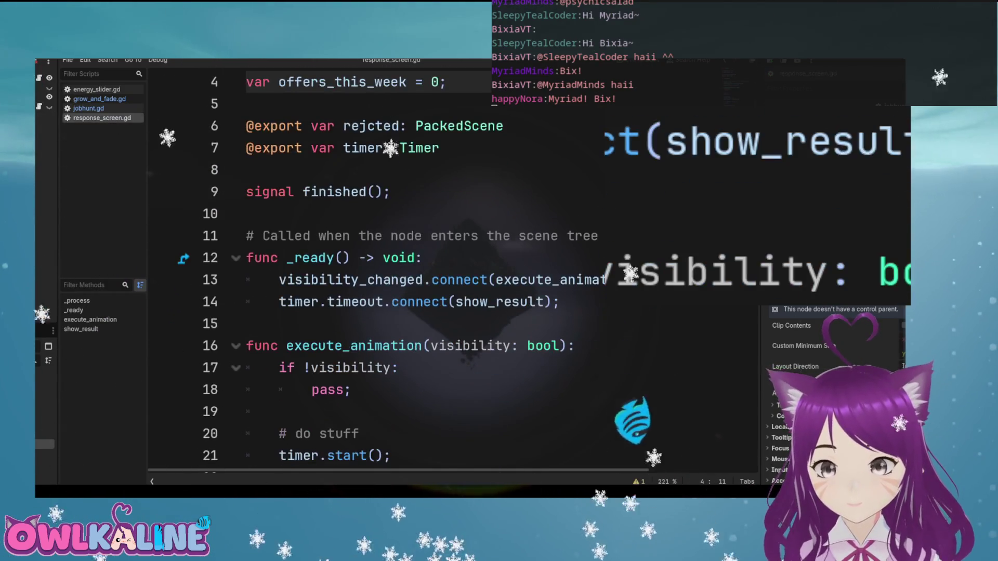
{"action": "scroll", "coordinate": [449, 302], "scroll_direction": "down", "scroll_amount": 1}
{"action": "scroll", "coordinate": [450, 301], "scroll_direction": "down", "scroll_amount": 1}
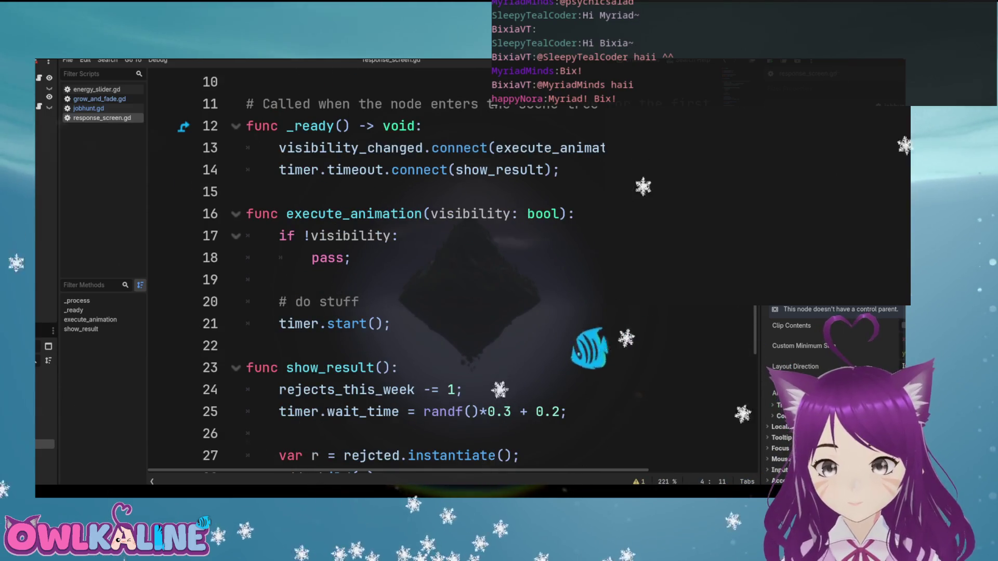
{"action": "double_click", "coordinate": [299, 323]}
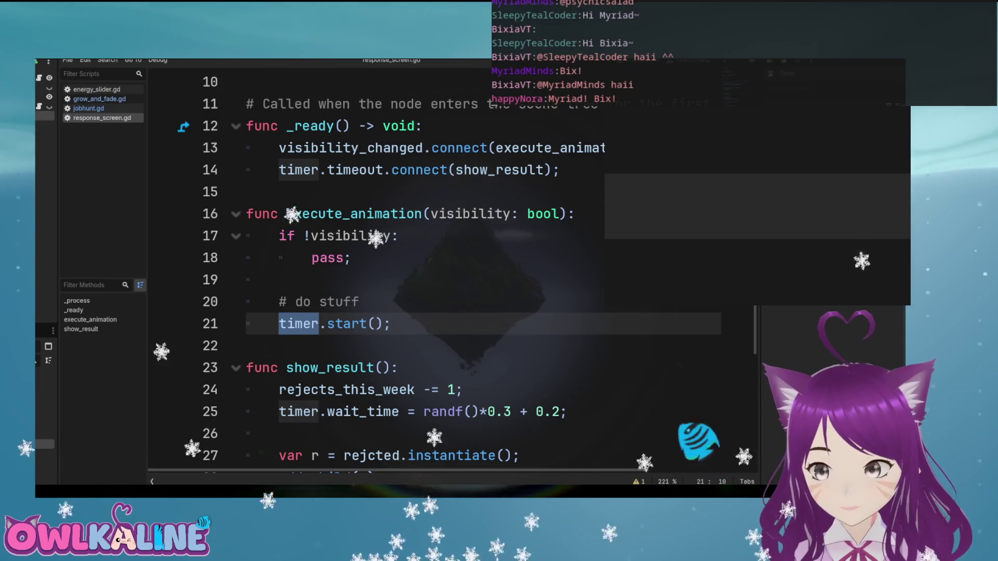
Test at 30% effort: apply once, advance the week, view responses, then return to jobhunt.gd
{"action": "key", "text": "Up"}
{"action": "key", "text": "Up"}
{"action": "key", "text": "Up"}
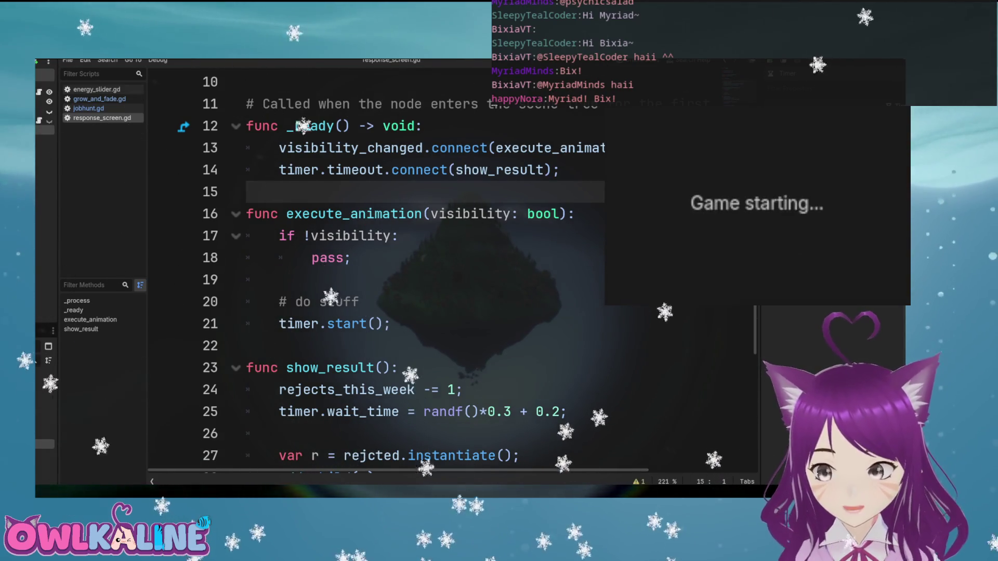
{"action": "left_click", "coordinate": [731, 198]}
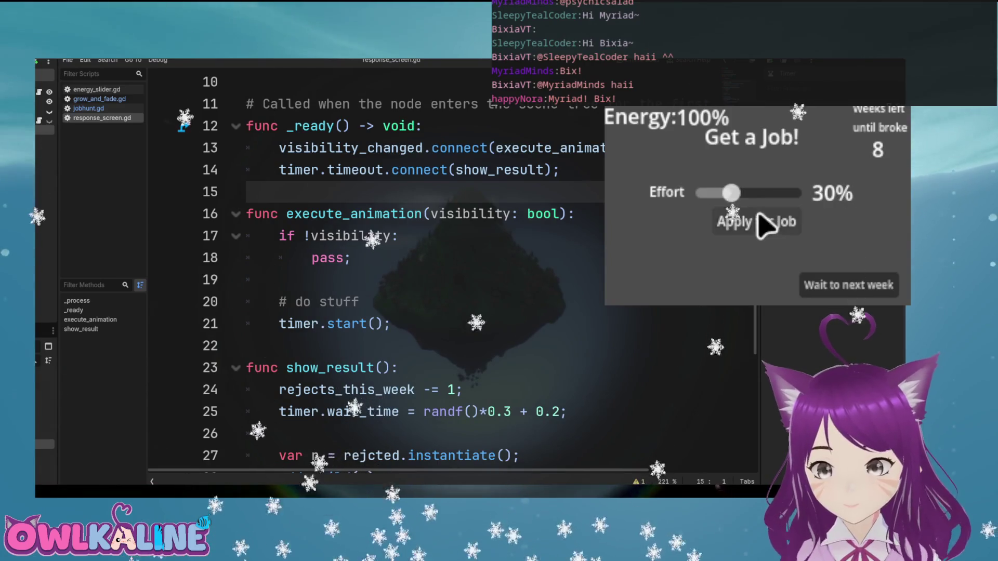
{"action": "left_click", "coordinate": [757, 221]}
{"action": "left_click", "coordinate": [855, 287]}
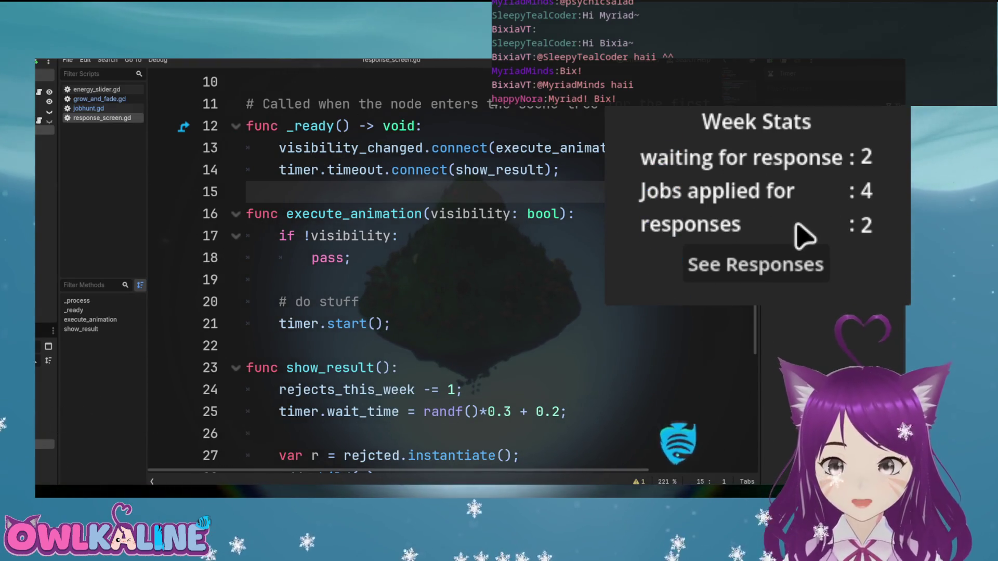
{"action": "left_click", "coordinate": [778, 264]}
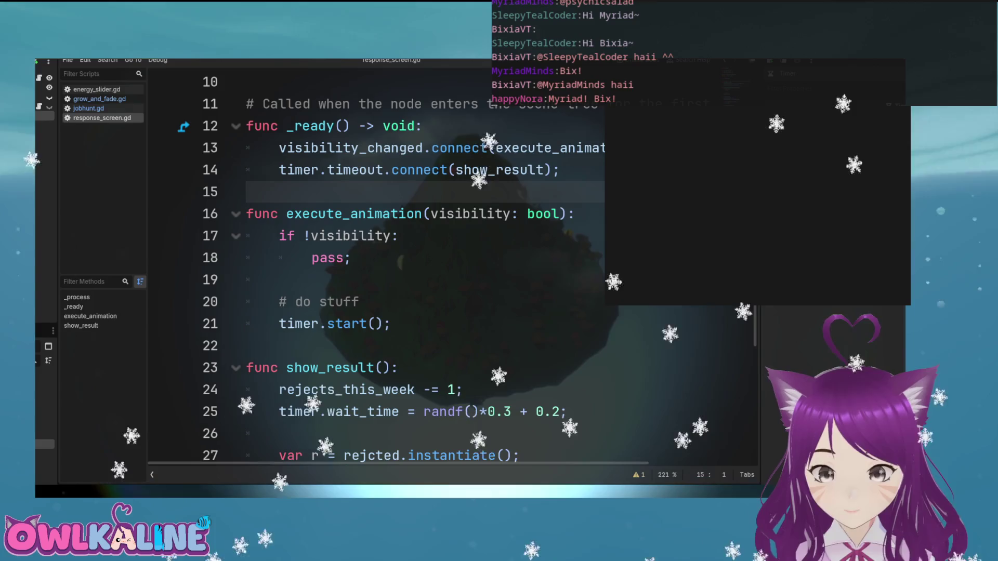
{"action": "key", "text": "alt+Left"}
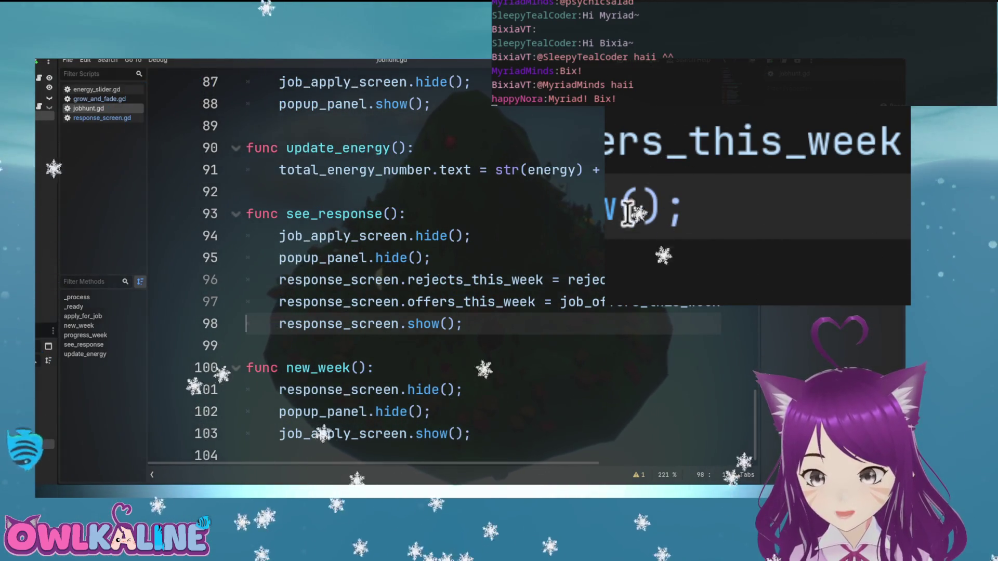
{"action": "left_click", "coordinate": [837, 178]}
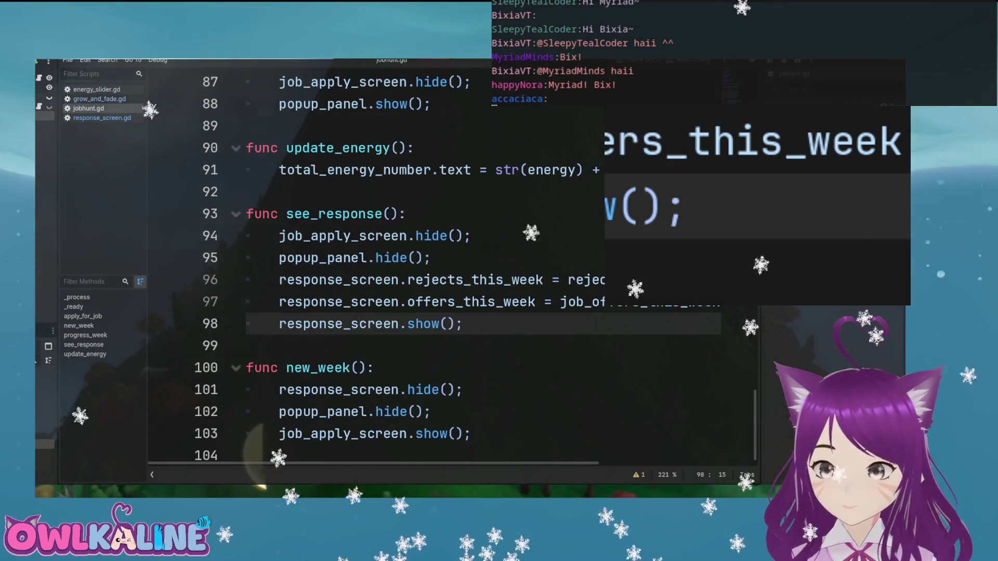
{"action": "double_click", "coordinate": [337, 324]}
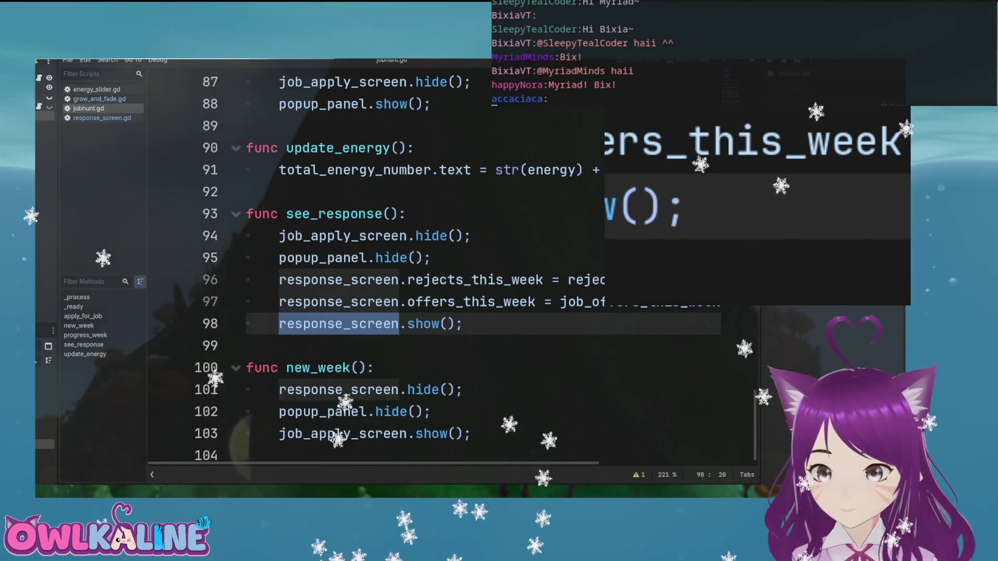
{"action": "scroll", "coordinate": [416, 260], "scroll_direction": "up", "scroll_amount": 20}
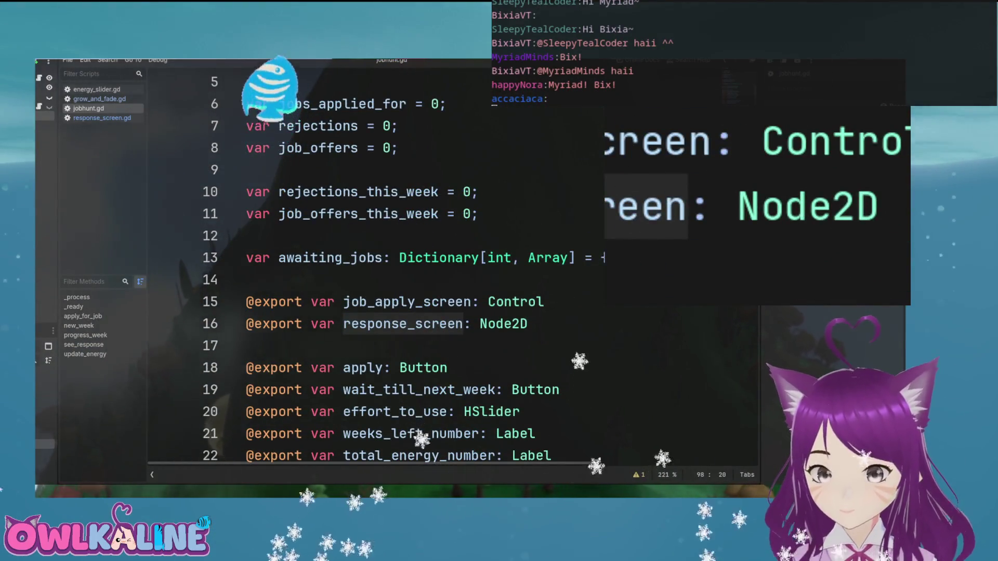
{"action": "scroll", "coordinate": [416, 260], "scroll_direction": "down", "scroll_amount": 20}
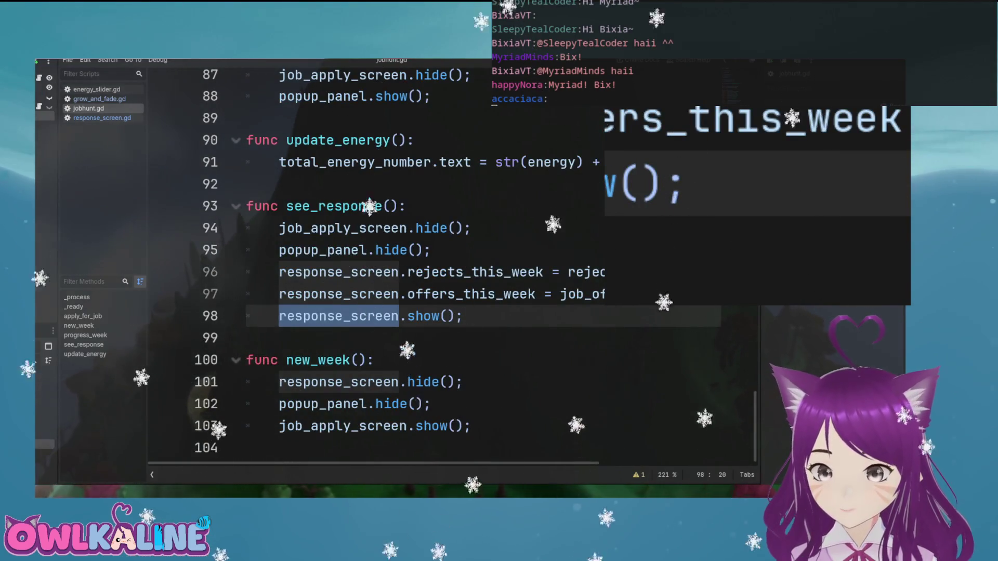
{"action": "mouse_move", "coordinate": [424, 316]}
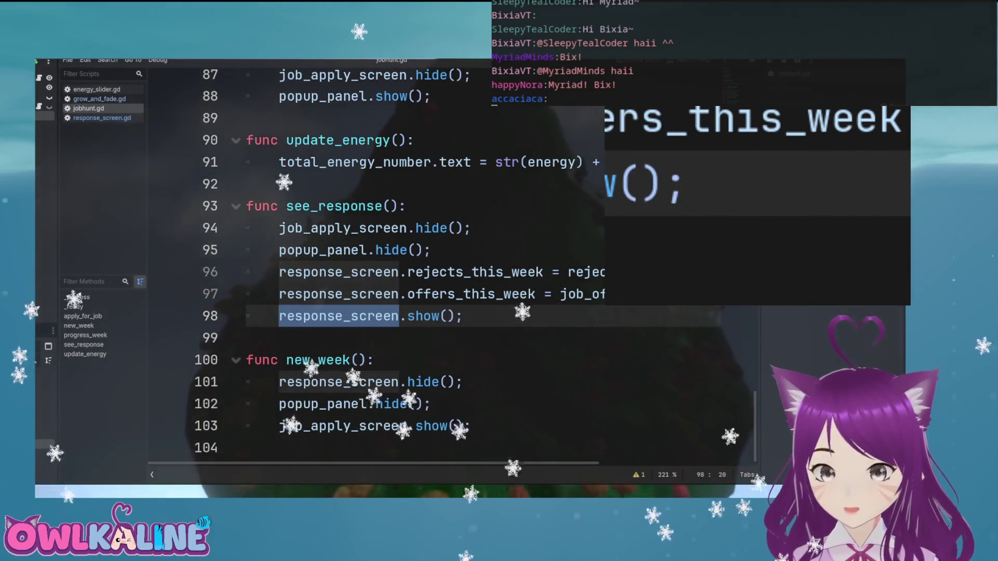
{"action": "left_click", "coordinate": [338, 316], "text": "ctrl"}
Remove the 'visibility: bool' parameter from execute_animation and change its check to '!visible'
{"action": "left_click", "coordinate": [399, 236]}
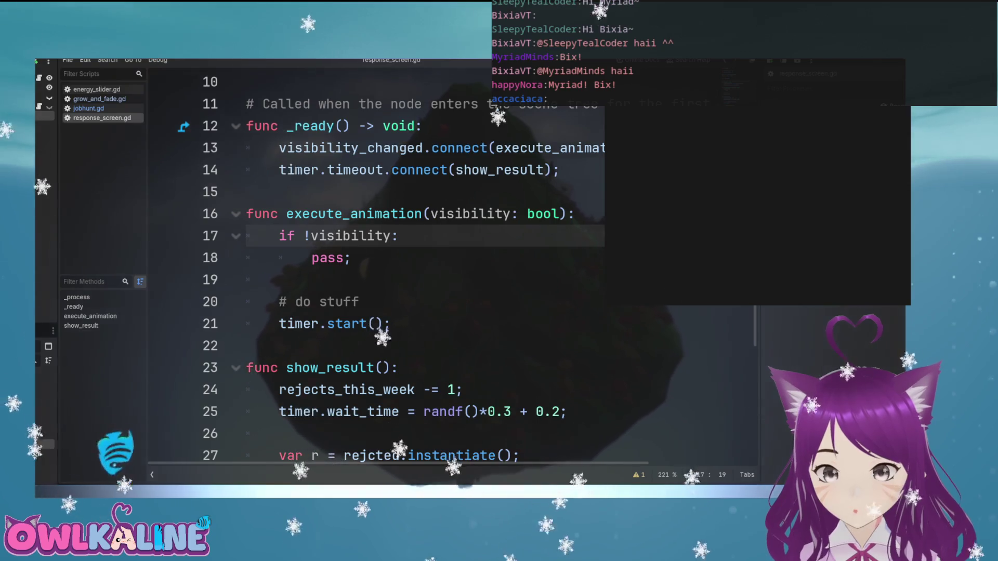
{"action": "scroll", "coordinate": [398, 235], "scroll_direction": "up", "scroll_amount": 1}
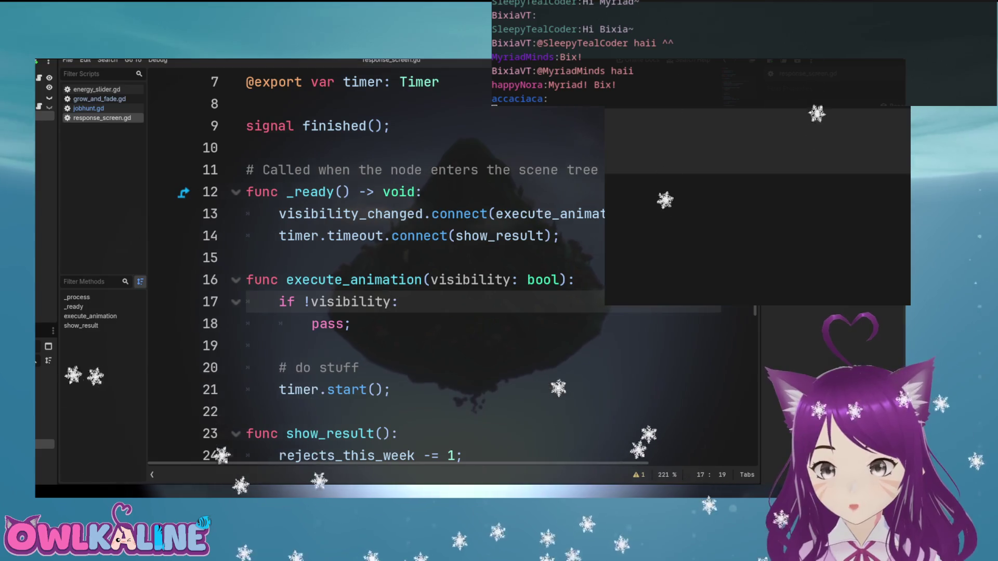
{"action": "left_click", "coordinate": [368, 214]}
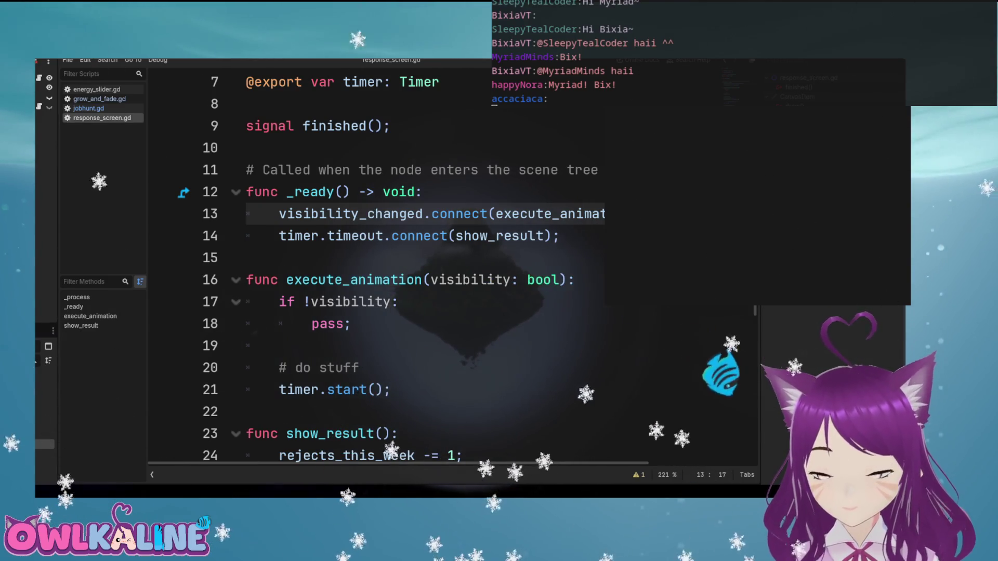
{"action": "left_click_drag", "start_coordinate": [559, 280], "coordinate": [431, 279]}
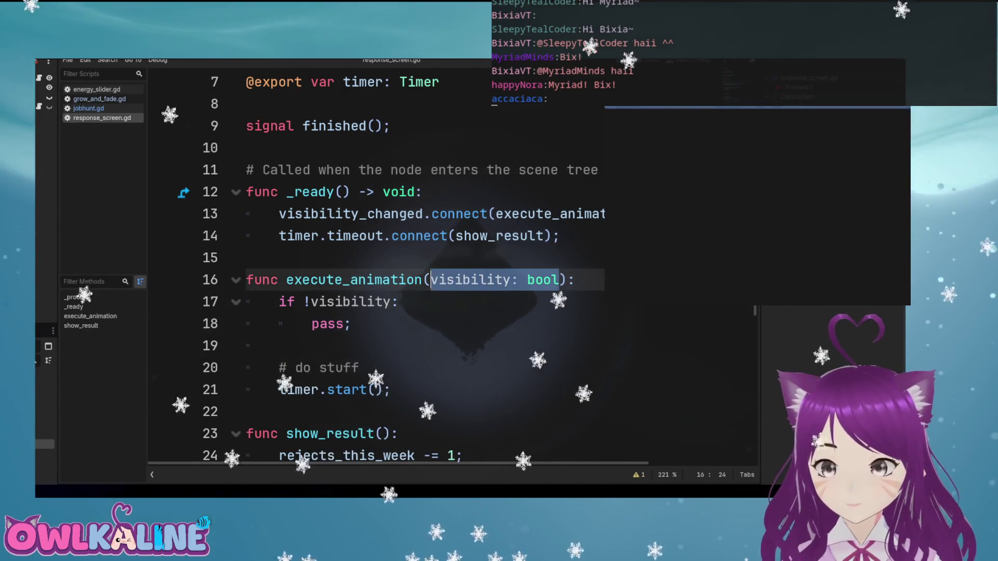
{"action": "key", "text": "BackSpace"}
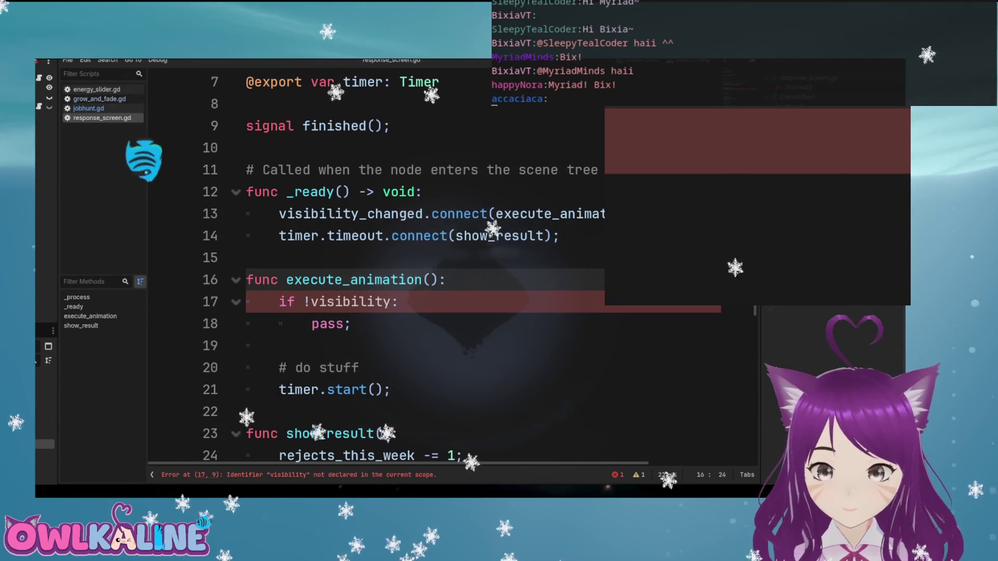
{"action": "double_click", "coordinate": [351, 301]}
{"action": "key", "text": "BackSpace"}
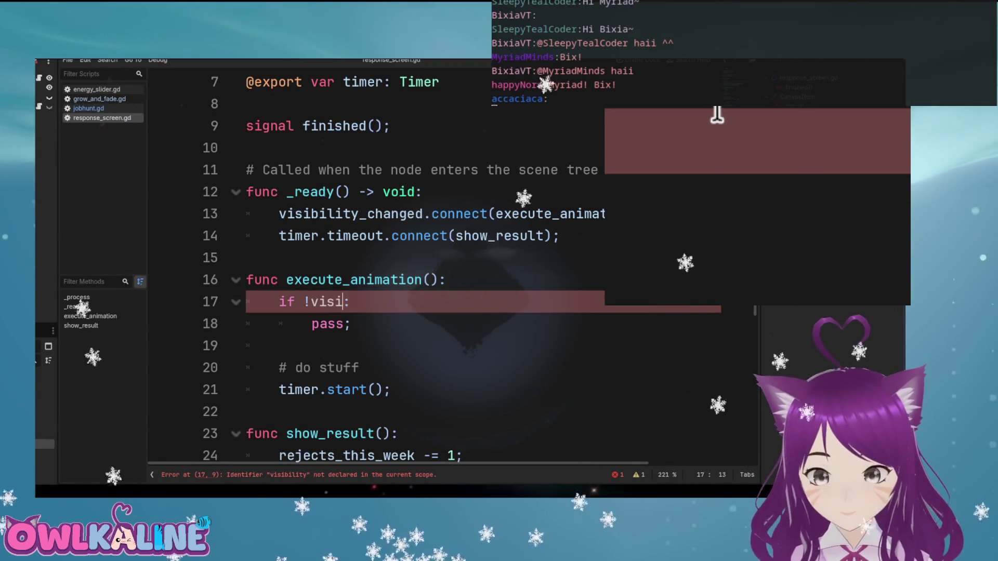
{"action": "type", "text": "ble"}
{"action": "key", "text": "Escape"}
{"action": "key", "text": "Down"}
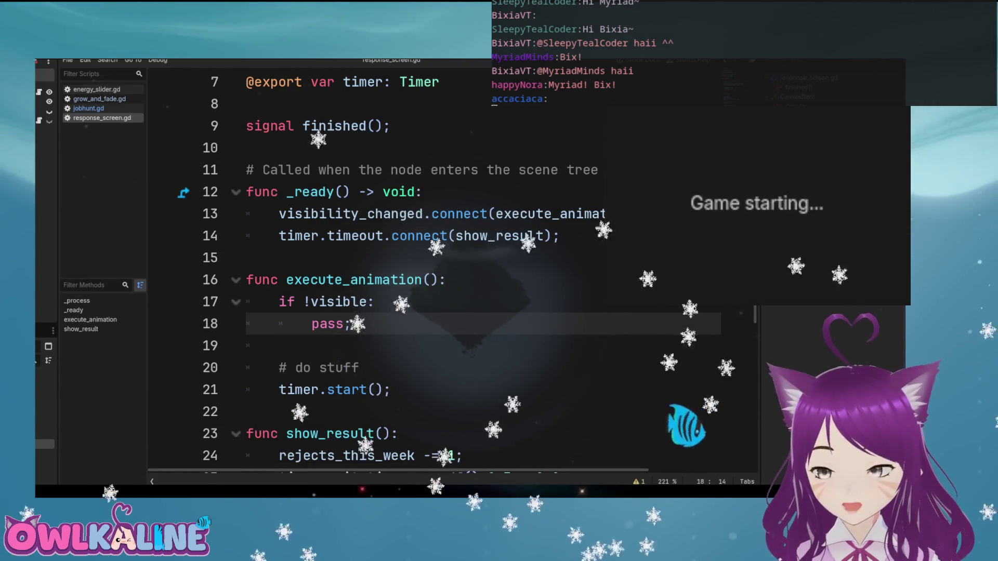
Play a week at 45% effort: apply twice, advance the week, and view responses
{"action": "left_click_drag", "start_coordinate": [697, 194], "coordinate": [748, 216]}
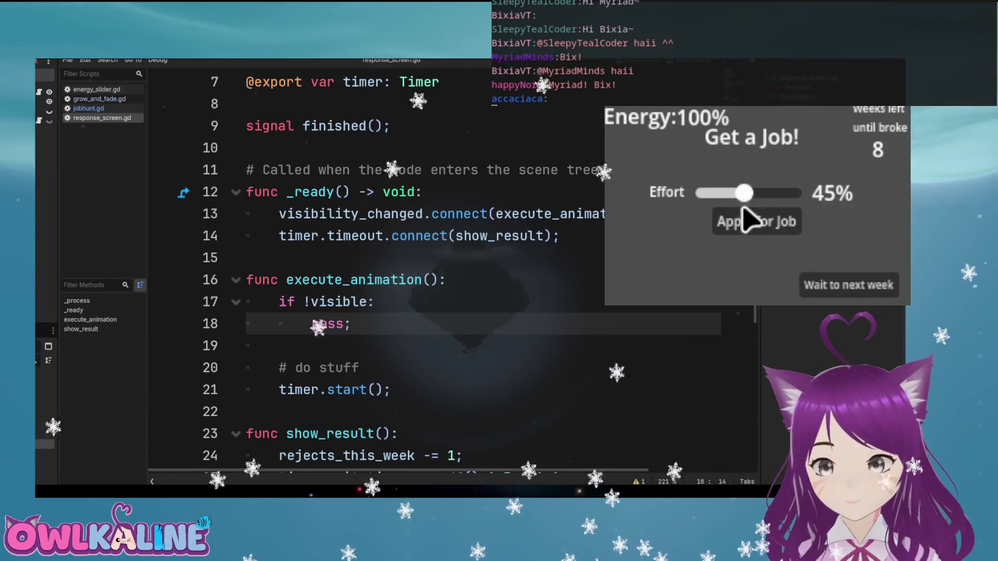
{"action": "left_click", "coordinate": [751, 227]}
{"action": "left_click", "coordinate": [745, 219]}
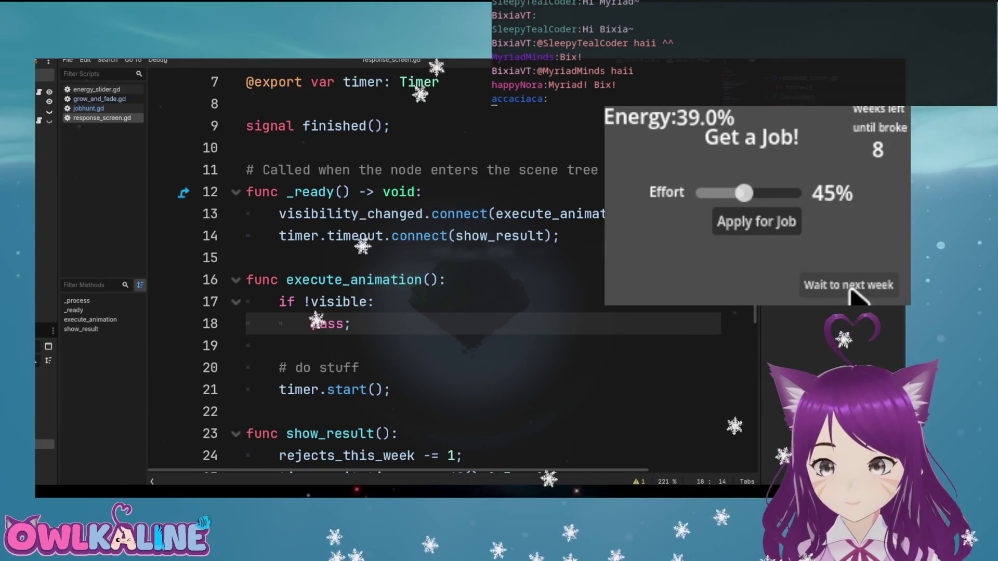
{"action": "left_click", "coordinate": [850, 289]}
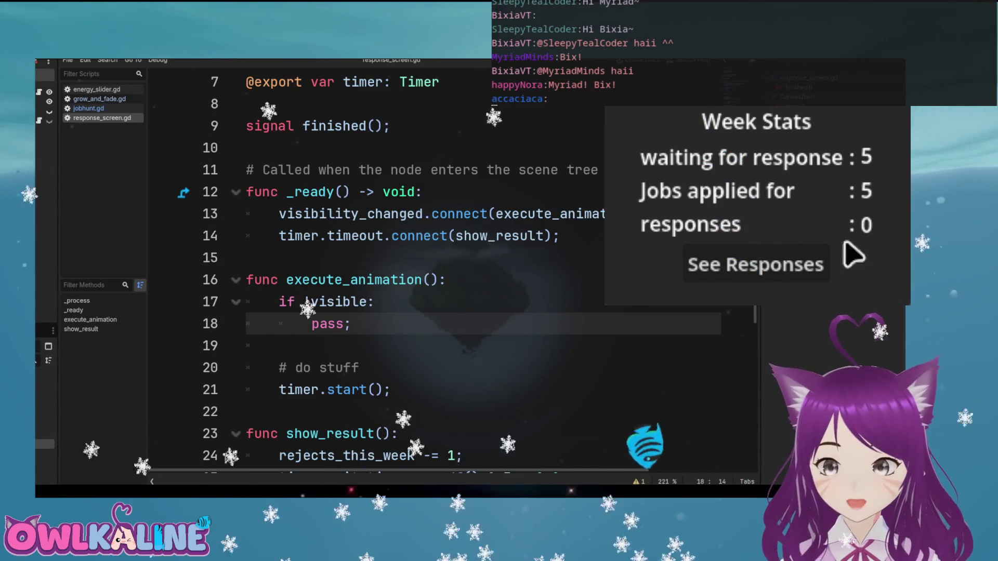
{"action": "left_click", "coordinate": [782, 280]}
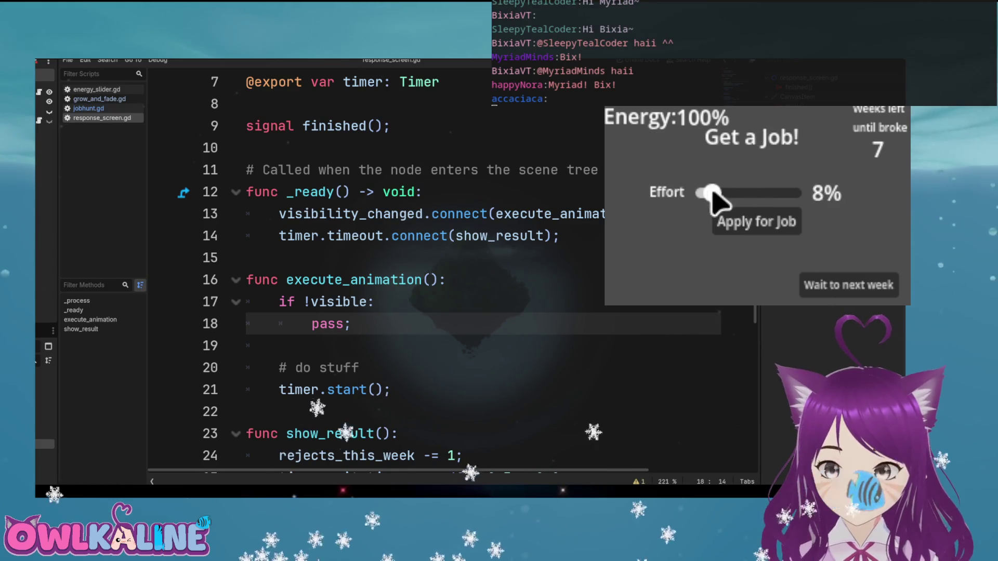
Play a second week at 60% effort, view the responses, and stop the game
{"action": "left_click", "coordinate": [760, 219]}
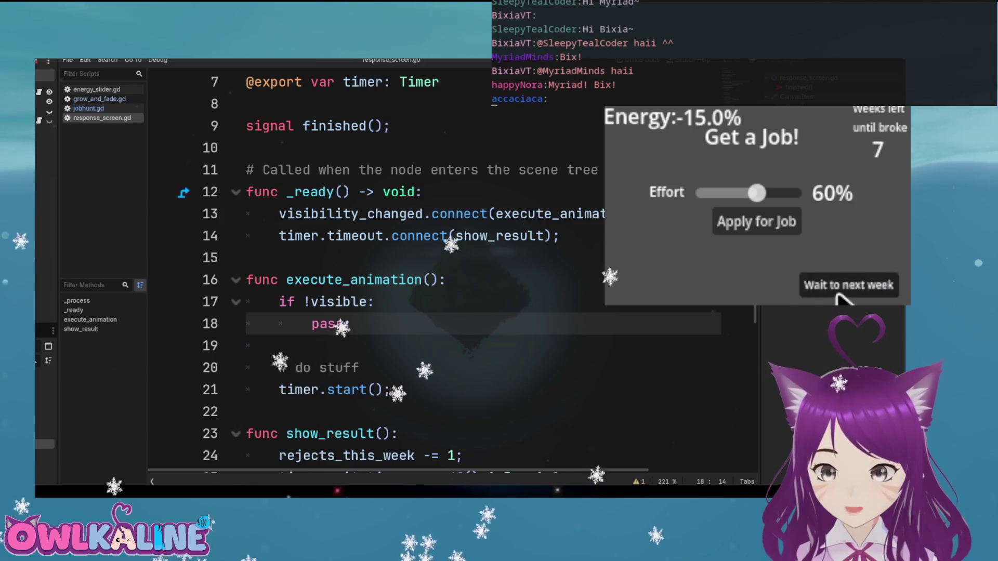
{"action": "left_click", "coordinate": [836, 294]}
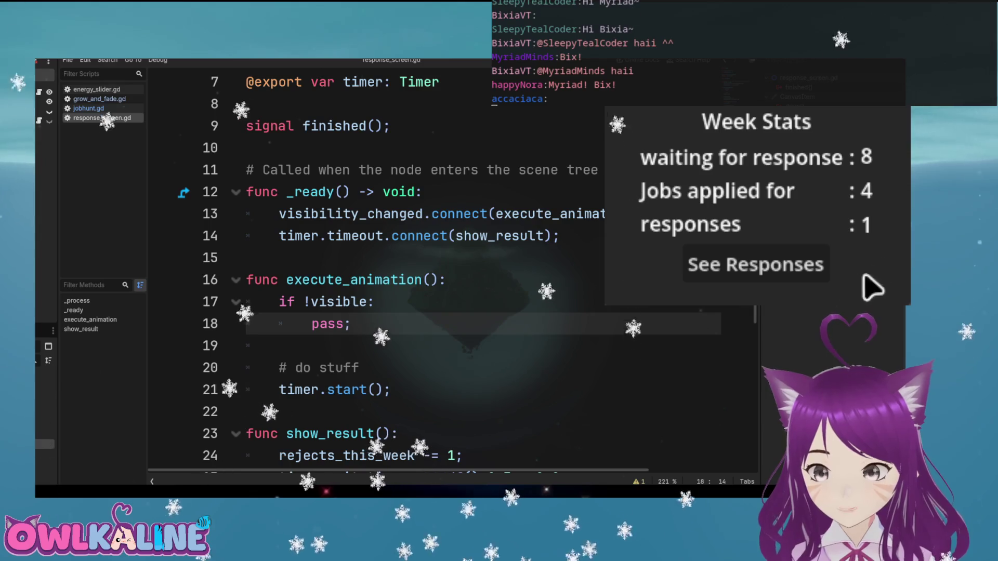
{"action": "left_click", "coordinate": [732, 271]}
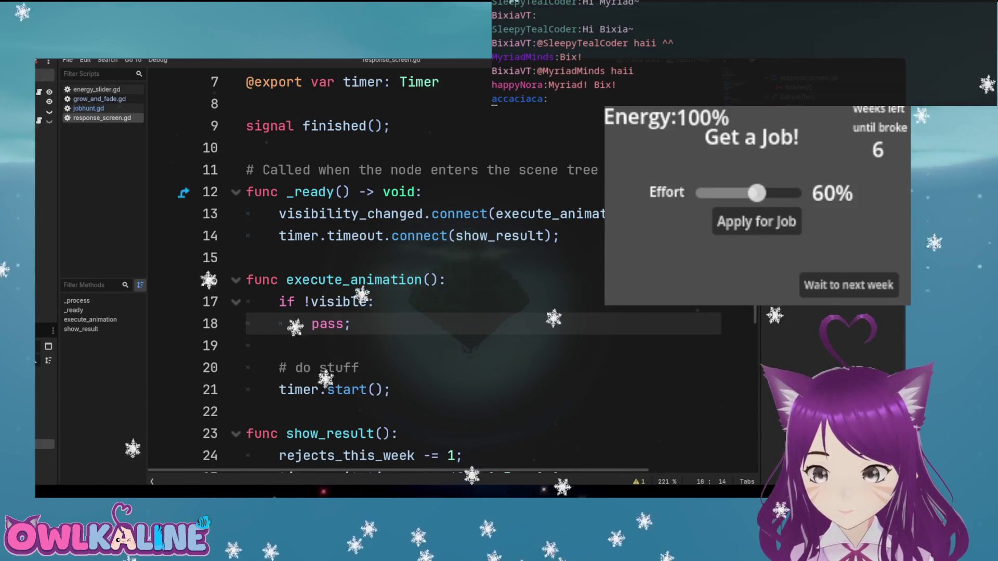
{"action": "key", "text": "F8"}
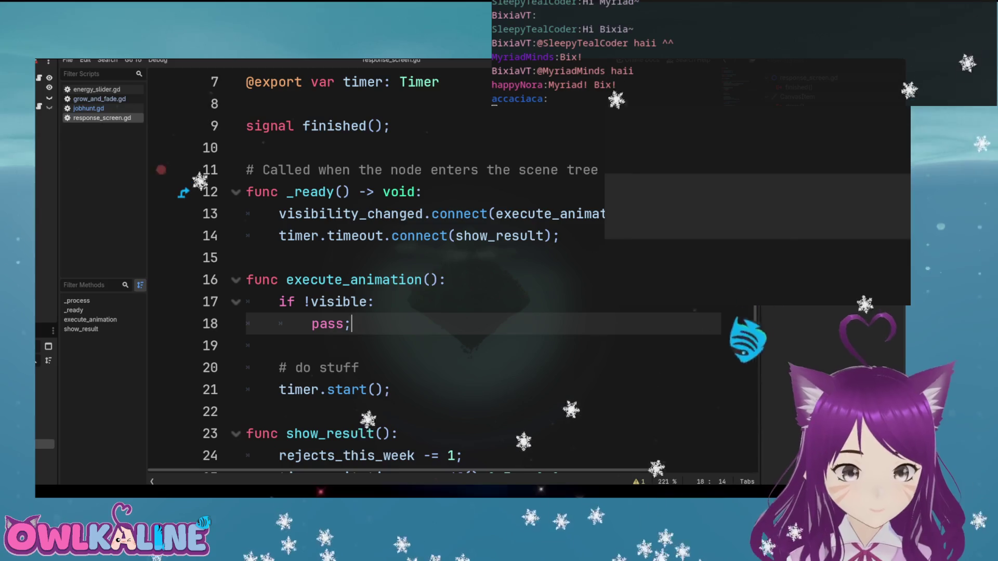
Review show_result's rejects_this_week and offers_this_week loop, then open grow_and_fade.gd
{"action": "key", "text": "Down"}
{"action": "key", "text": "Down"}
{"action": "key", "text": "Down"}
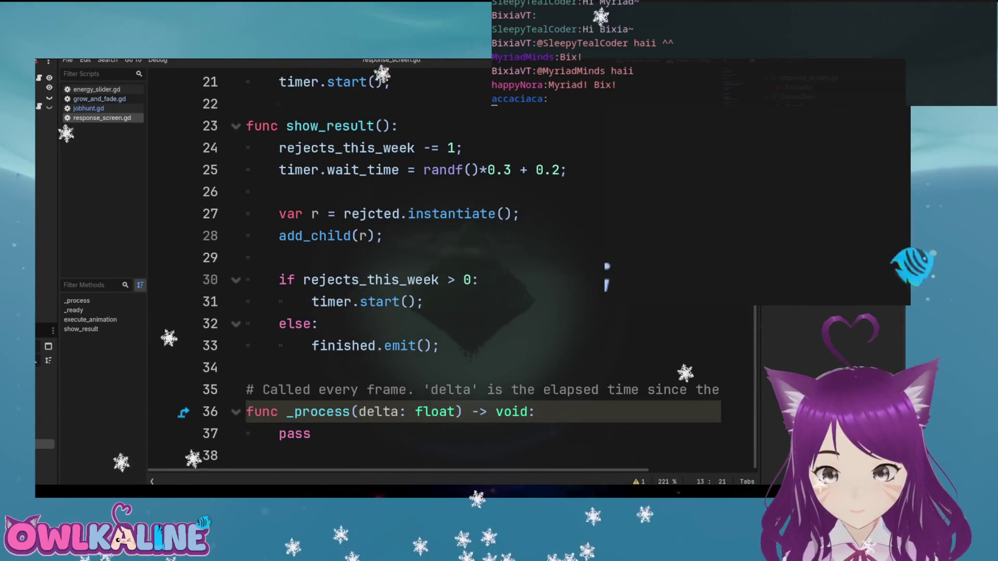
{"action": "double_click", "coordinate": [346, 279]}
{"action": "scroll", "coordinate": [447, 270], "scroll_direction": "up", "scroll_amount": 4}
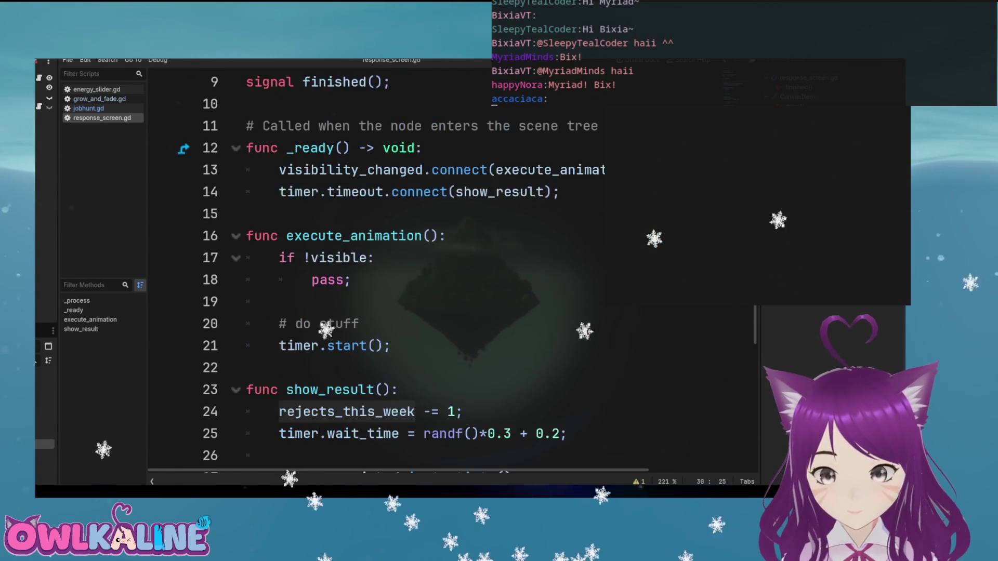
{"action": "scroll", "coordinate": [447, 270], "scroll_direction": "up", "scroll_amount": 2}
{"action": "double_click", "coordinate": [342, 104]}
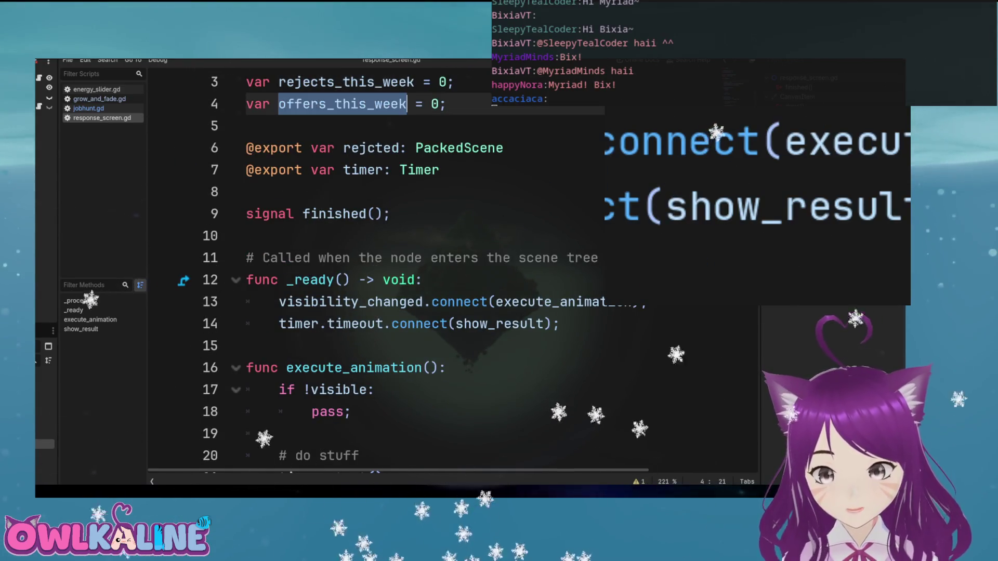
{"action": "scroll", "coordinate": [416, 270], "scroll_direction": "down", "scroll_amount": 1}
{"action": "scroll", "coordinate": [416, 270], "scroll_direction": "up", "scroll_amount": 2}
{"action": "scroll", "coordinate": [719, 187], "scroll_direction": "down", "scroll_amount": 7}
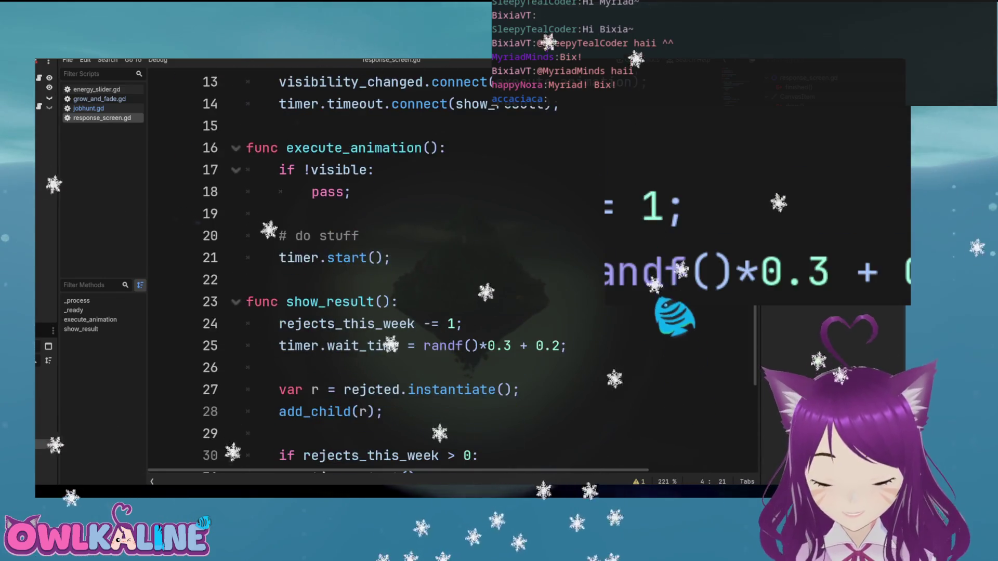
{"action": "left_click", "coordinate": [312, 323]}
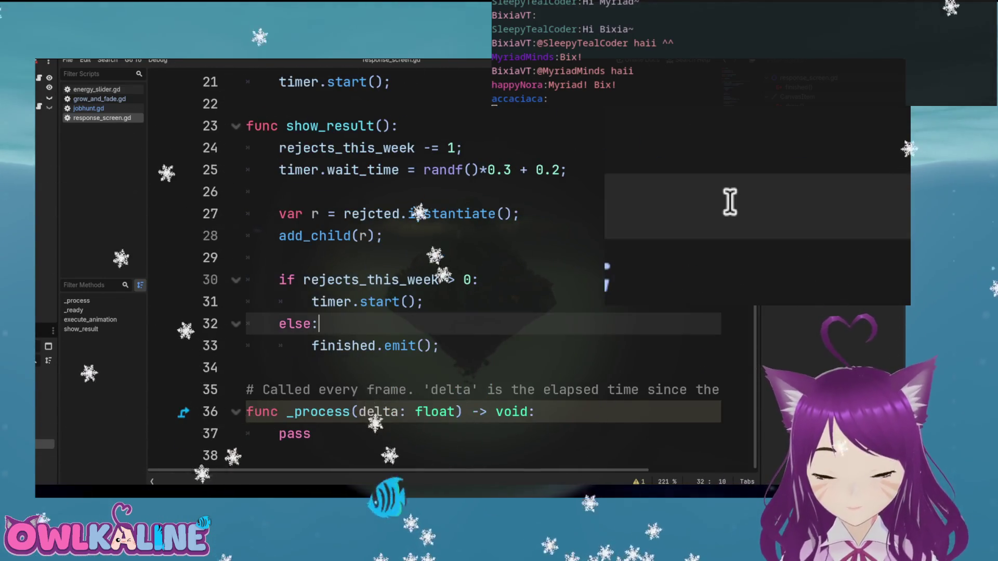
{"action": "scroll", "coordinate": [312, 390], "scroll_direction": "up", "scroll_amount": 1}
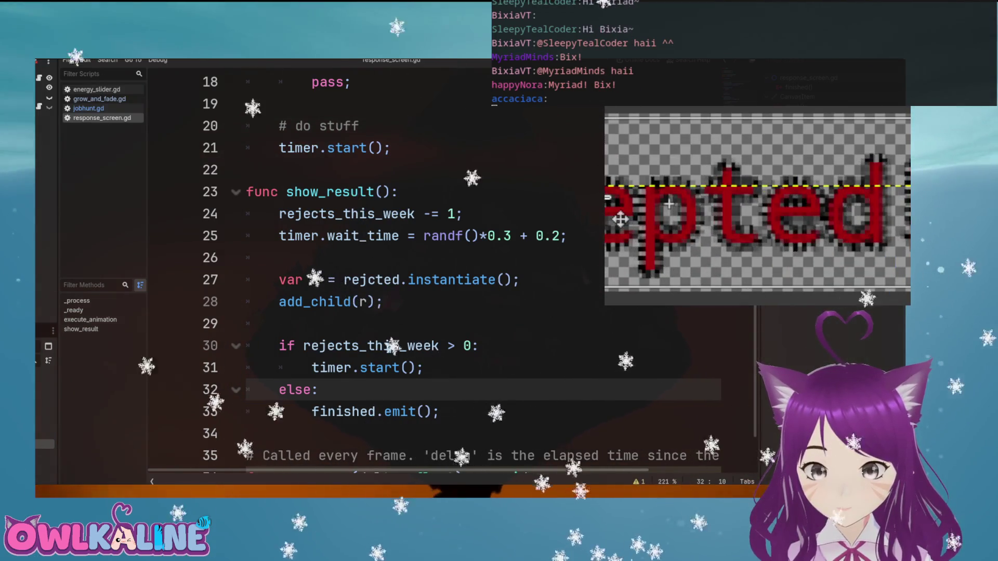
{"action": "left_click", "coordinate": [620, 219]}
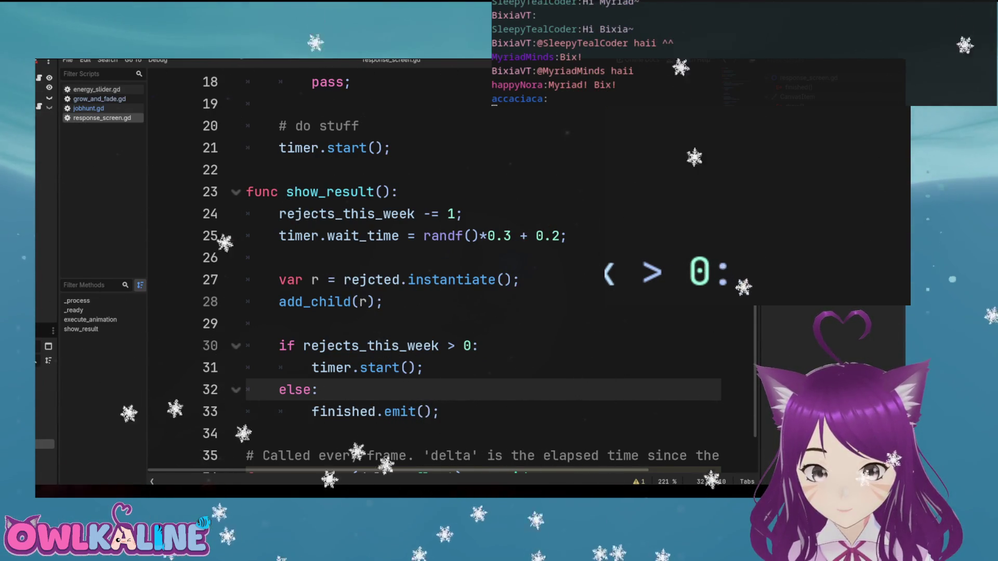
{"action": "left_click", "coordinate": [99, 99]}
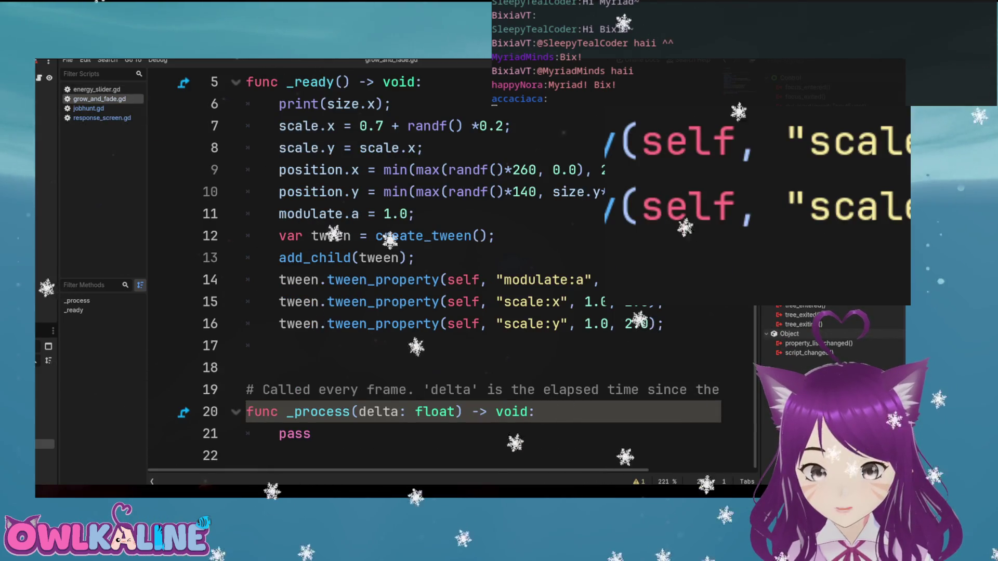
Add an exported Texture2D texture declaration on line 3 below extends TextureRect and save
{"action": "scroll", "coordinate": [447, 270], "scroll_direction": "up", "scroll_amount": 2}
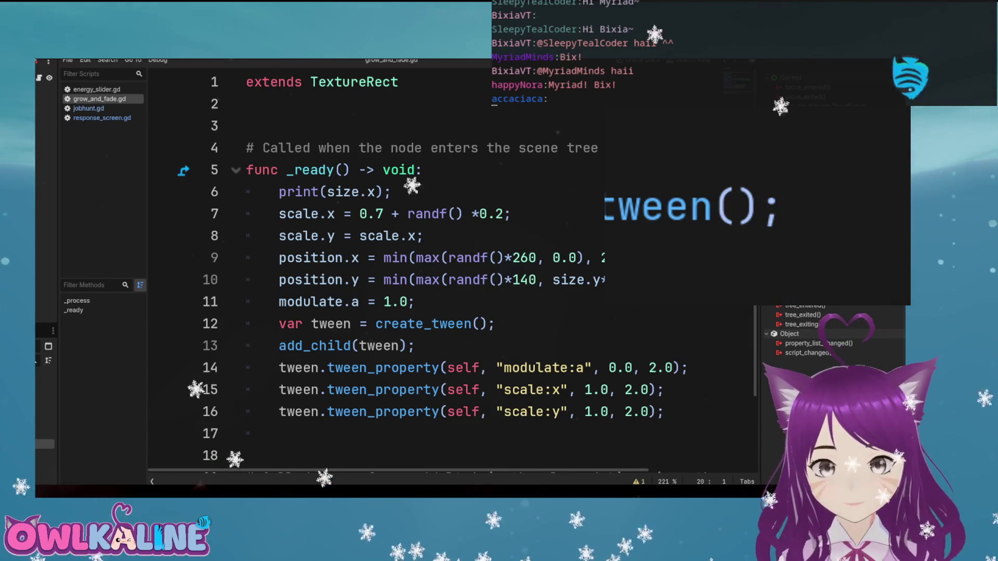
{"action": "left_click", "coordinate": [249, 104]}
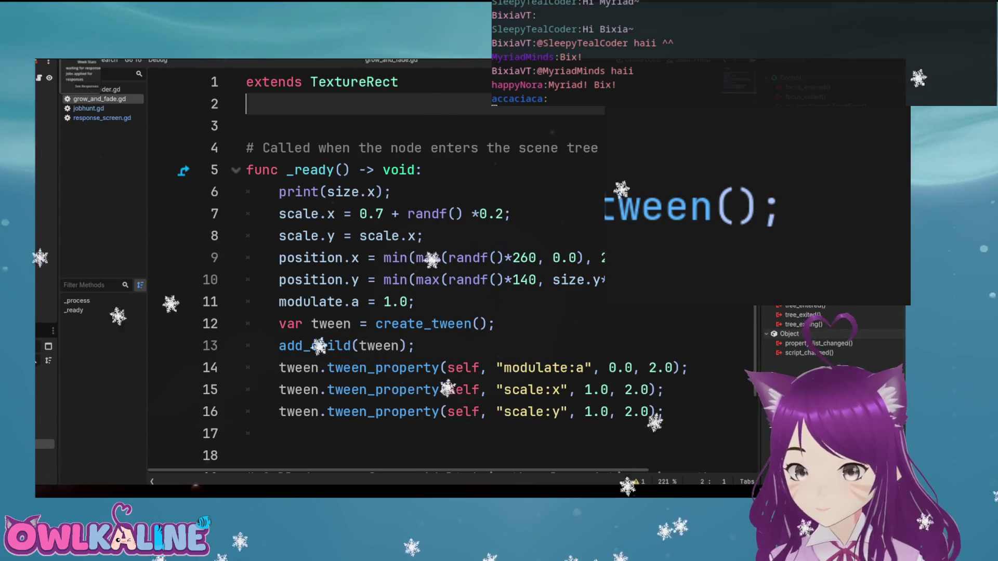
{"action": "key", "text": "Return"}
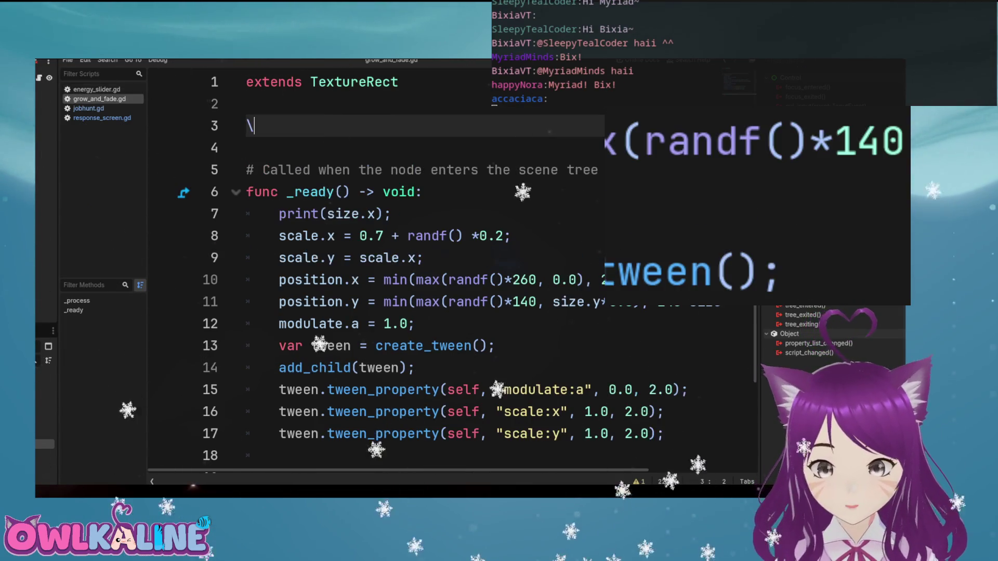
{"action": "type", "text": "@export "}
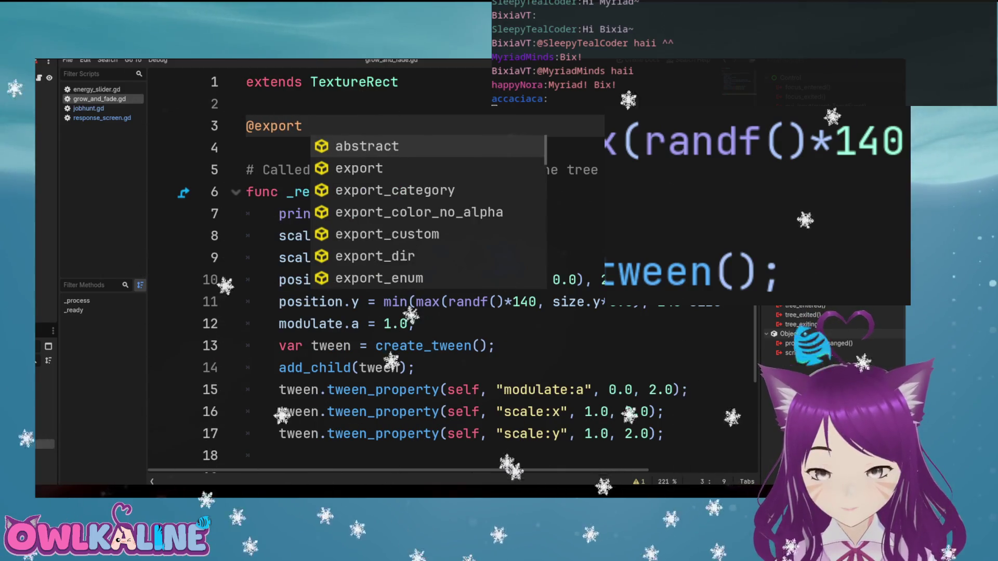
{"action": "type", "text": "texture"}
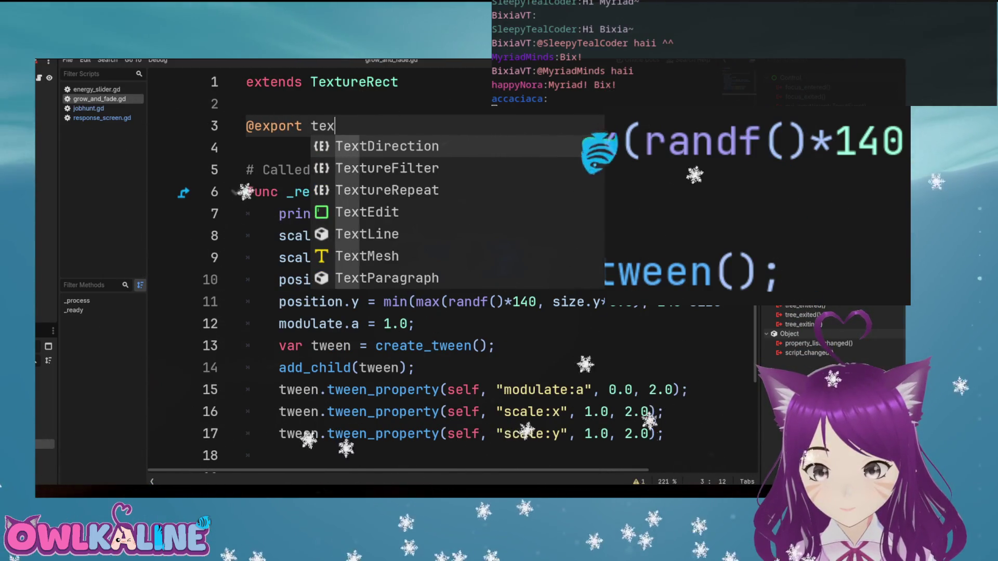
{"action": "key", "text": "Down"}
{"action": "key", "text": "Down"}
{"action": "key", "text": "Down"}
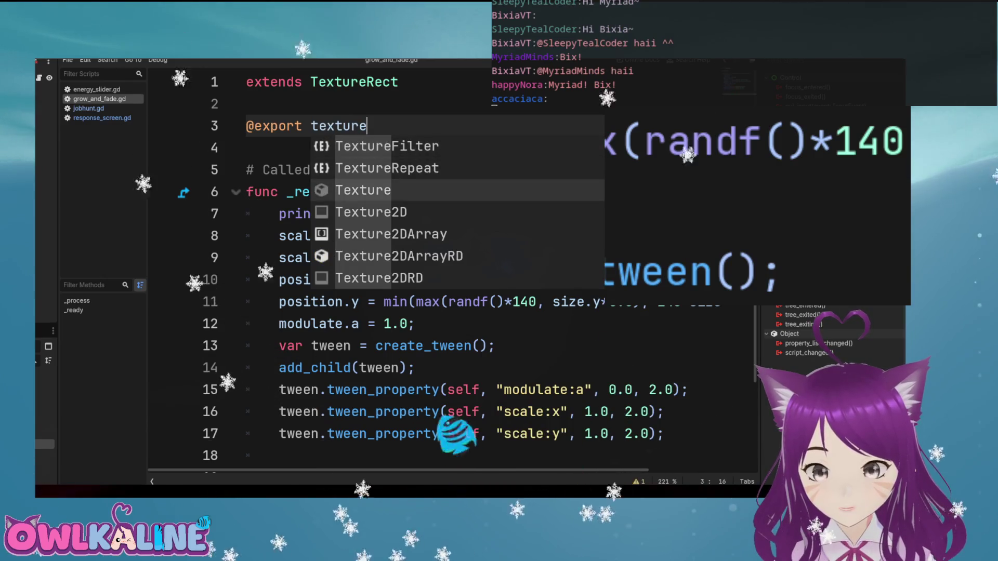
{"action": "key", "text": "Return"}
{"action": "type", "text": "te"}
{"action": "type", "text": "xture;"}
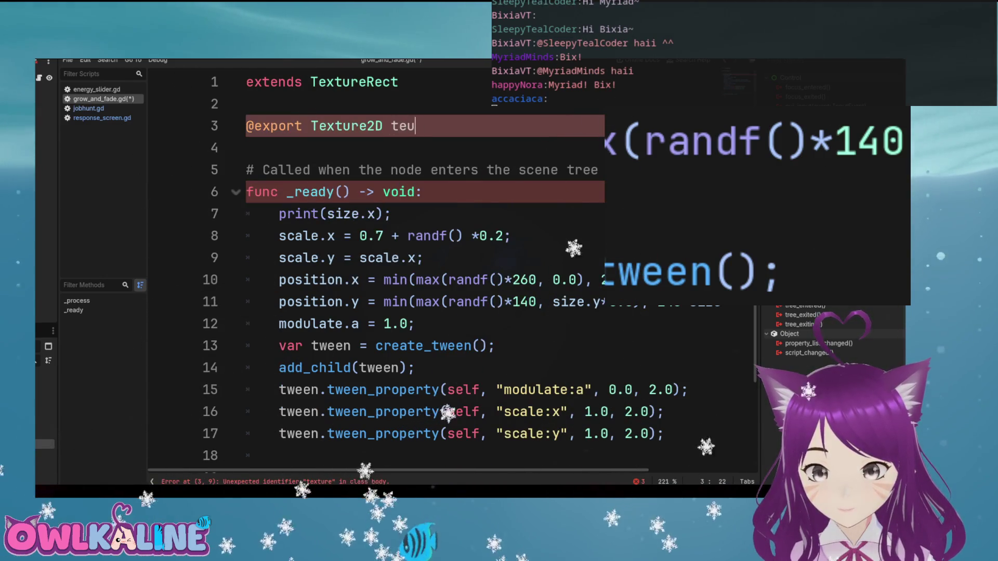
{"action": "key", "text": "ctrl+s"}
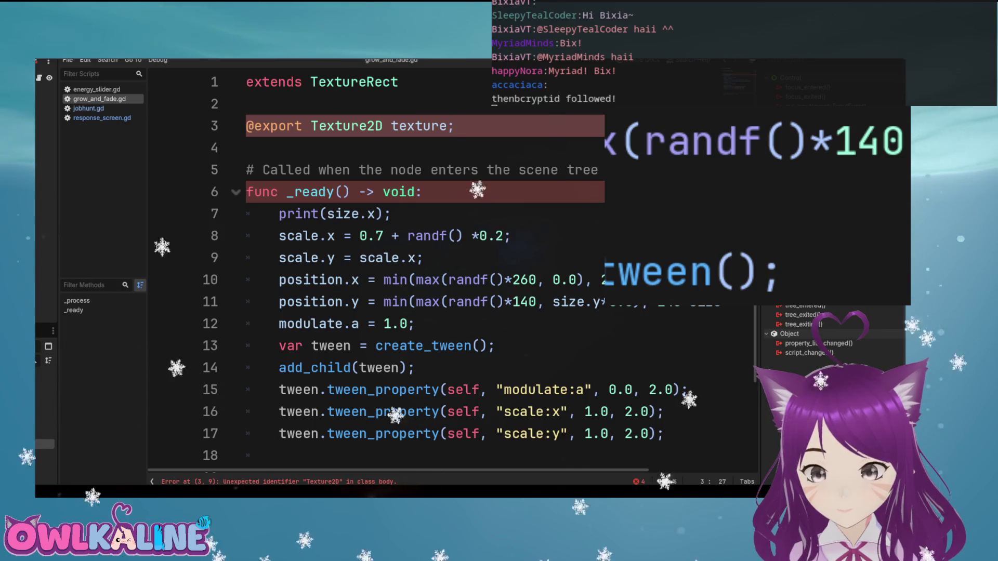
Try deleting the misplaced Texture2D on line 3, undo it, and compare with jobhunt.gd
{"action": "double_click", "coordinate": [347, 126]}
{"action": "key", "text": "BackSpace"}
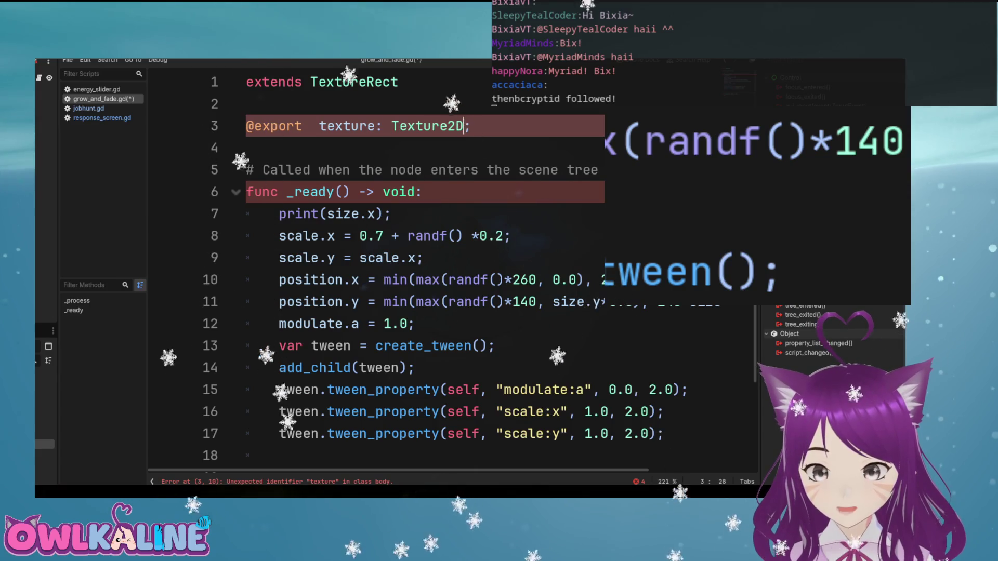
{"action": "key", "text": "ctrl+z"}
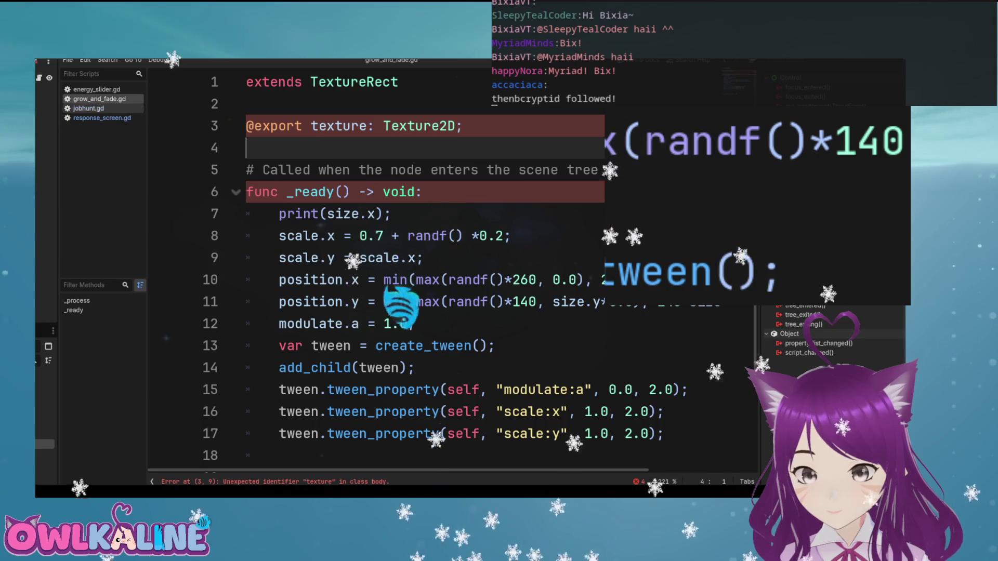
{"action": "left_click", "coordinate": [88, 108]}
{"action": "scroll", "coordinate": [447, 271], "scroll_direction": "up", "scroll_amount": 10}
{"action": "scroll", "coordinate": [447, 270], "scroll_direction": "up", "scroll_amount": 10}
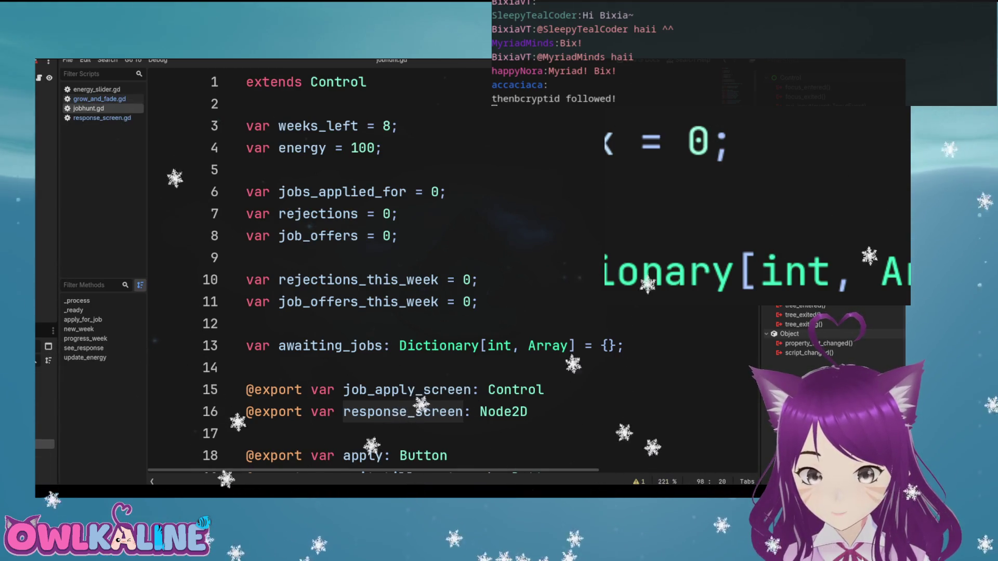
{"action": "left_click", "coordinate": [99, 99]}
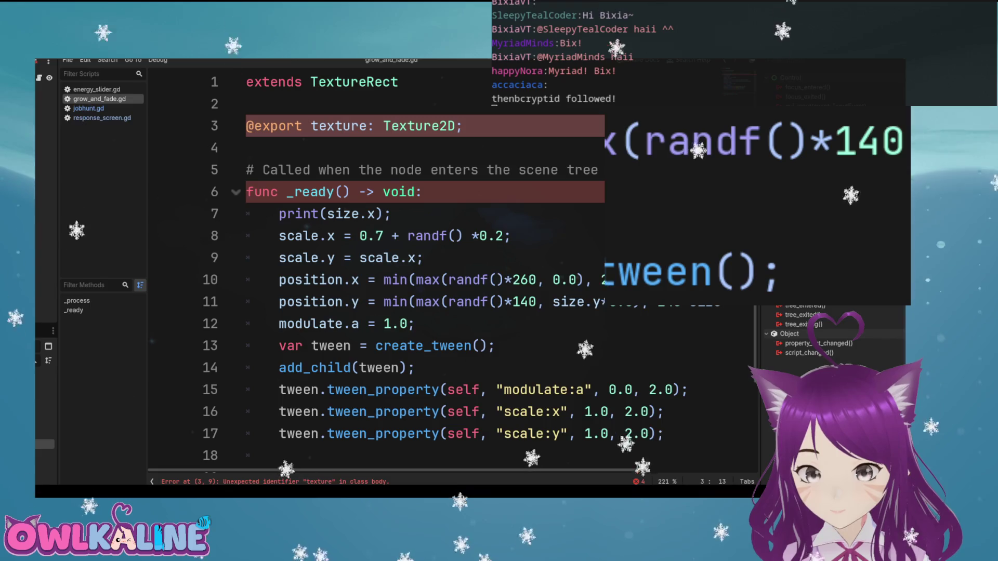
Insert var before the variable name on line 3 and save the script
{"action": "left_click", "coordinate": [311, 126]}
{"action": "type", "text": "VAR"}
{"action": "key", "text": "BackSpace"}
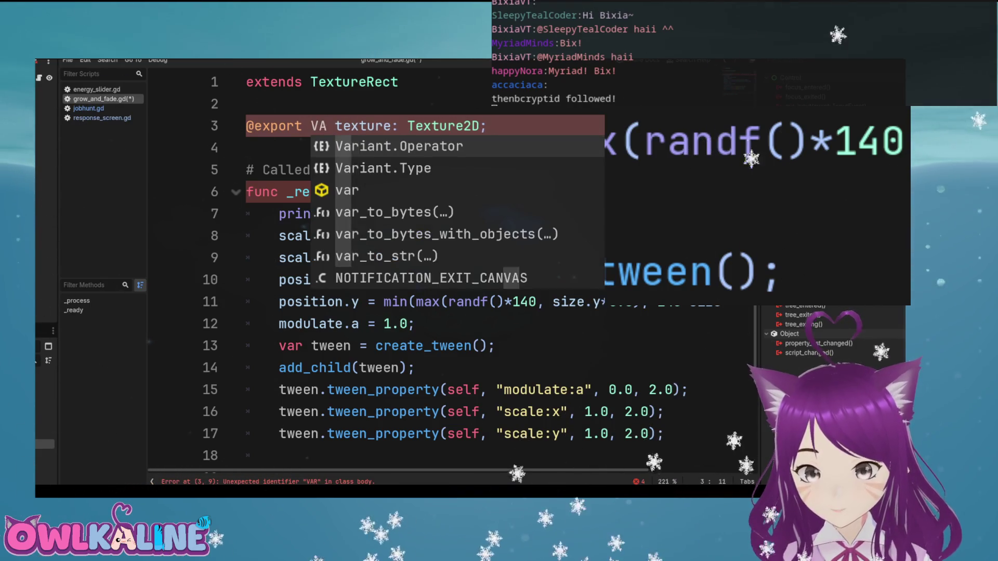
{"action": "key", "text": "BackSpace"}
{"action": "key", "text": "BackSpace"}
{"action": "type", "text": "var"}
{"action": "key", "text": "ctrl+s"}
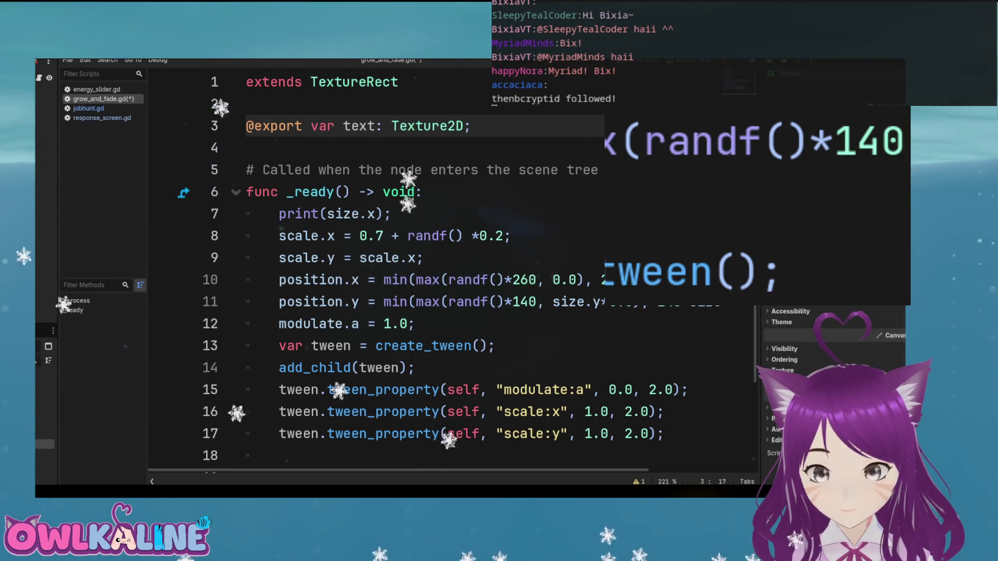
Rename the exported Texture2D variable to text_texture and save the script
{"action": "type", "text": "_texture"}
{"action": "key", "text": "ctrl+s"}
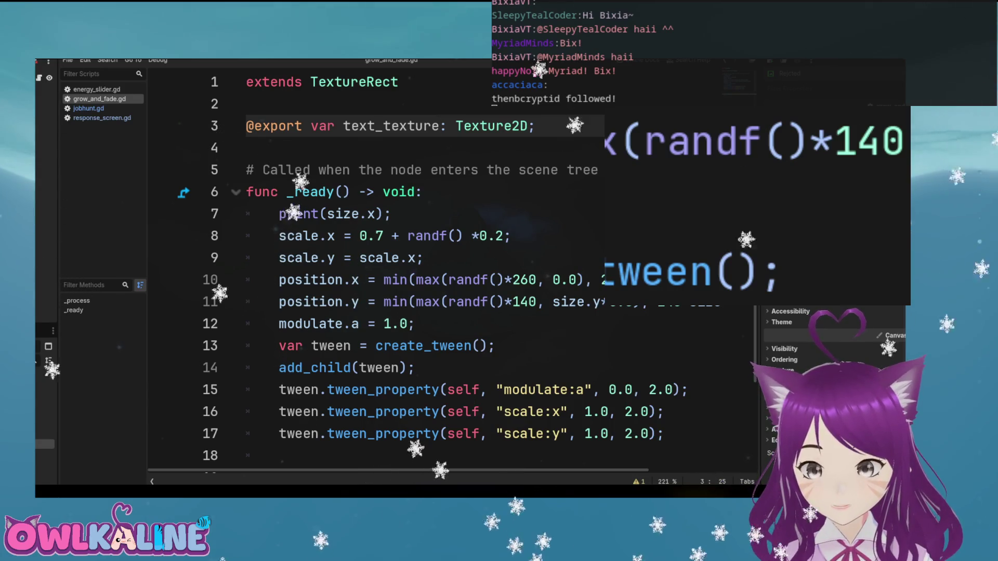
{"action": "left_click", "coordinate": [395, 214]}
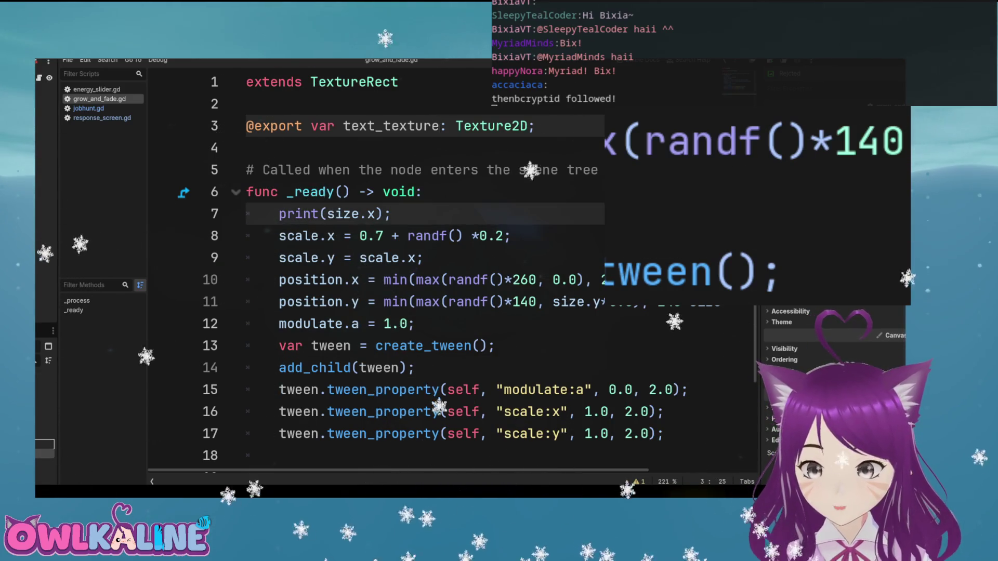
{"action": "left_click", "coordinate": [387, 126]}
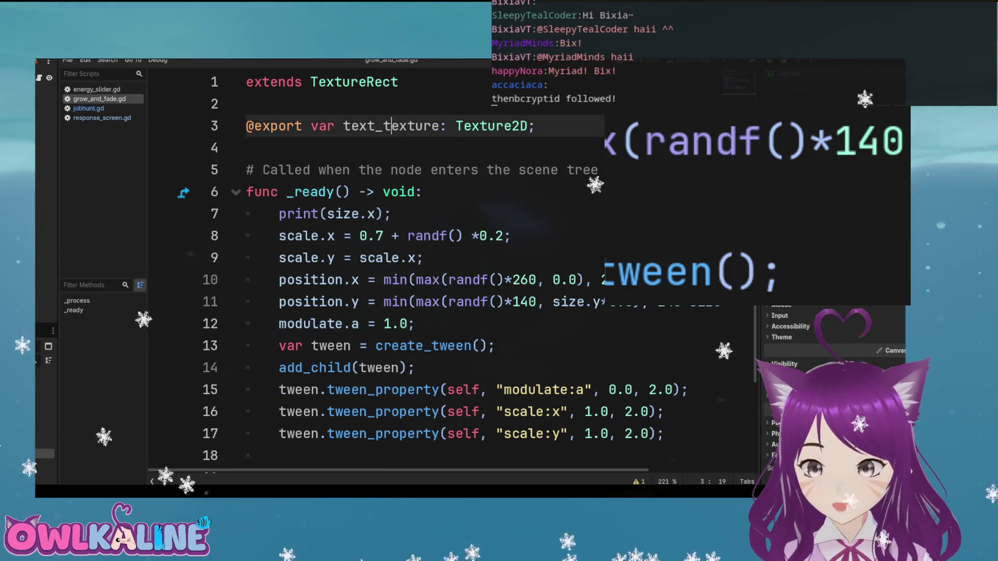
Add 'texture = text_texture' as the first line of _ready
{"action": "left_click", "coordinate": [391, 213]}
{"action": "left_click", "coordinate": [422, 192]}
{"action": "key", "text": "Return"}
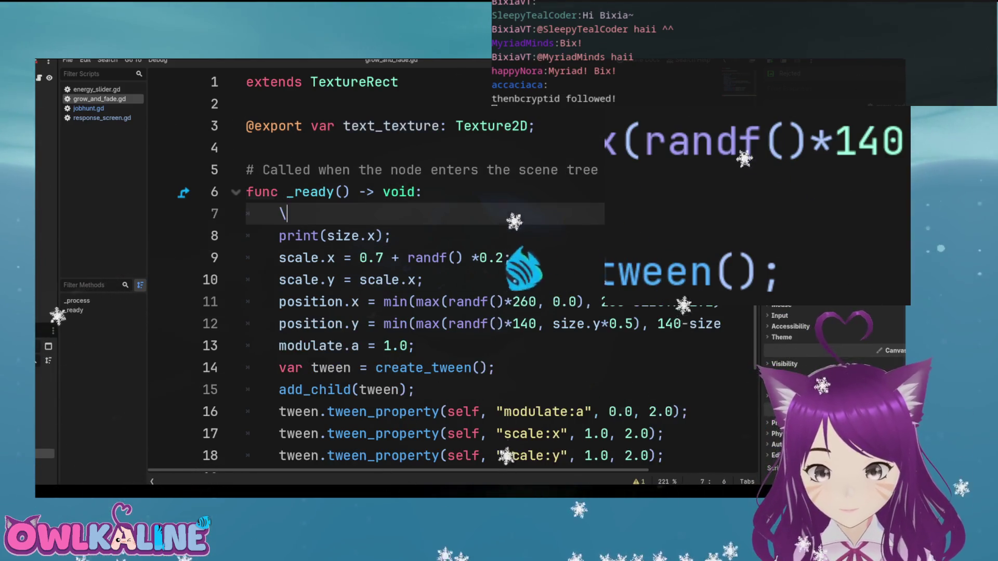
{"action": "type", "text": "ture = tex"}
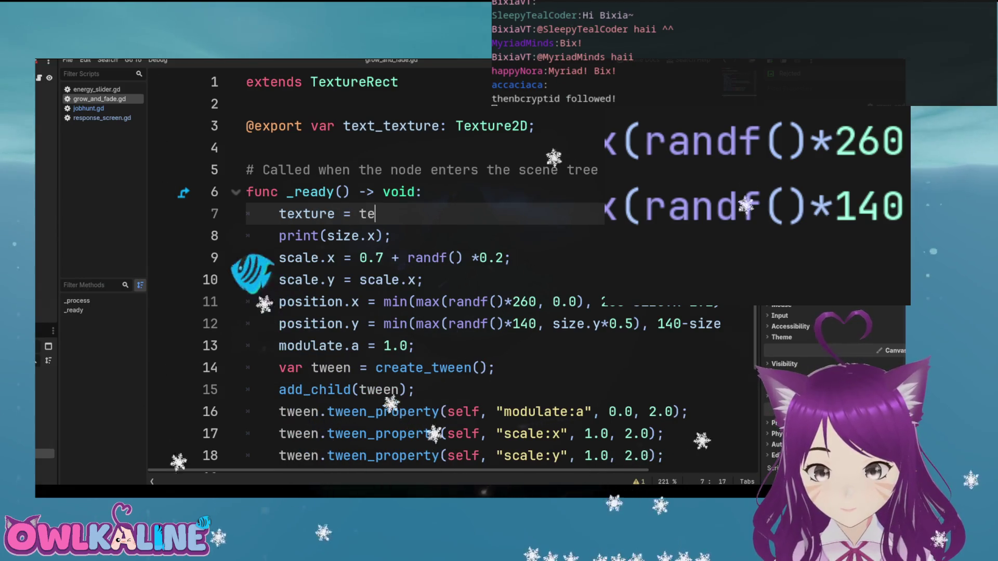
{"action": "type", "text": "t"}
{"action": "key", "text": "Return"}
{"action": "type", "text": "\\"}
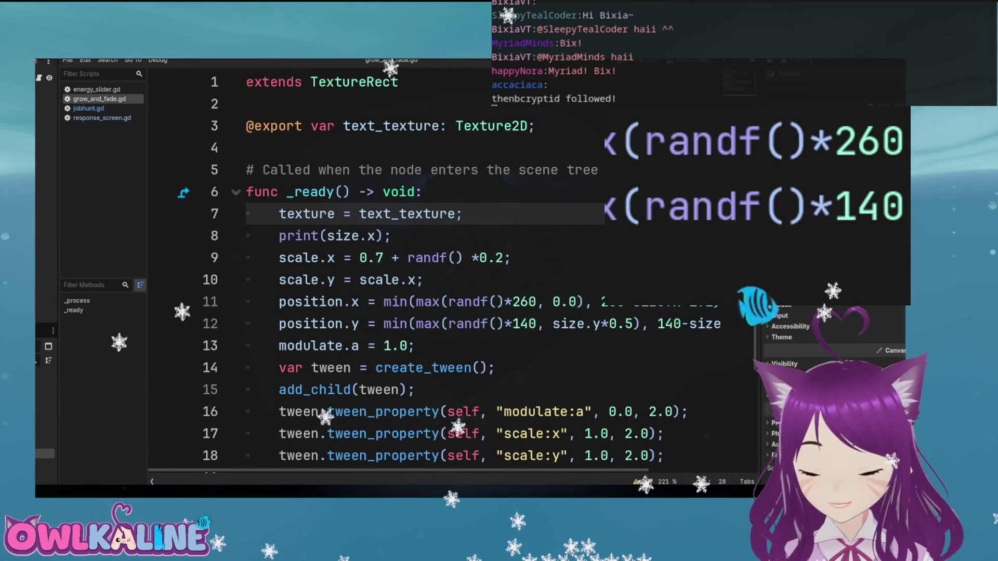
{"action": "mouse_move", "coordinate": [544, 126]}
{"action": "left_mouse_down"}
{"action": "mouse_move", "coordinate": [287, 126]}
{"action": "mouse_move", "coordinate": [247, 104]}
{"action": "left_mouse_up"}
{"action": "left_click", "coordinate": [247, 148]}
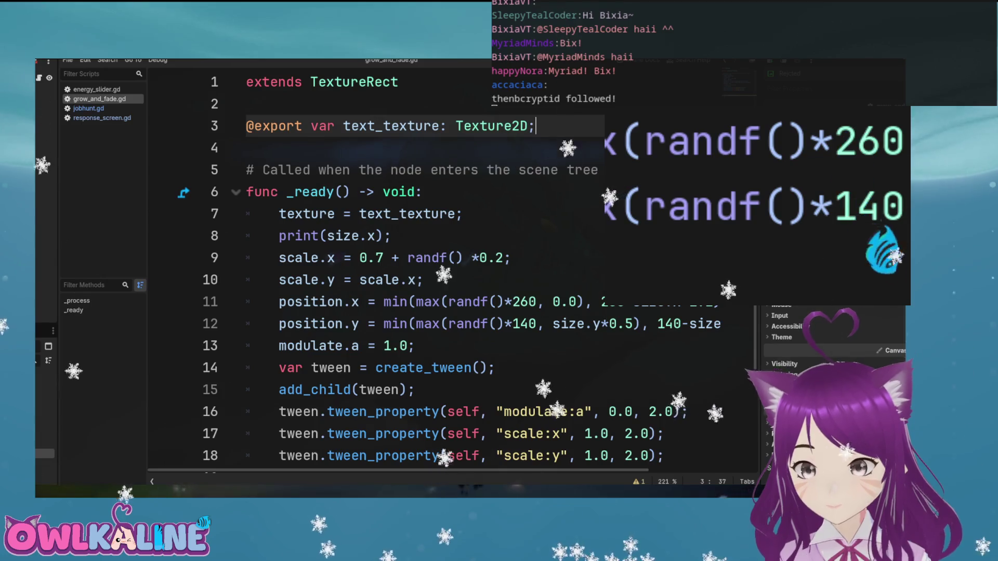
{"action": "key", "text": "Return"}
{"action": "key", "text": "Up"}
{"action": "type", "text": "\\"}
{"action": "type", "text": "xport"}
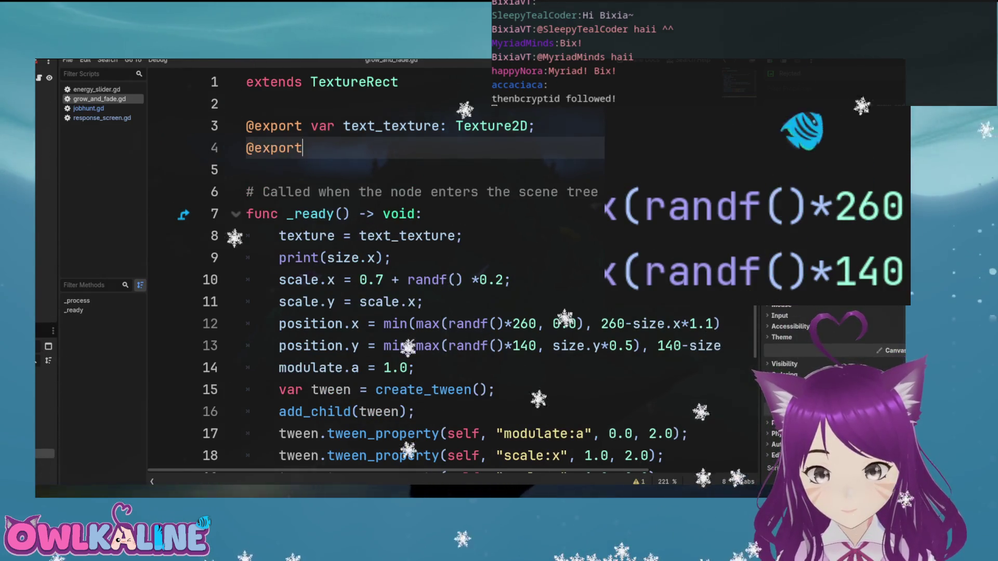
{"action": "left_click", "coordinate": [335, 126]}
{"action": "key", "text": "Delete"}
{"action": "key", "text": "Delete"}
{"action": "key", "text": "Delete"}
{"action": "type", "text": "ect_text"}
{"action": "left_click", "coordinate": [336, 148]}
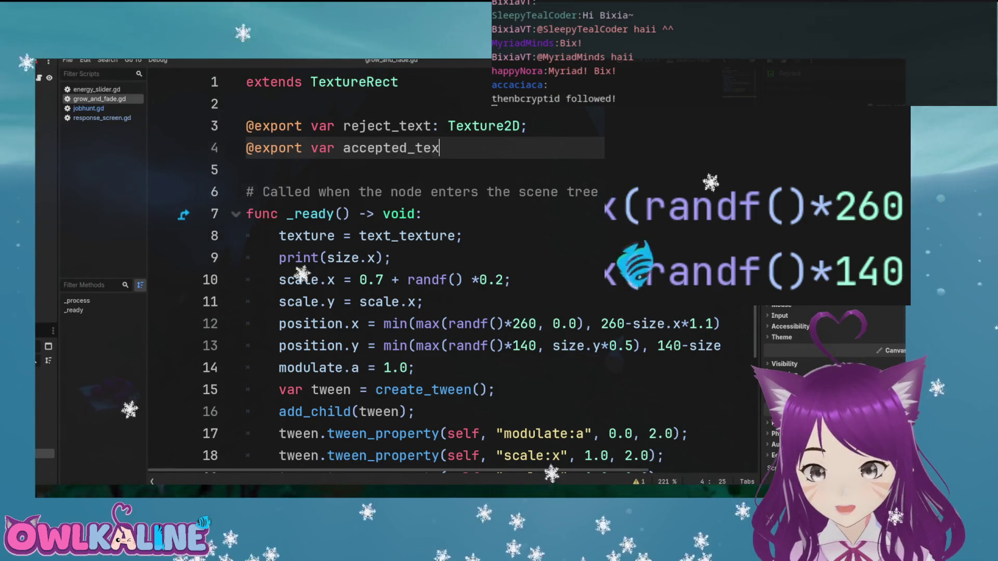
{"action": "type", "text": "D;"}
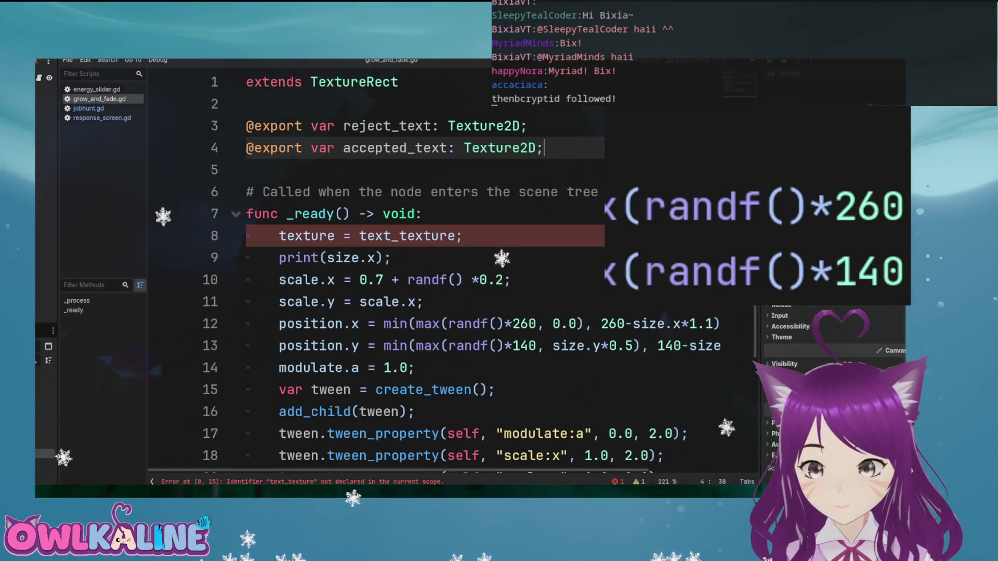
Change the _ready assignment to 'texture = reject_text' and save the script
{"action": "left_click", "coordinate": [408, 236]}
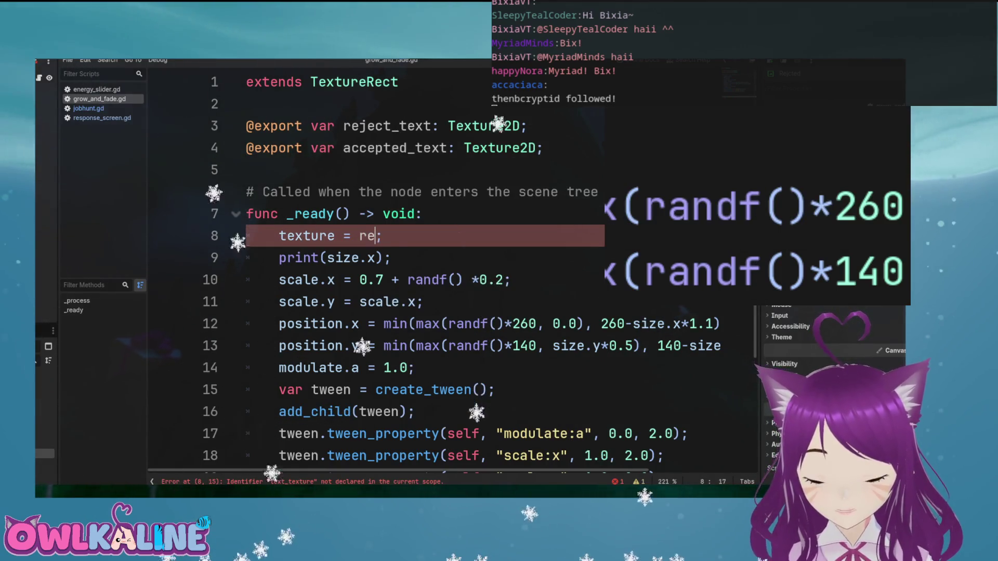
{"action": "type", "text": "ject"}
{"action": "key", "text": "Return"}
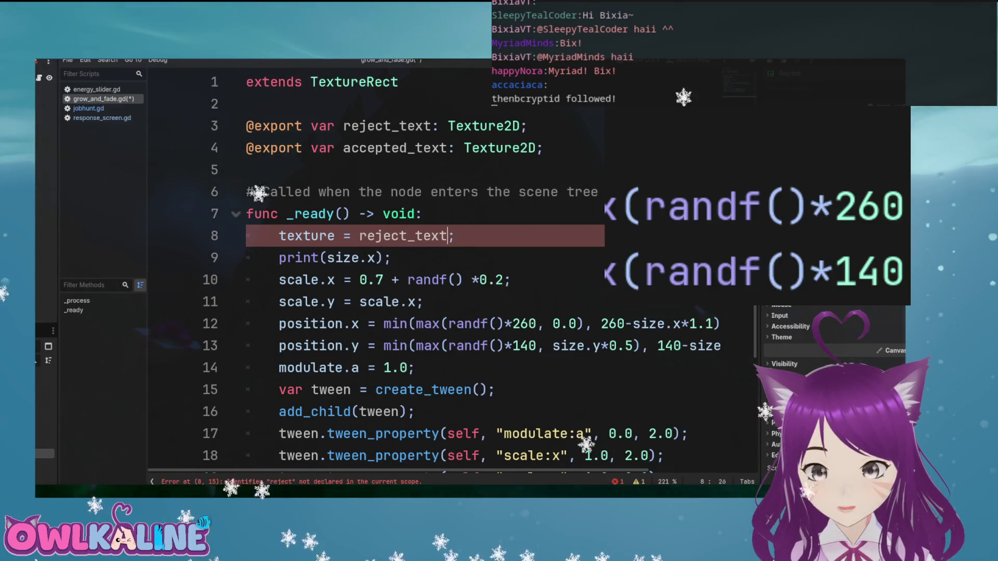
{"action": "key", "text": "ctrl+s"}
Clean up line 5 and start a 'var accepted' declaration on a new line
{"action": "left_click", "coordinate": [260, 169]}
{"action": "key", "text": "BackSpace"}
{"action": "key", "text": "BackSpace"}
{"action": "key", "text": "Return"}
{"action": "type", "text": "var accepted = f"}
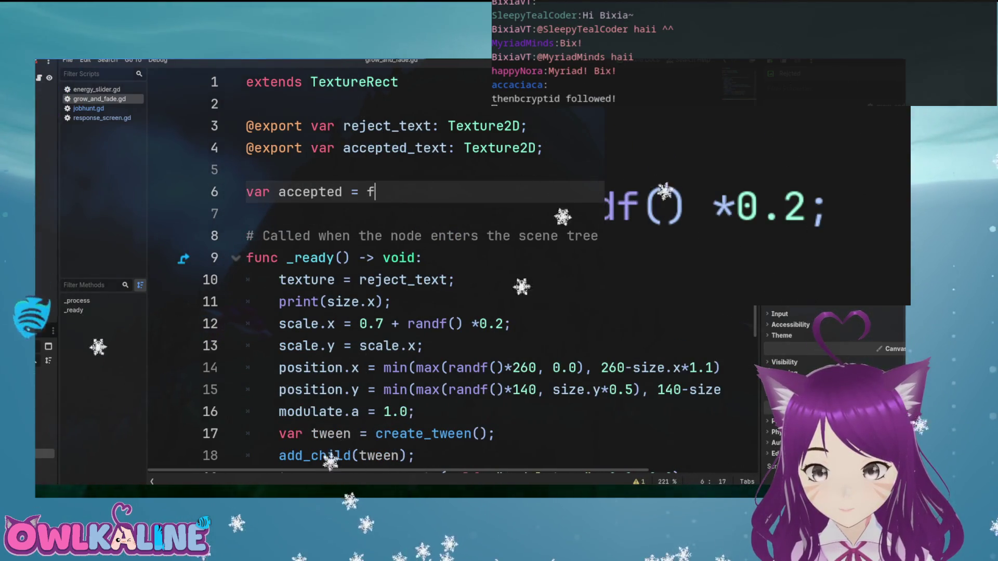
At the top of _ready, add an 'if accepted:' branch setting texture = accepted_text, replacing the reject_text assignment
{"action": "key", "text": "Down"}
{"action": "key", "text": "Down"}
{"action": "key", "text": "Down"}
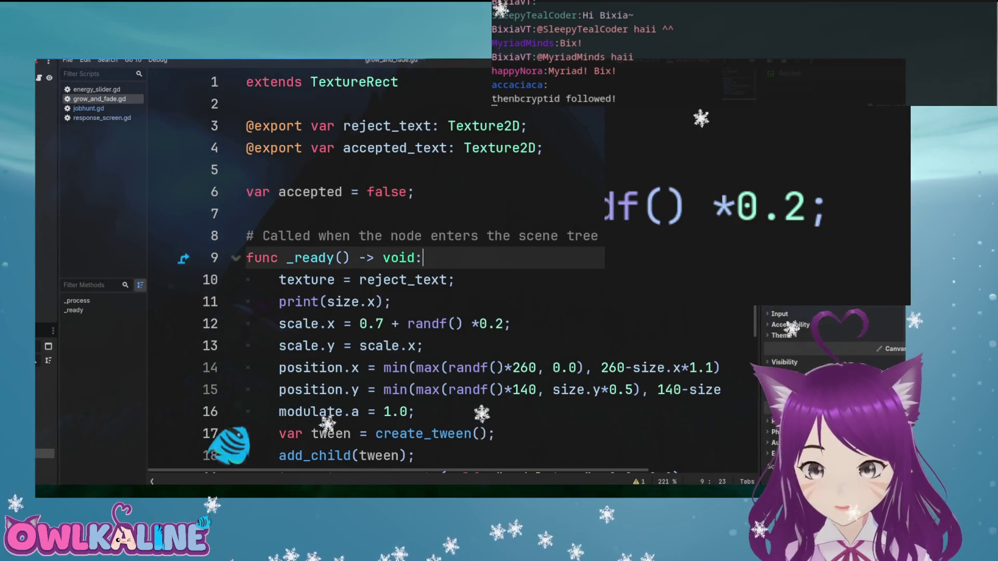
{"action": "key", "text": "Return"}
{"action": "type", "text": "if accepted:"}
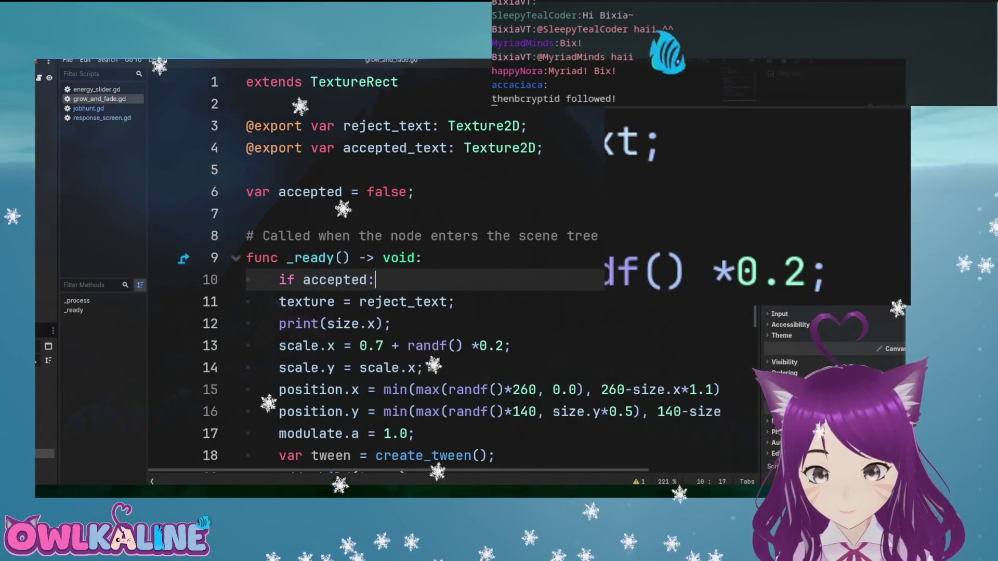
{"action": "key", "text": "Return"}
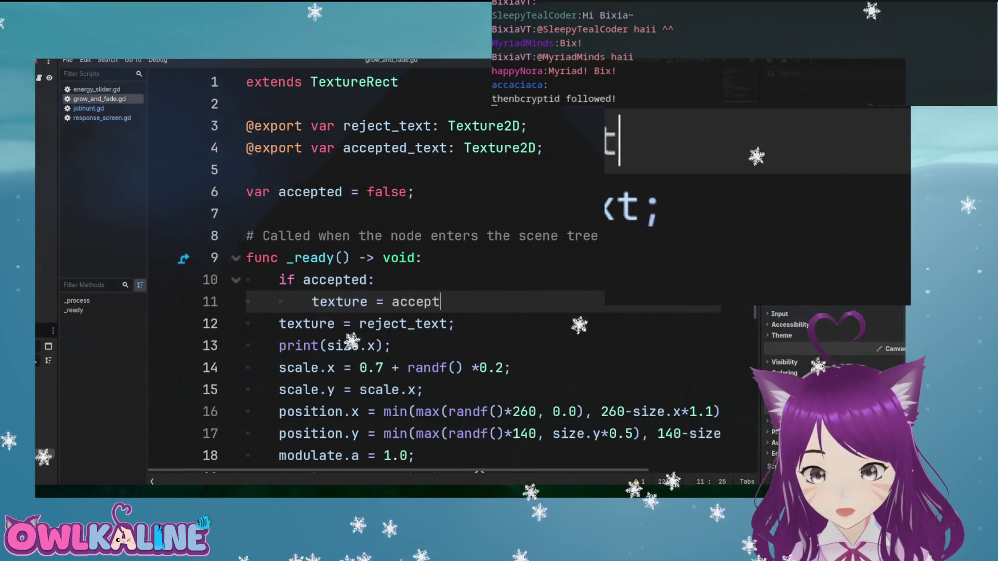
{"action": "type", "text": "ed_text;"}
{"action": "key", "text": "Return"}
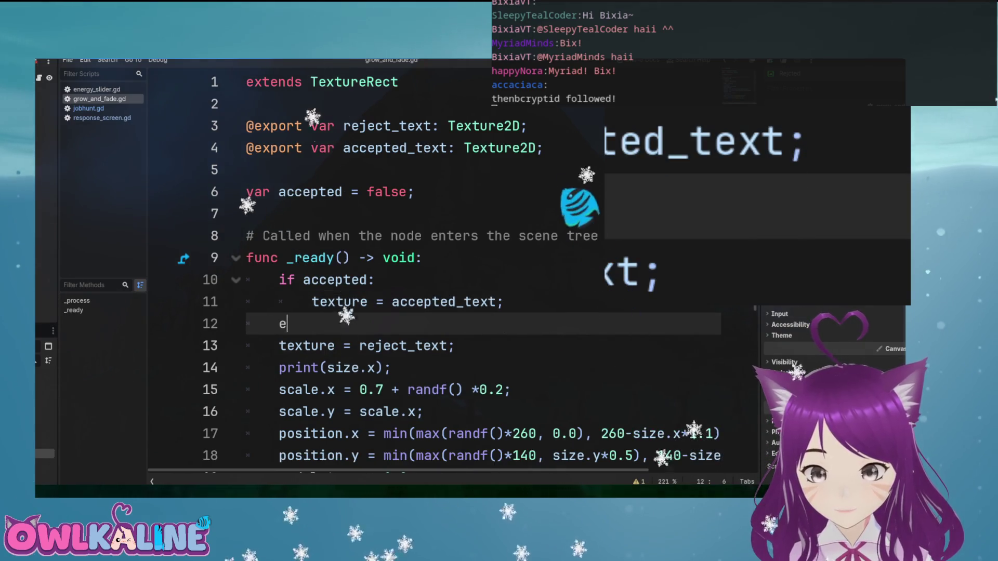
{"action": "type", "text": "lse"}
{"action": "key", "text": "Down"}
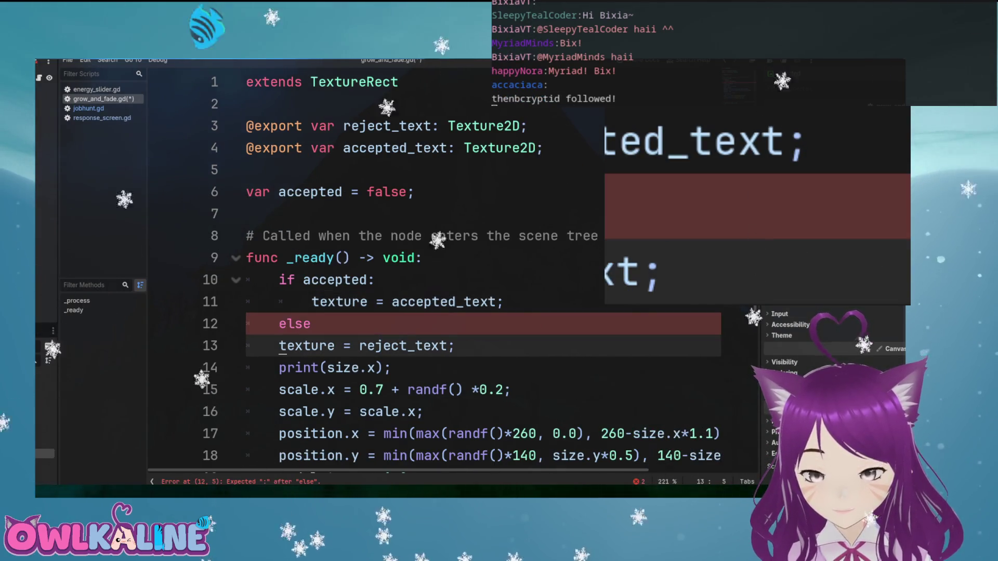
{"action": "key", "text": "shift+End"}
{"action": "key", "text": "BackSpace"}
{"action": "key", "text": "BackSpace"}
{"action": "key", "text": "BackSpace"}
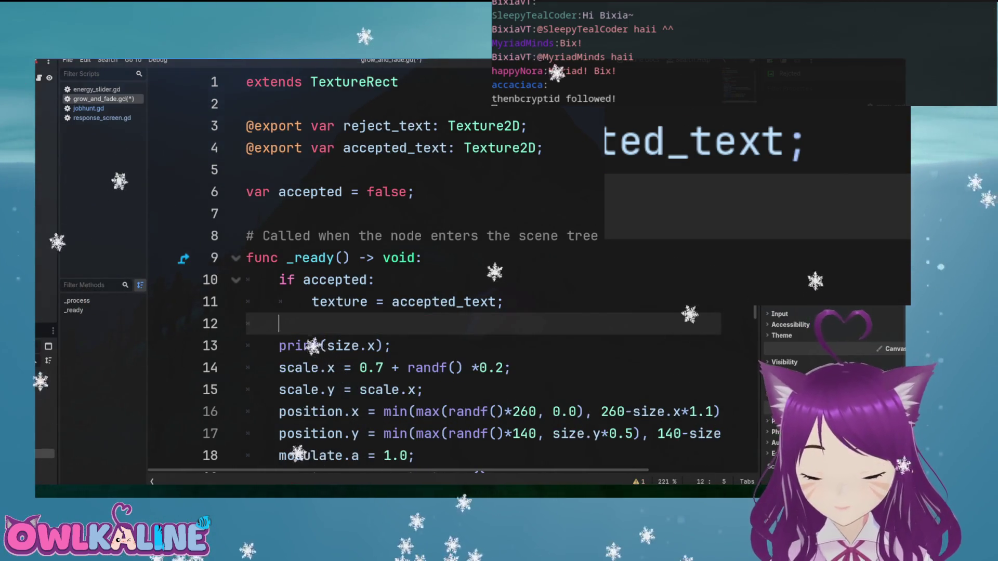
{"action": "left_click_drag", "start_coordinate": [527, 126], "coordinate": [246, 126]}
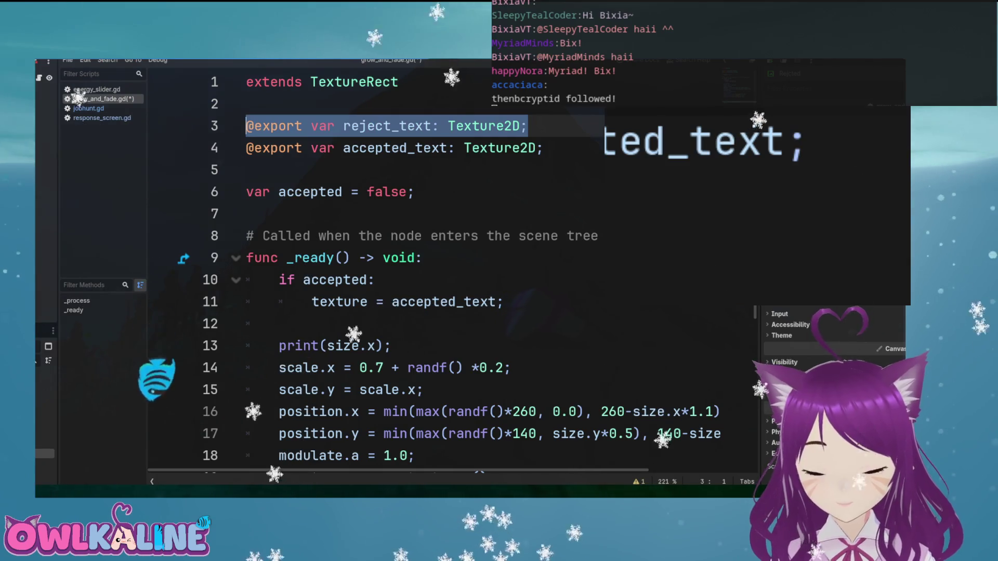
{"action": "key", "text": "BackSpace"}
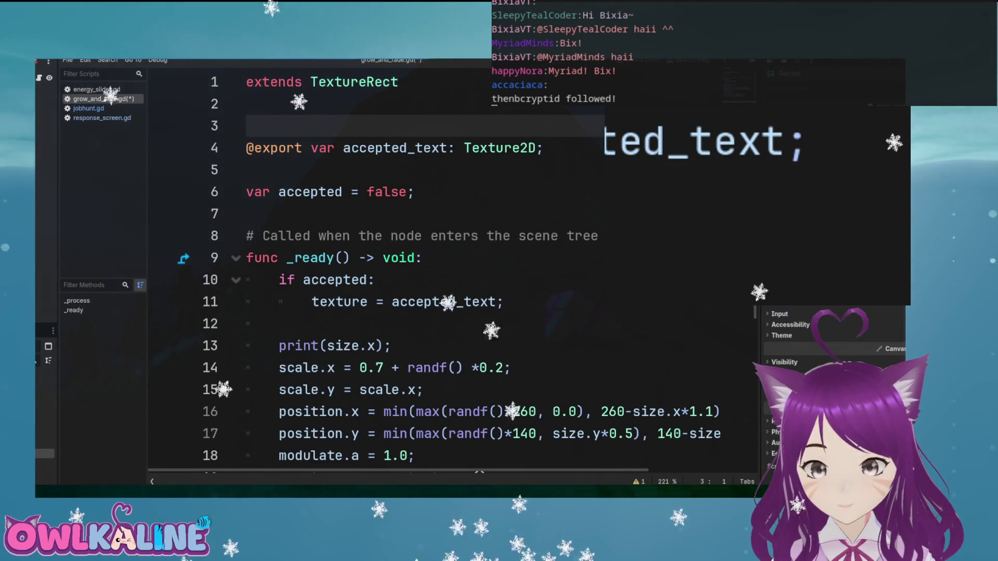
{"action": "key", "text": "BackSpace"}
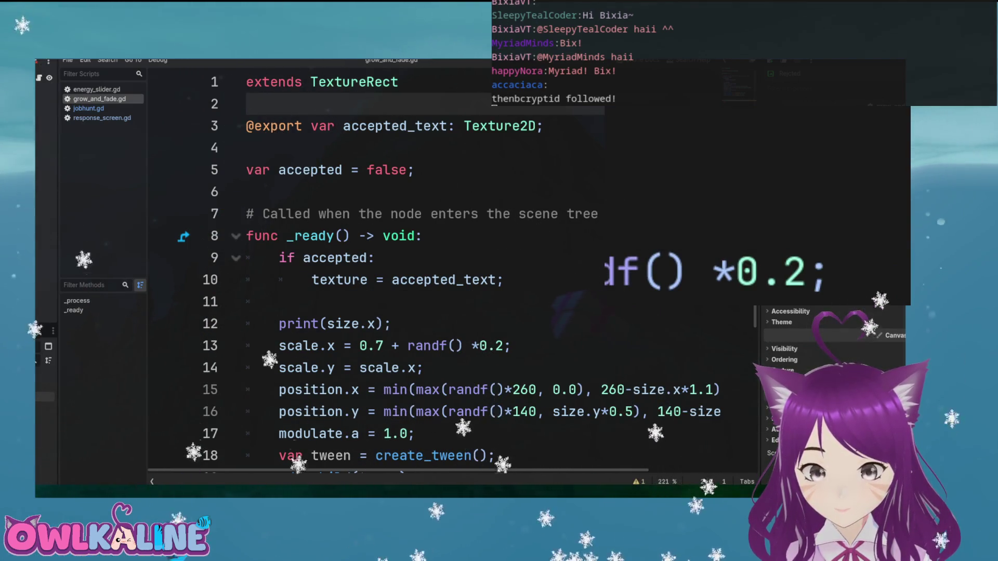
{"action": "left_click", "coordinate": [333, 236]}
{"action": "left_click", "coordinate": [250, 214]}
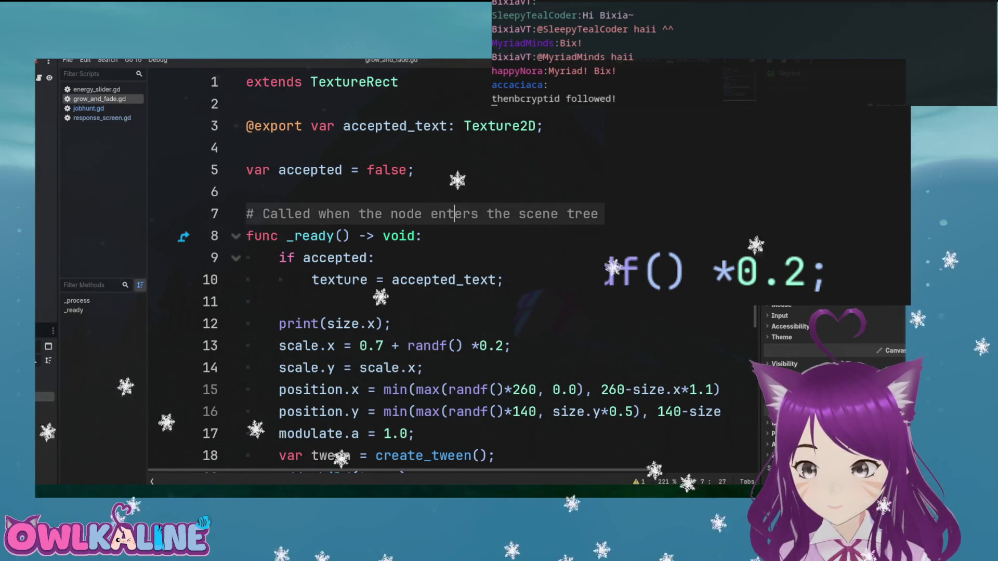
{"action": "left_click", "coordinate": [248, 191]}
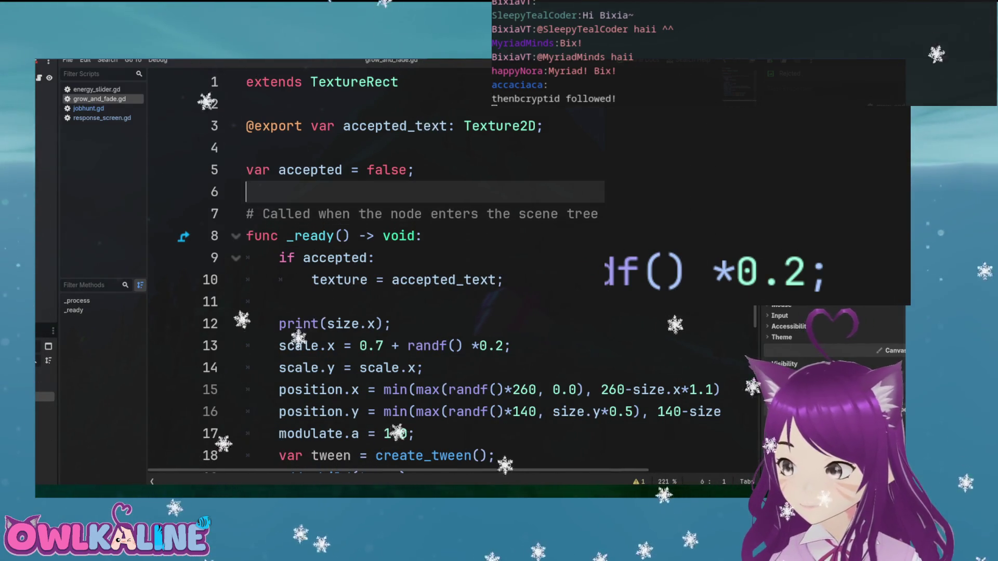
{"action": "left_click", "coordinate": [373, 258]}
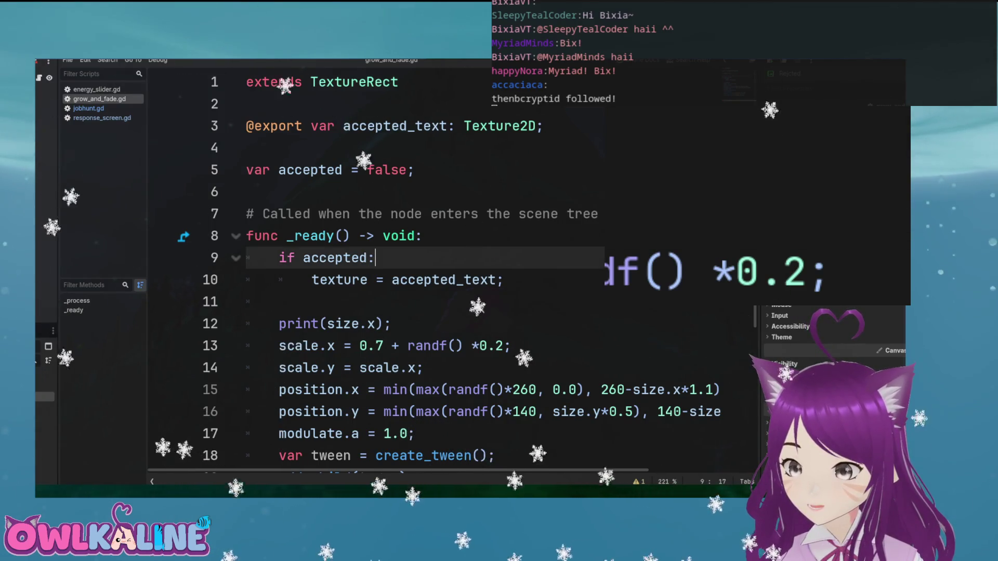
{"action": "left_click", "coordinate": [343, 280]}
{"action": "left_click", "coordinate": [424, 279]}
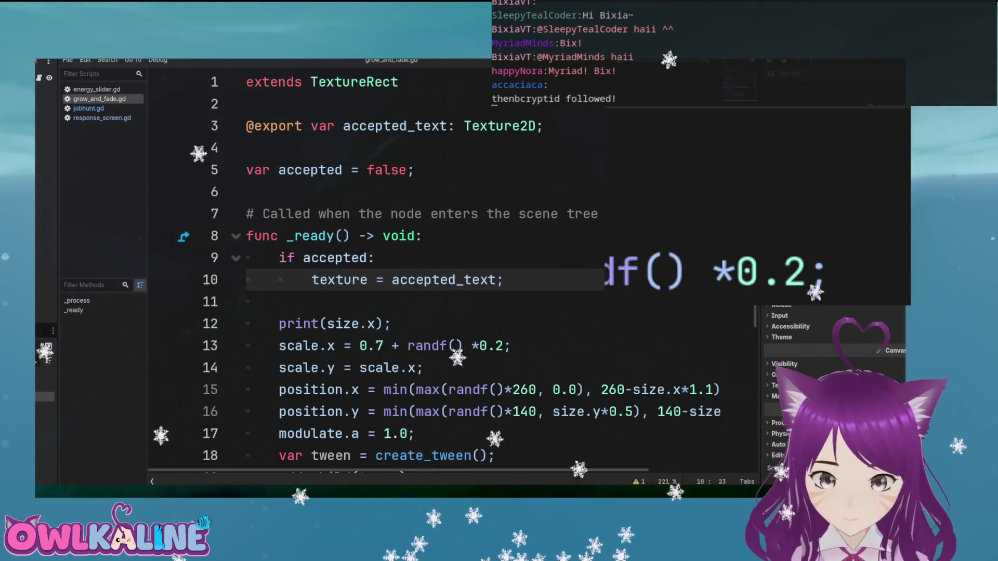
{"action": "left_click", "coordinate": [247, 192]}
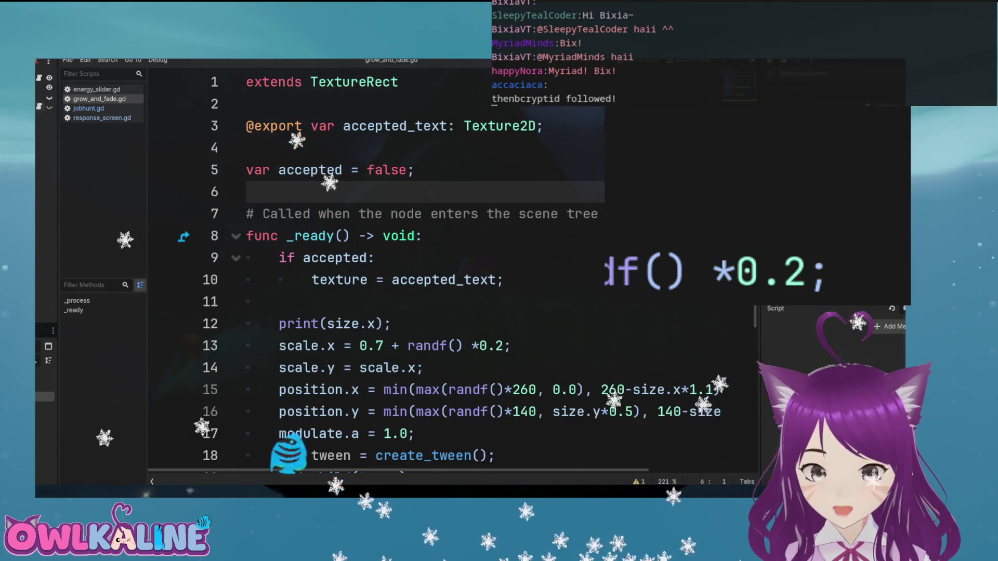
Switch to response_screen.gd and scroll to the show_result function
{"action": "left_click", "coordinate": [102, 118]}
{"action": "scroll", "coordinate": [416, 270], "scroll_direction": "up", "scroll_amount": 4}
{"action": "scroll", "coordinate": [363, 260], "scroll_direction": "down", "scroll_amount": 3}
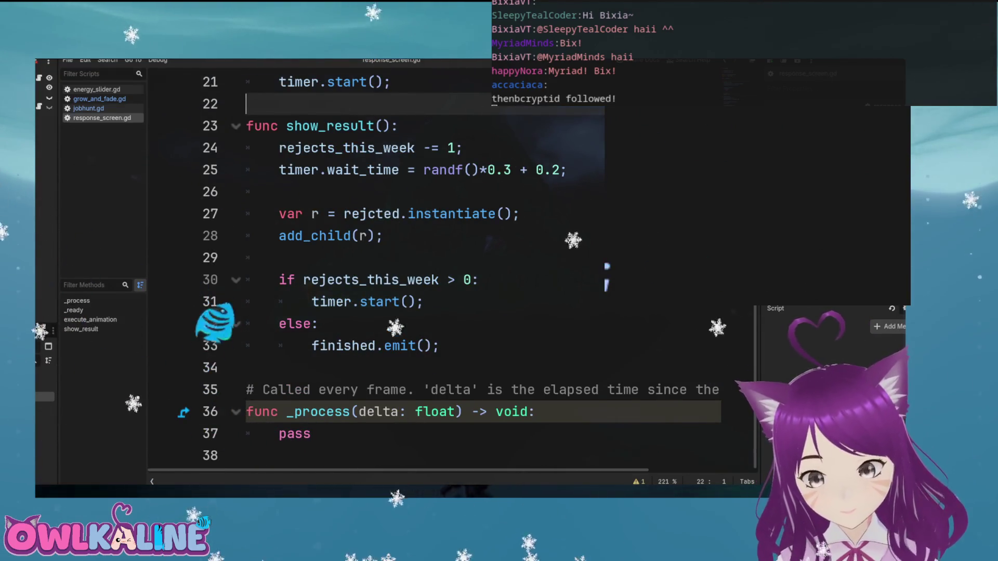
Move 'rejects_this_week -= 1;' from the top of show_result to just below the instantiate line
{"action": "left_click", "coordinate": [520, 213]}
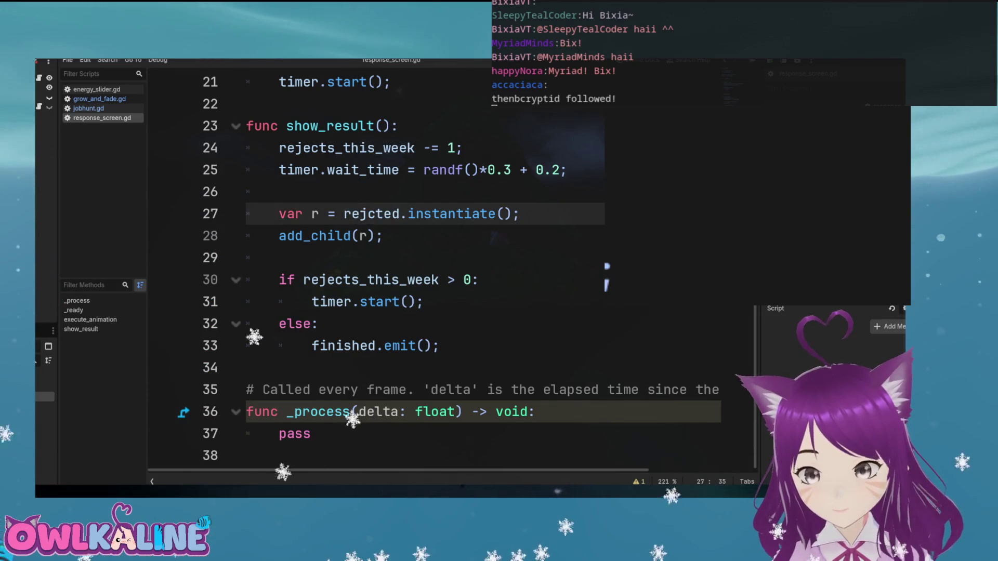
{"action": "type", "text": "\\"}
{"action": "key", "text": "Return"}
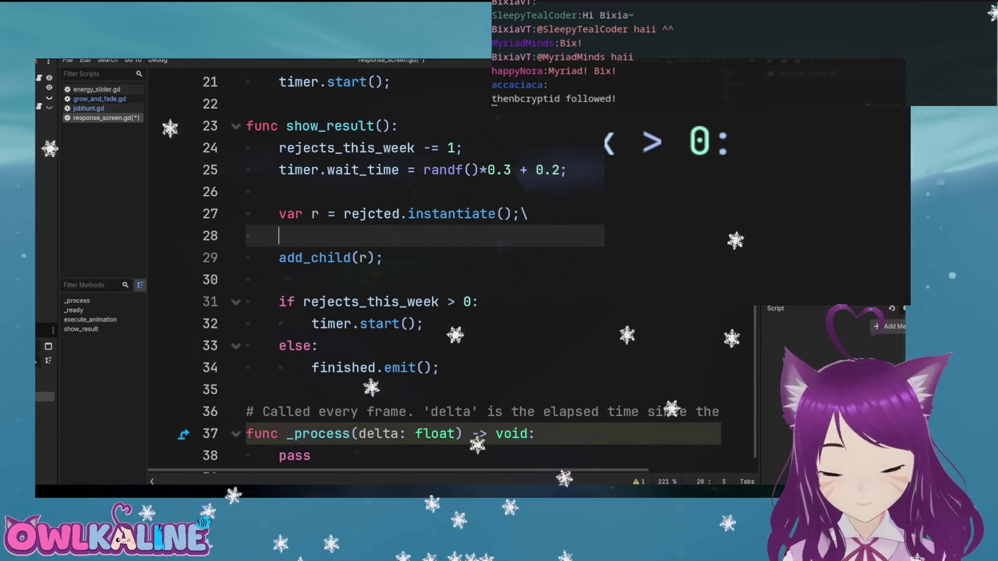
{"action": "key", "text": "Up"}
{"action": "key", "text": "Up"}
{"action": "key", "text": "Up"}
{"action": "key", "text": "shift+End"}
{"action": "key", "text": "BackSpace"}
{"action": "key", "text": "Down"}
{"action": "key", "text": "Down"}
{"action": "key", "text": "Down"}
{"action": "key", "text": "End"}
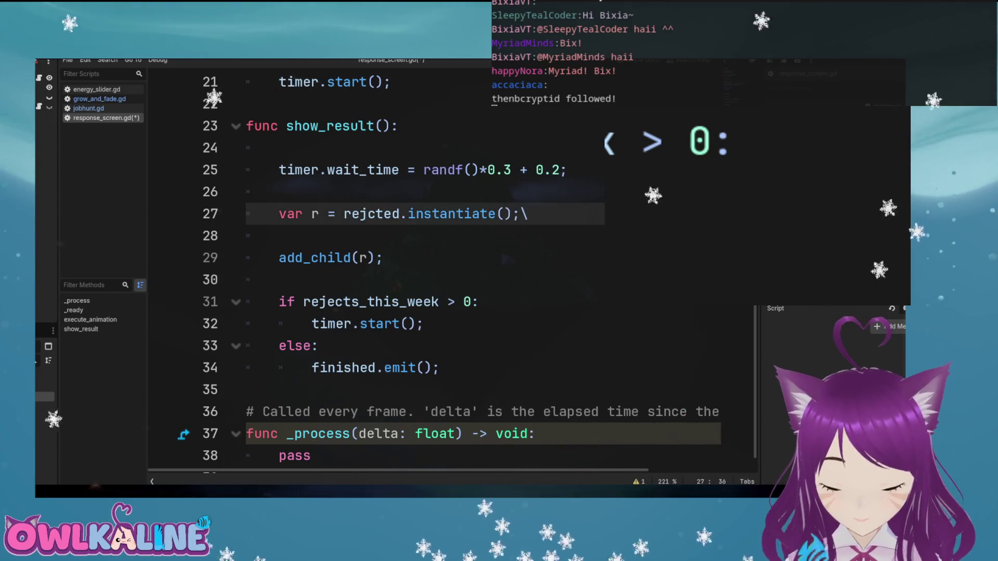
{"action": "key", "text": "BackSpace"}
{"action": "key", "text": "Down"}
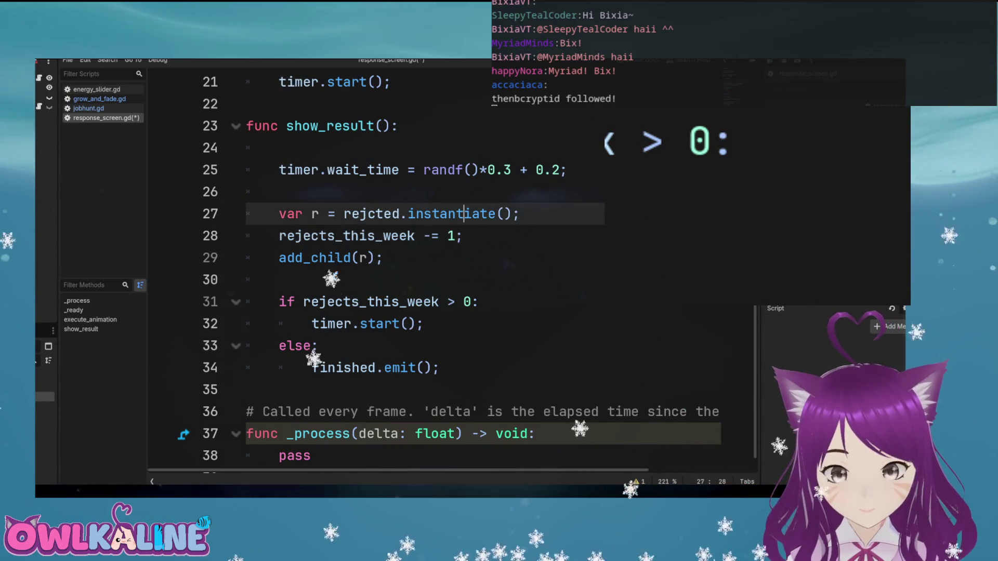
Add 'offers_this_week -= 1;' below the moved rejects decrement
{"action": "key", "text": "Return"}
{"action": "type", "text": "\\"}
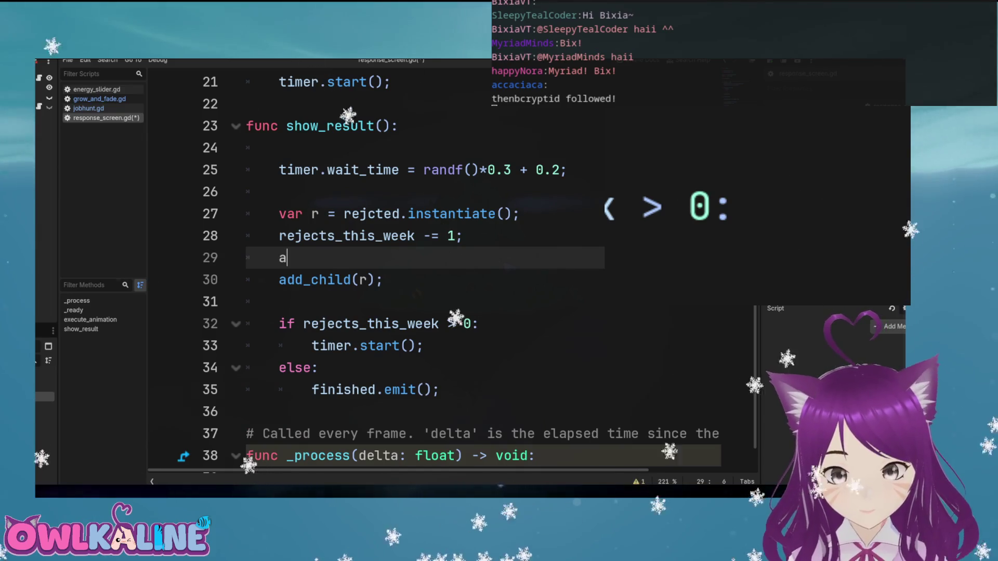
{"action": "key", "text": "BackSpace"}
{"action": "type", "text": "off"}
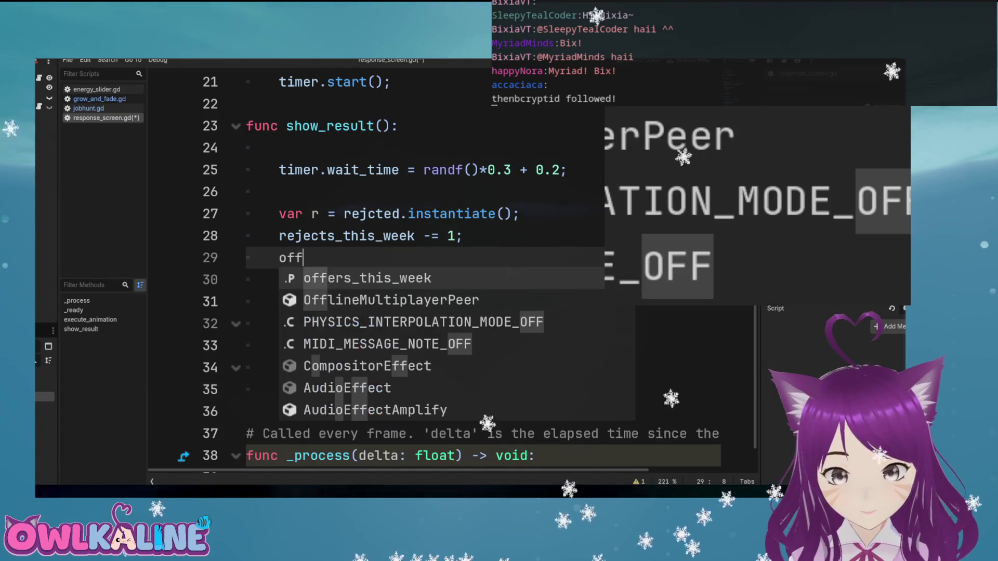
{"action": "key", "text": "Return"}
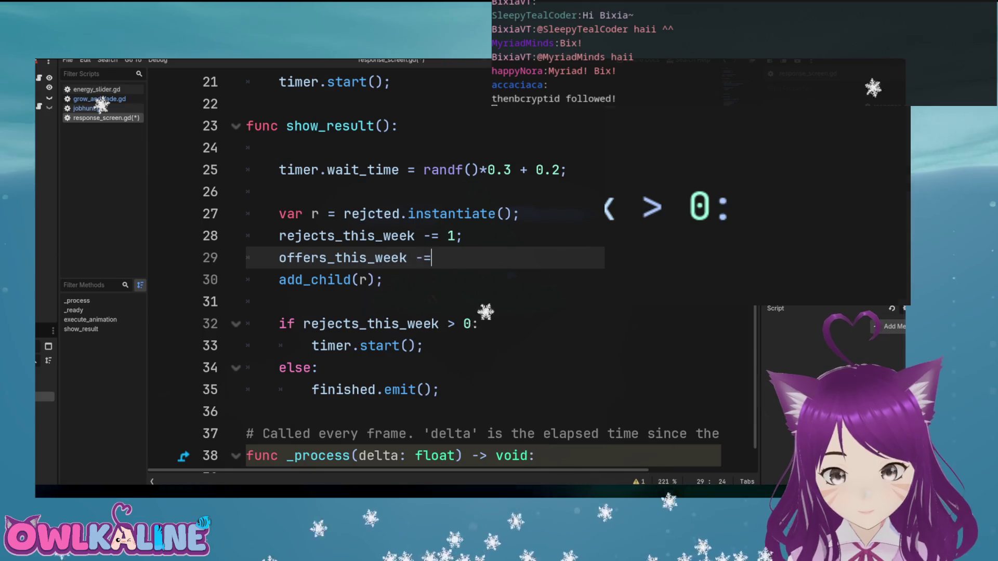
{"action": "type", "text": "1;"}
Insert a blank line above the decrements, then draft and discard a rejects/offers if condition
{"action": "left_click", "coordinate": [520, 214]}
{"action": "key", "text": "Return"}
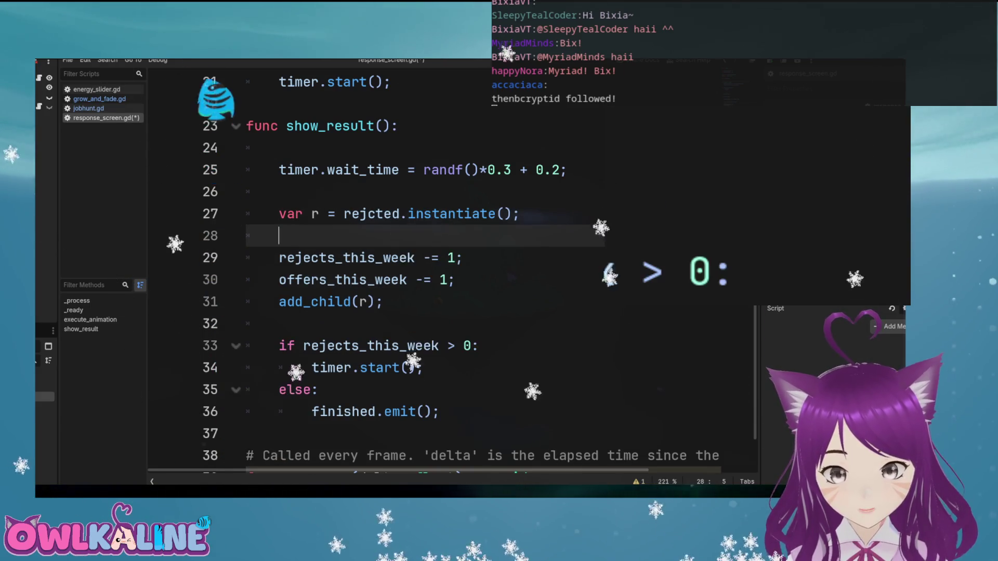
{"action": "key", "text": "Return"}
{"action": "type", "text": "\\"}
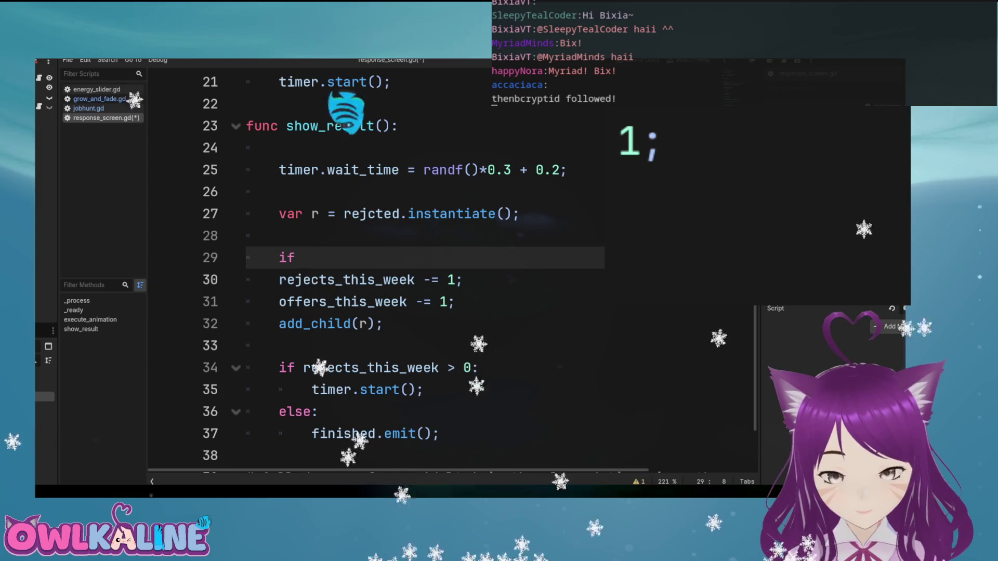
{"action": "type", "text": "rej"}
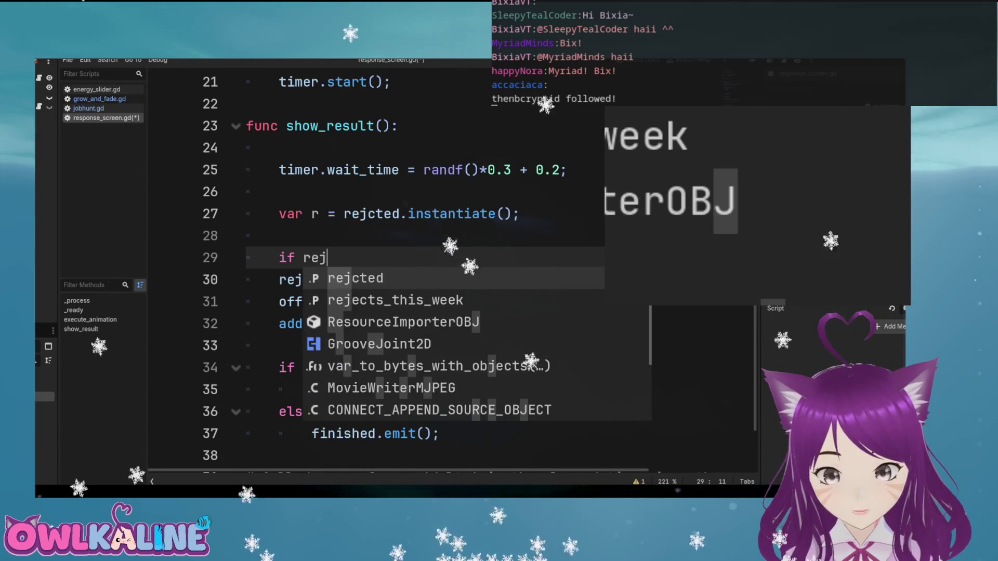
{"action": "key", "text": "Return"}
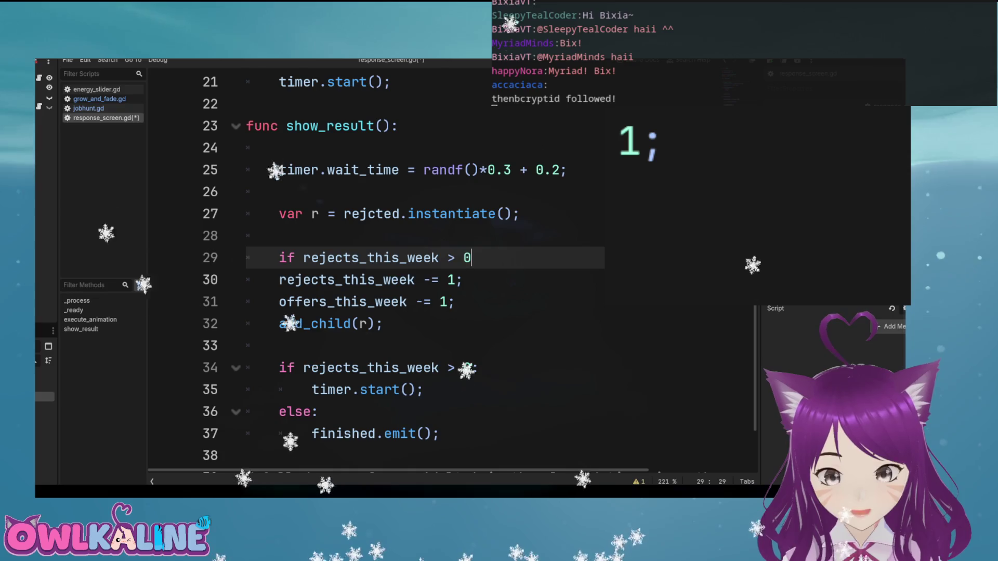
{"action": "type", "text": " and off"}
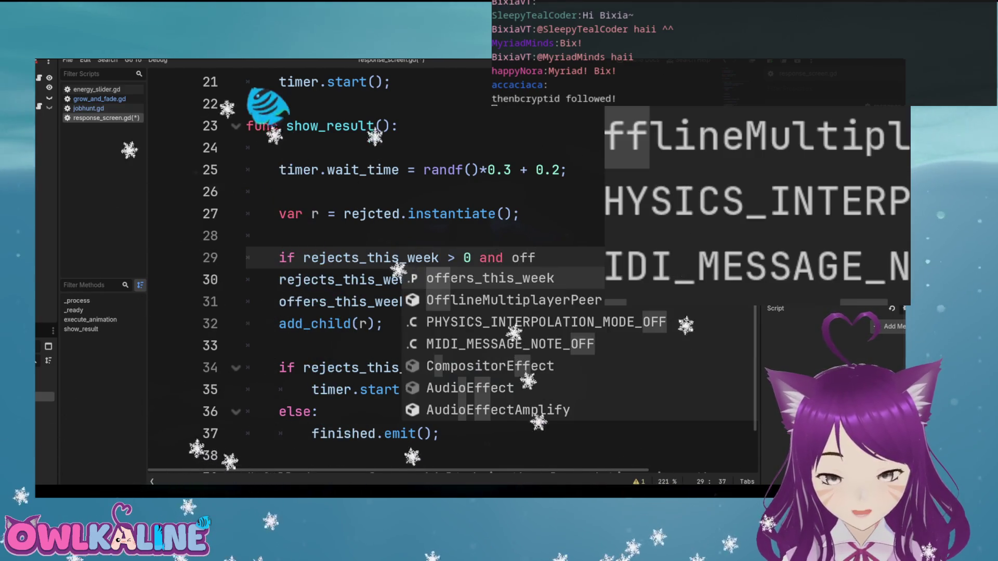
{"action": "key", "text": "Return"}
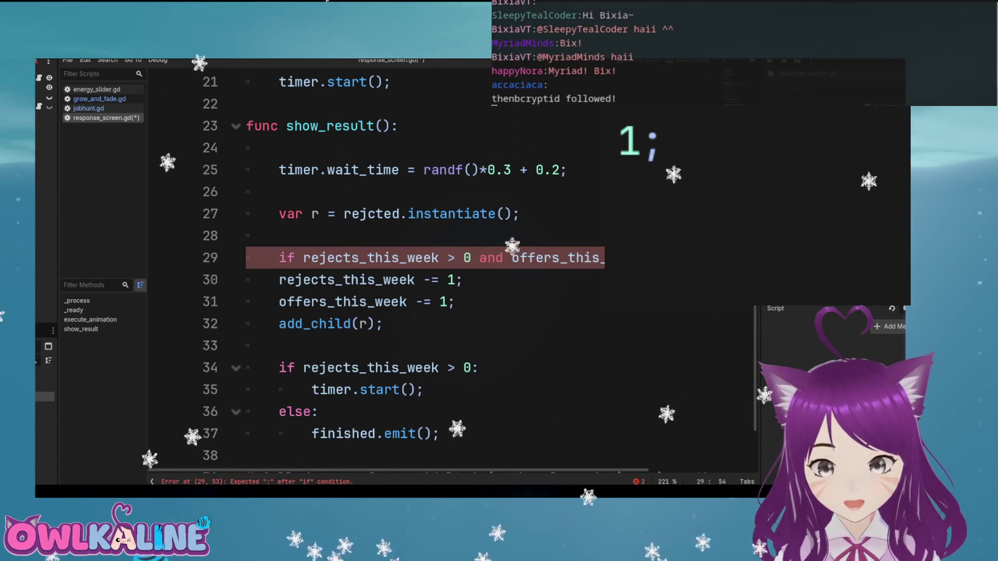
{"action": "key", "text": "shift+Home"}
{"action": "key", "text": "BackSpace"}
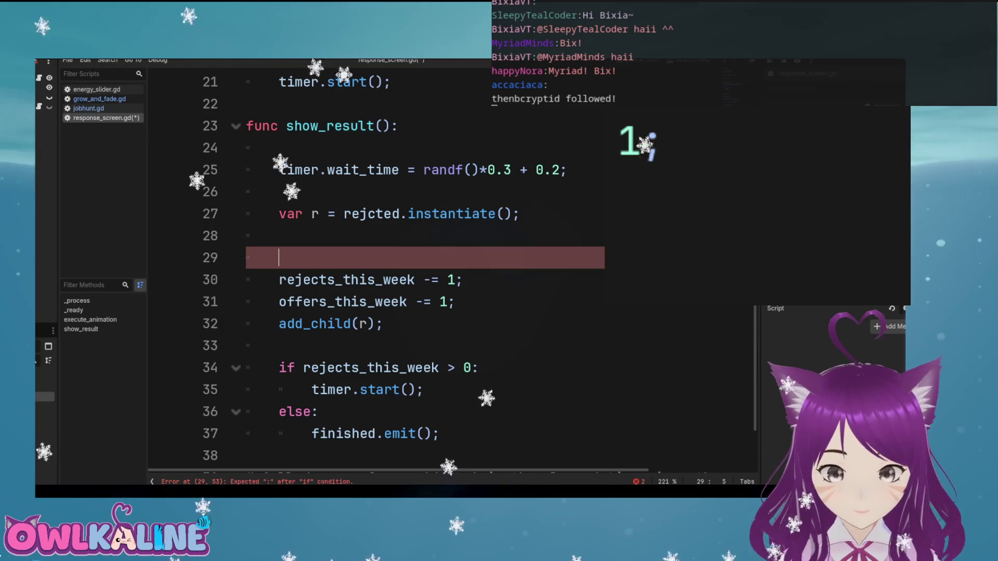
Write line 29 as 'var total = rejects_this_week + offers_this_week'
{"action": "type", "text": "\\"}
{"action": "key", "text": "ctrl+shift+Return"}
{"action": "key", "text": "ctrl+z"}
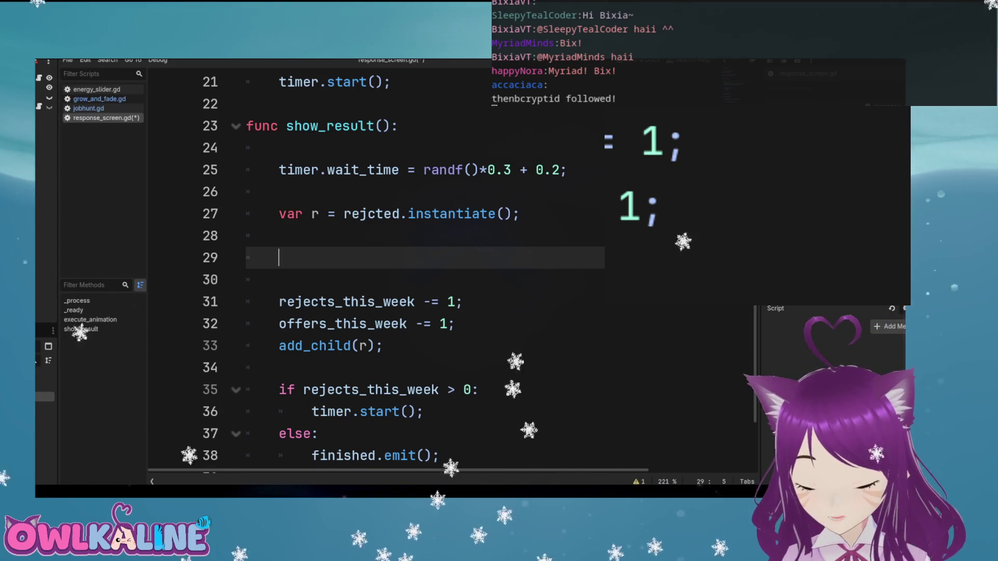
{"action": "type", "text": "re"}
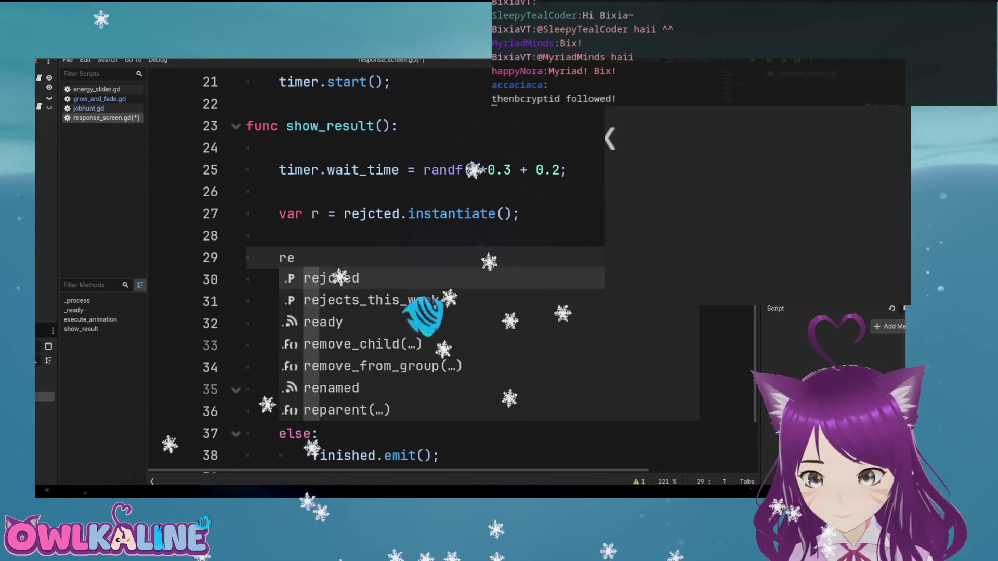
{"action": "key", "text": "Return"}
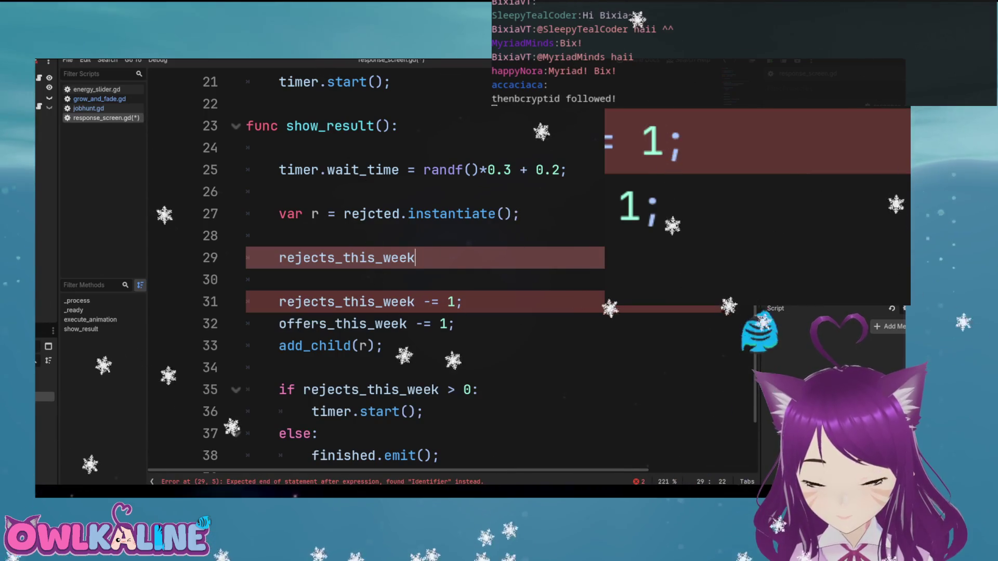
{"action": "type", "text": " + "}
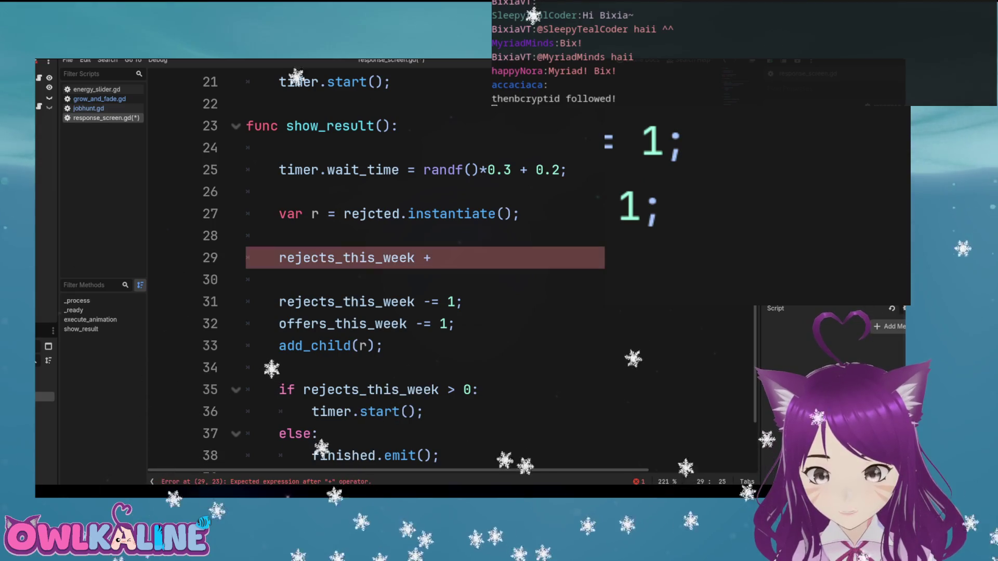
{"action": "type", "text": "of"}
{"action": "key", "text": "Return"}
{"action": "type", "text": "\\"}
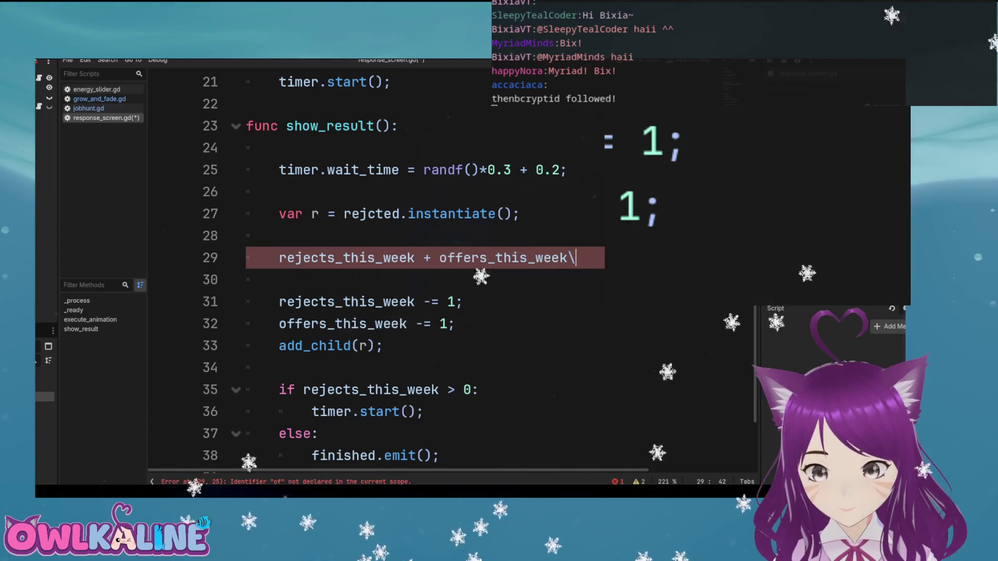
{"action": "type", "text": ";"}
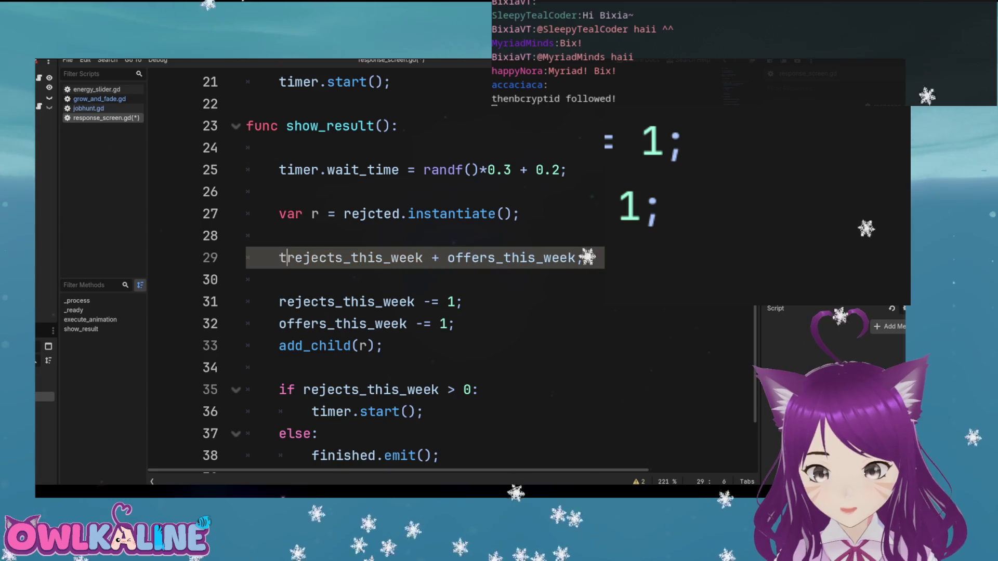
{"action": "type", "text": "otal ="}
{"action": "key", "text": "Home"}
{"action": "type", "text": "var"}
{"action": "key", "text": "End"}
Add a following line computing floor(randf() * total)
{"action": "key", "text": "Return"}
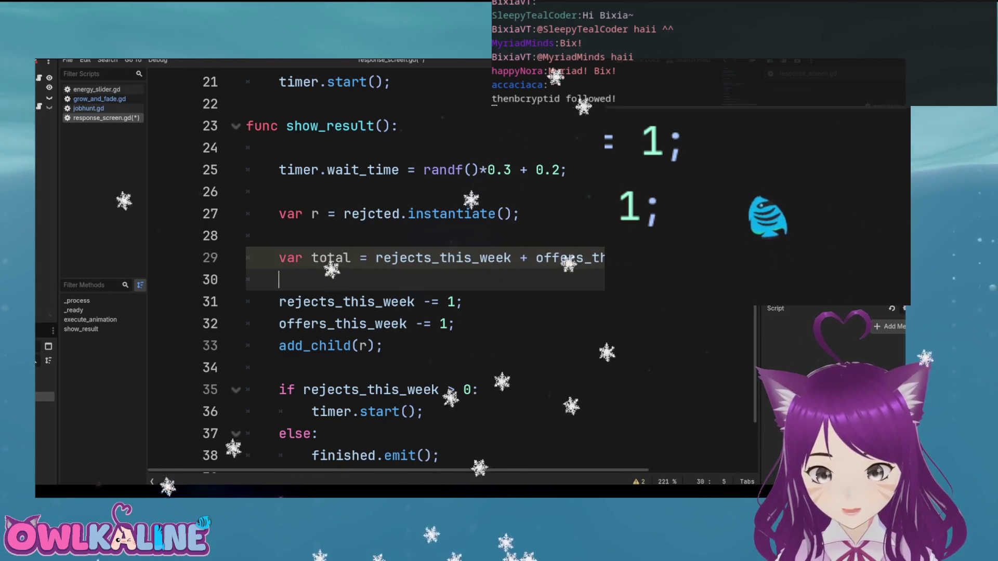
{"action": "key", "text": "Return"}
{"action": "key", "text": "Up"}
{"action": "type", "text": "d"}
{"action": "key", "text": "Return"}
{"action": "type", "text": "randf() * total"}
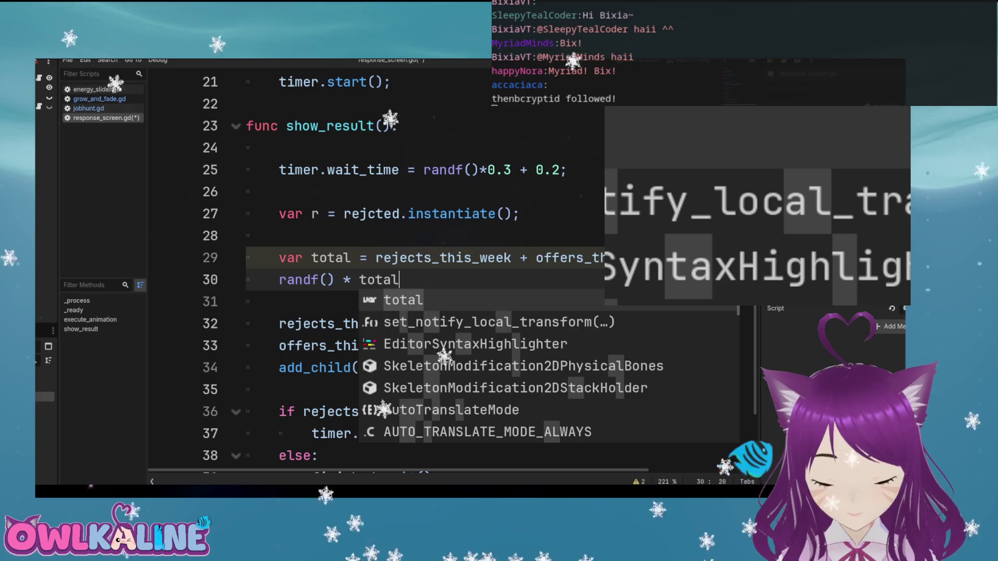
{"action": "type", "text": ")"}
{"action": "key", "text": "Home"}
{"action": "key", "text": "Right"}
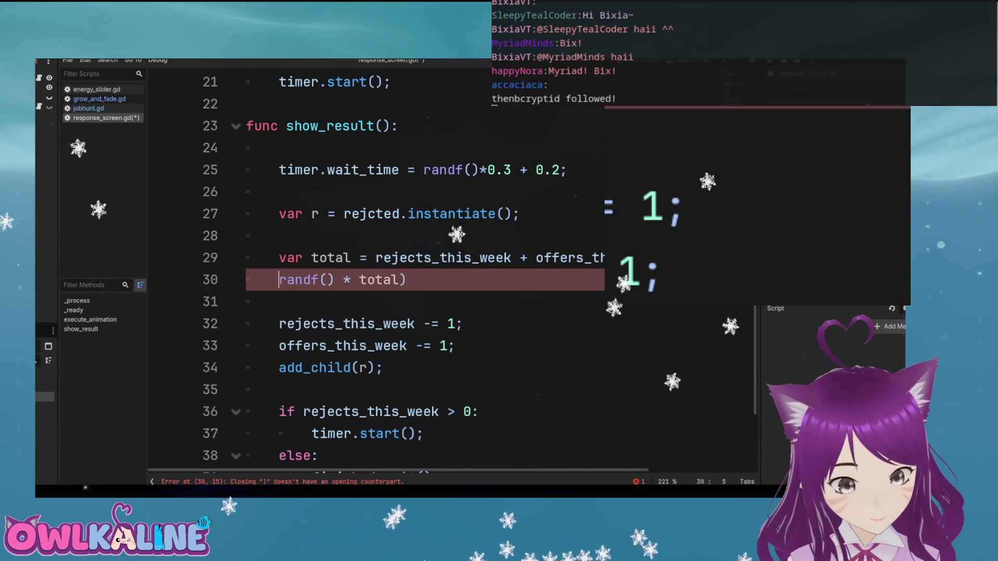
{"action": "type", "text": "("}
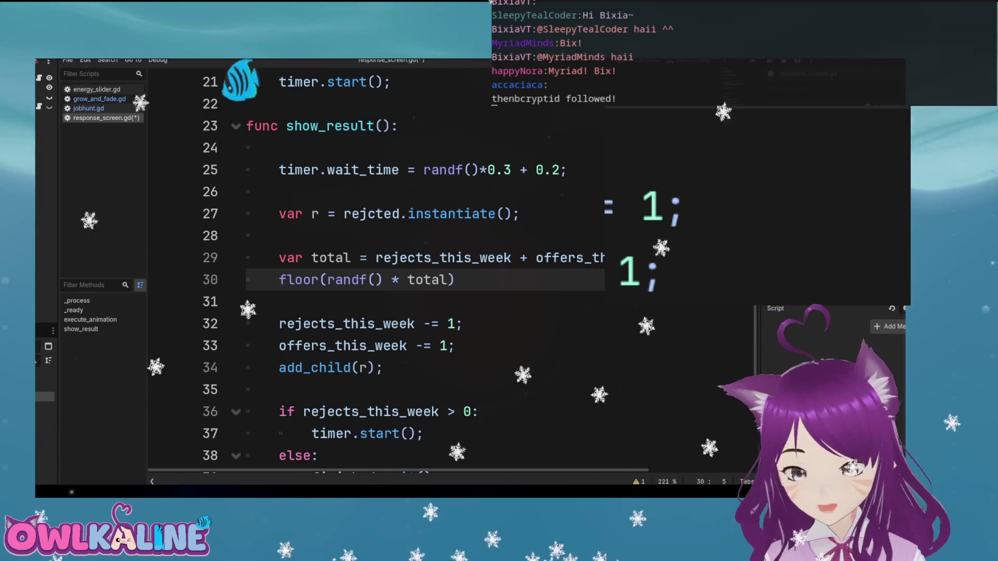
Turn line 30 into 'if offers_this_week < floor(randf() * total):' and open its indented body
{"action": "type", "text": "if"}
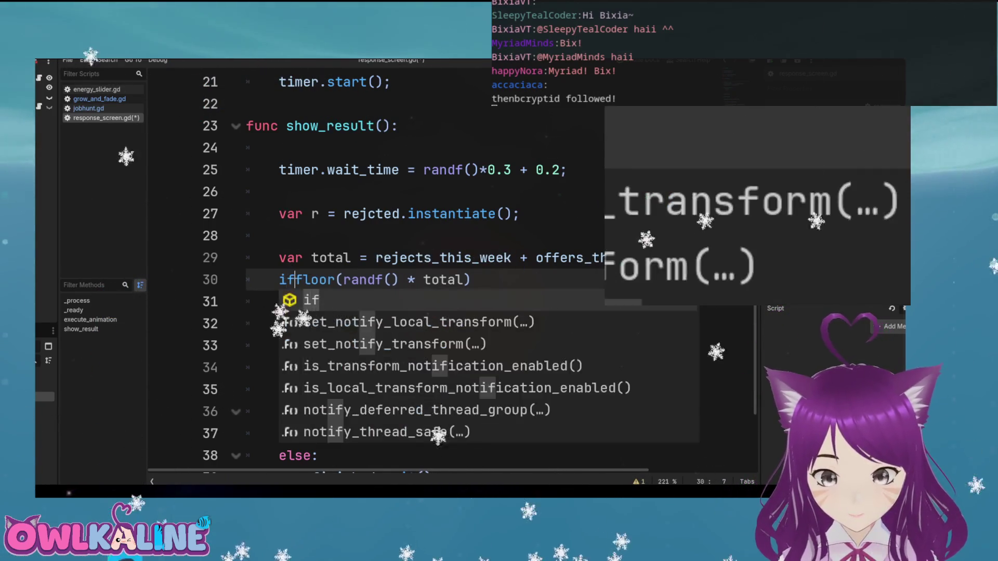
{"action": "key", "text": "Escape"}
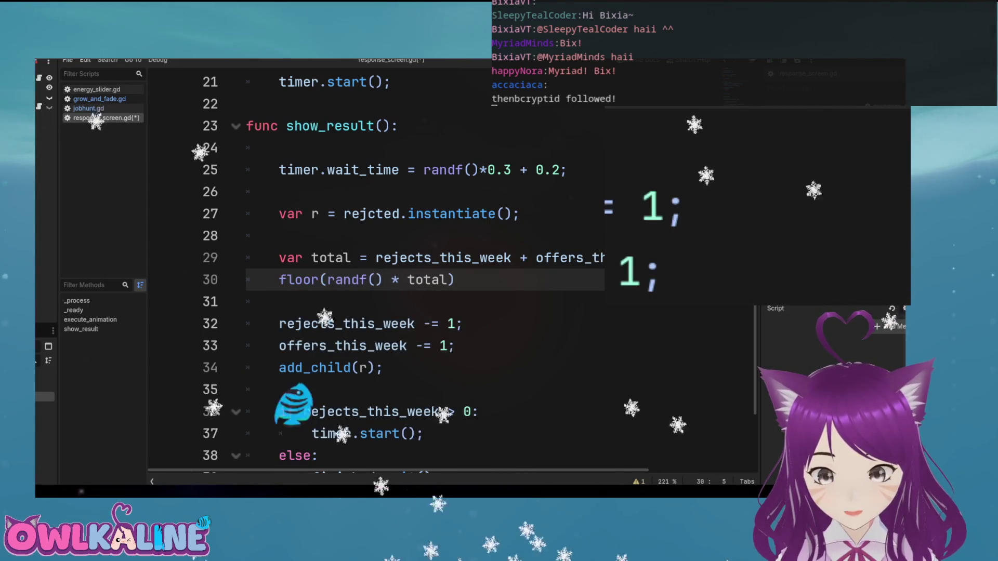
{"action": "type", "text": "if rejec"}
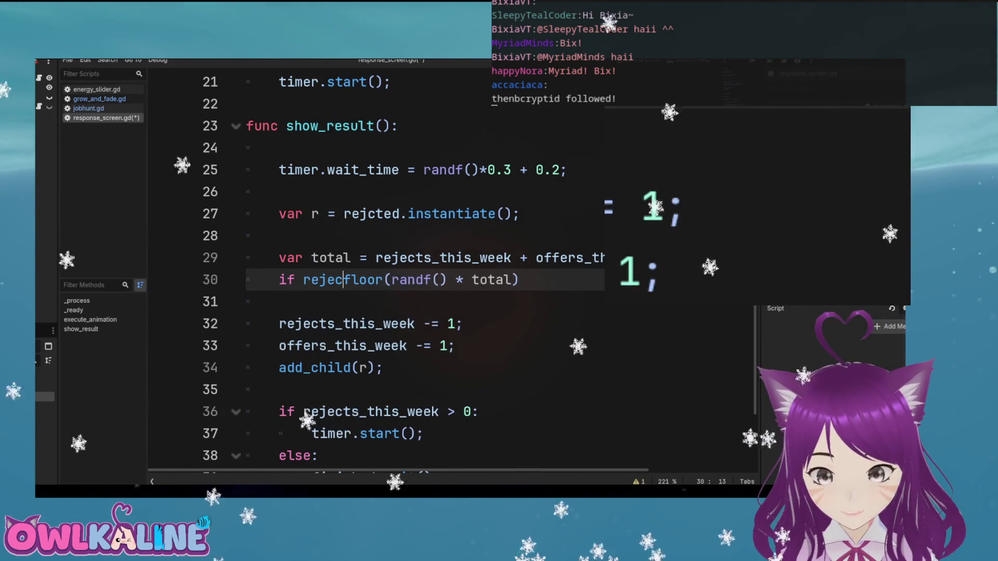
{"action": "key", "text": "Tab"}
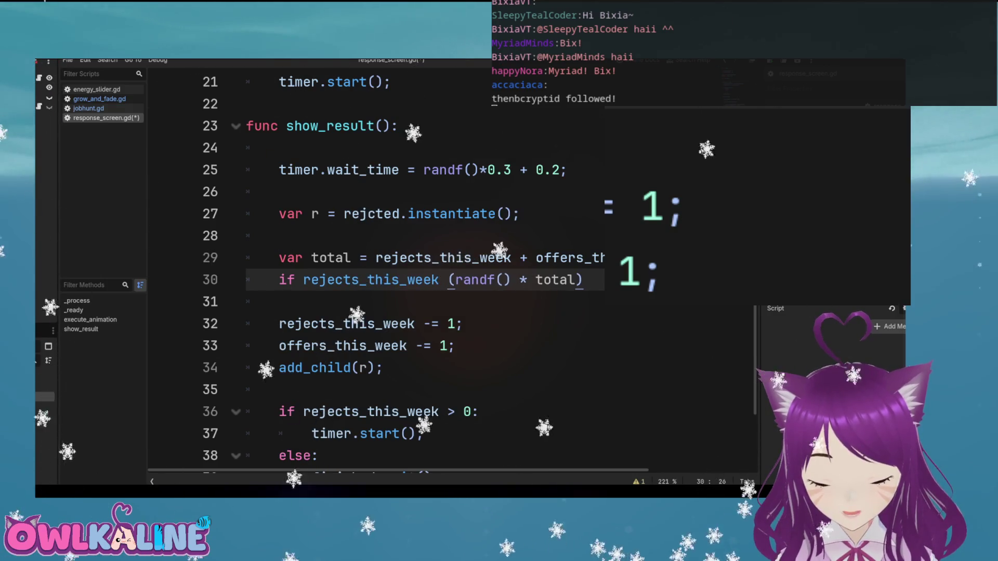
{"action": "type", "text": "< "}
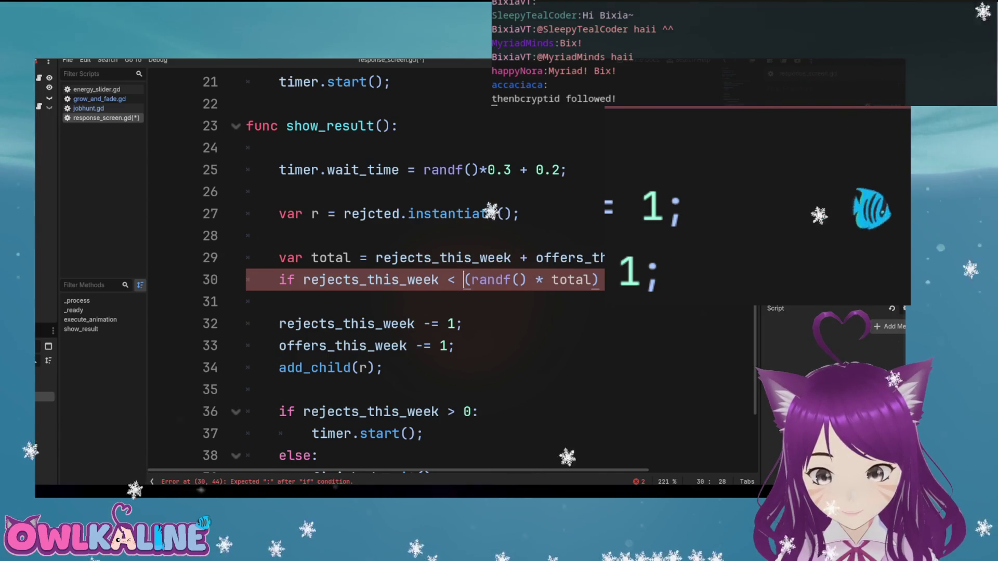
{"action": "type", "text": "floor"}
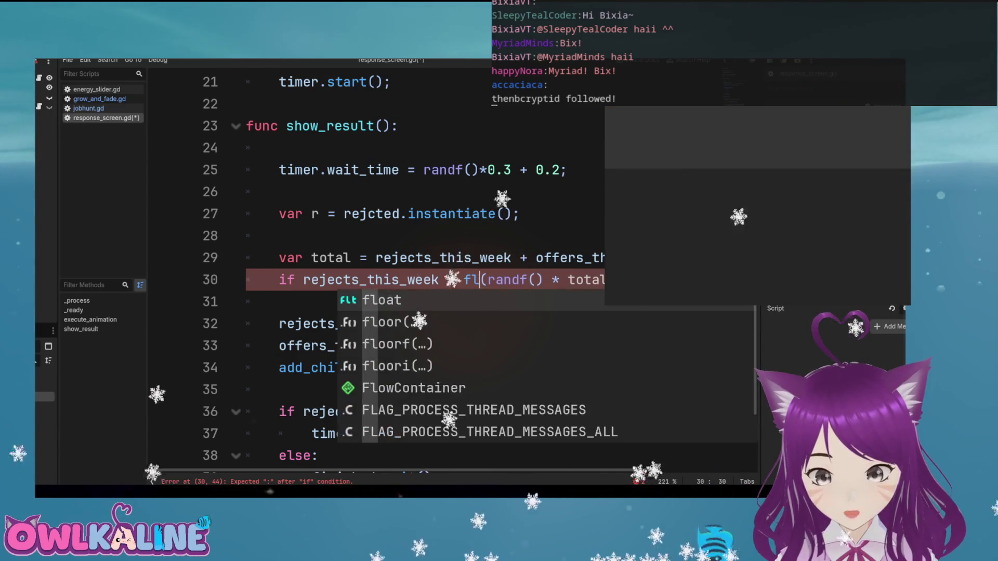
{"action": "key", "text": "End"}
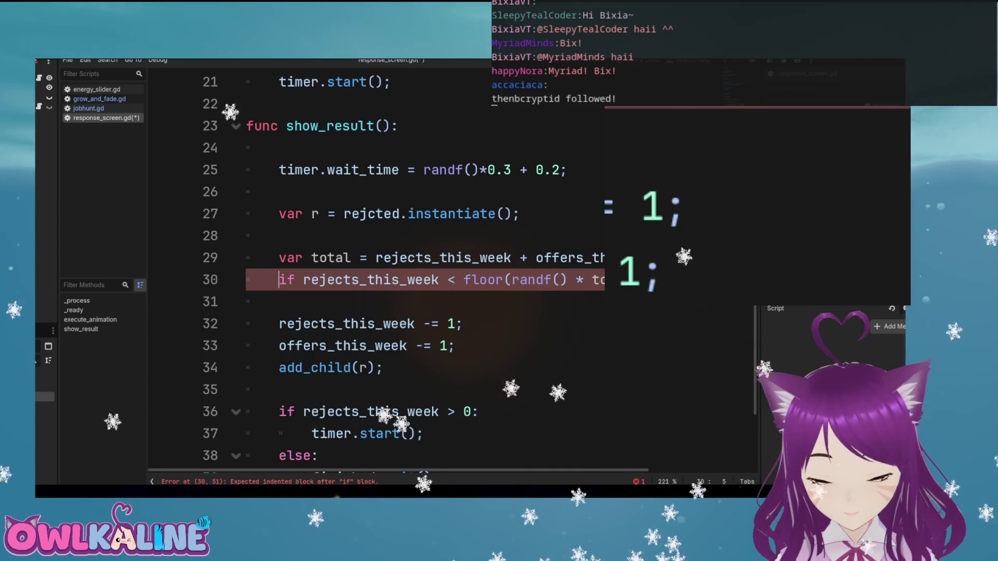
{"action": "key", "text": "Right"}
{"action": "key", "text": "Delete"}
{"action": "key", "text": "Delete"}
{"action": "key", "text": "Delete"}
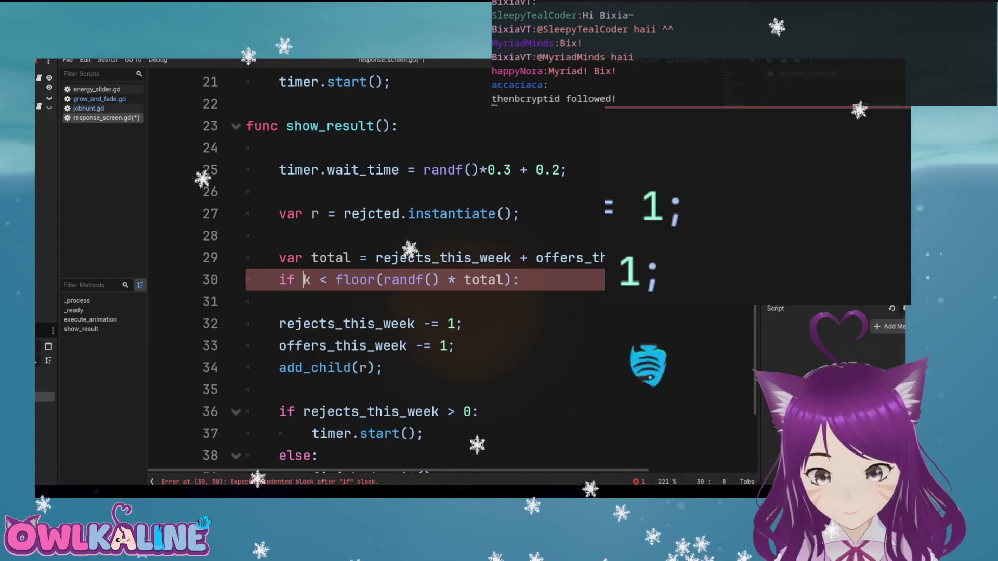
{"action": "type", "text": "rs_"}
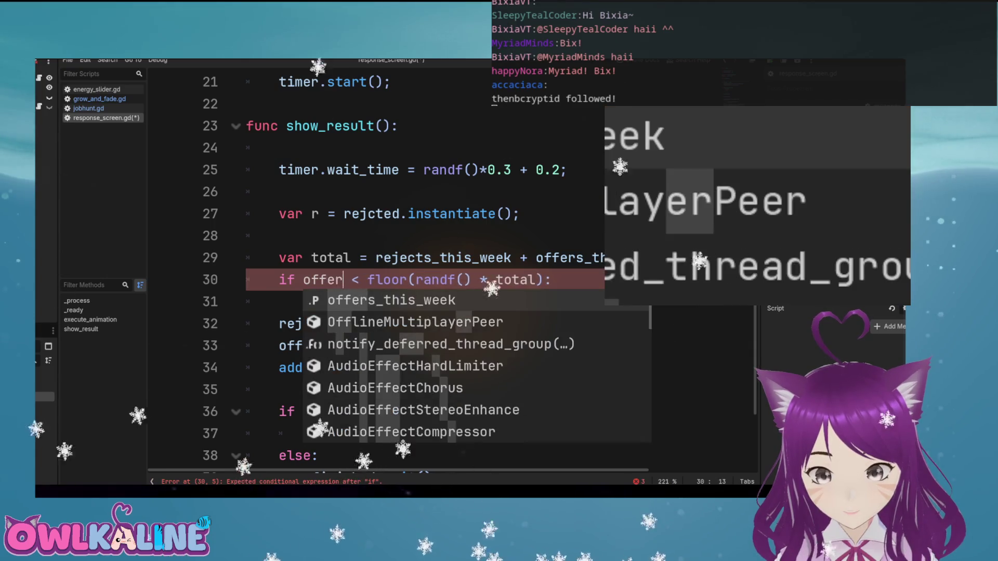
{"action": "key", "text": "Return"}
{"action": "type", "text": "\\"}
{"action": "key", "text": "Return"}
{"action": "type", "text": "r."}
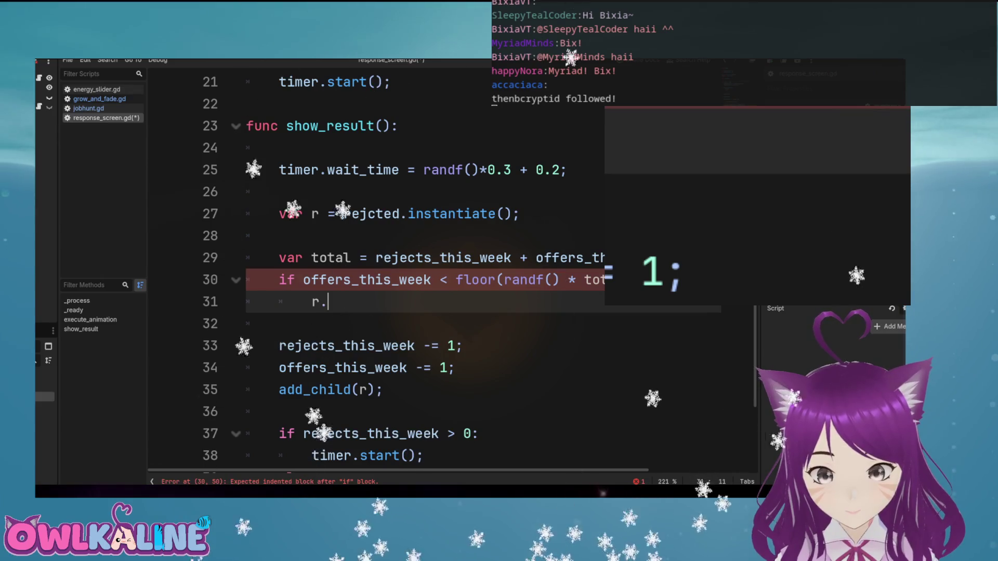
Set 'r.accepted = true;' in the if body and move 'offers_this_week -= 1;' into it
{"action": "type", "text": "acc"}
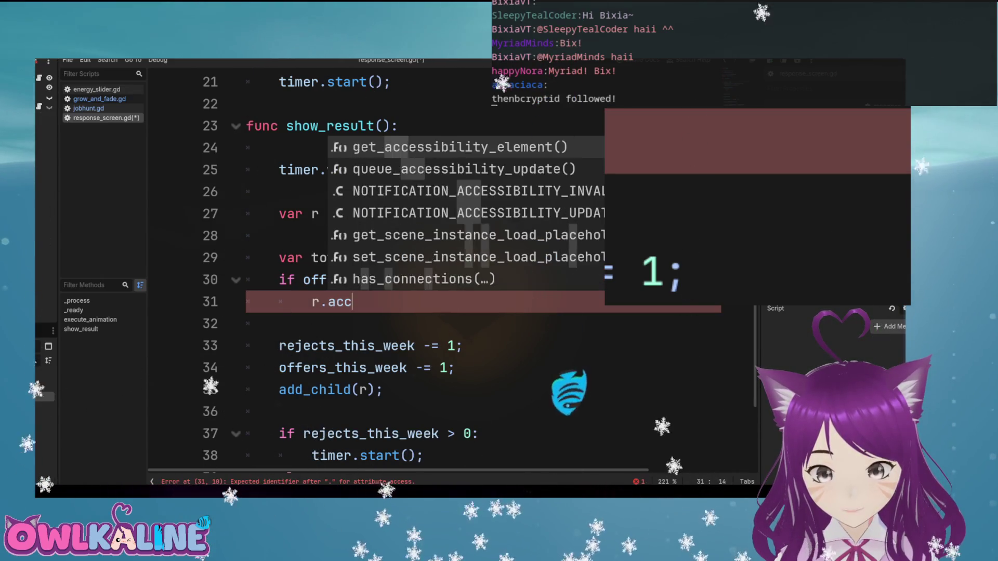
{"action": "type", "text": "epted = true;"}
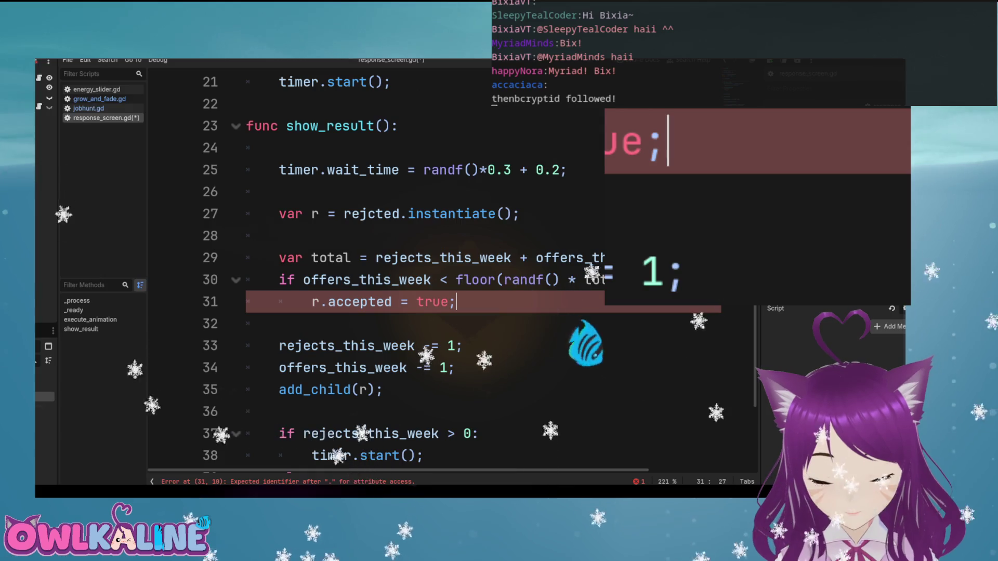
{"action": "key", "text": "Down"}
{"action": "key", "text": "Down"}
{"action": "key", "text": "Down"}
{"action": "key", "text": "shift+Home"}
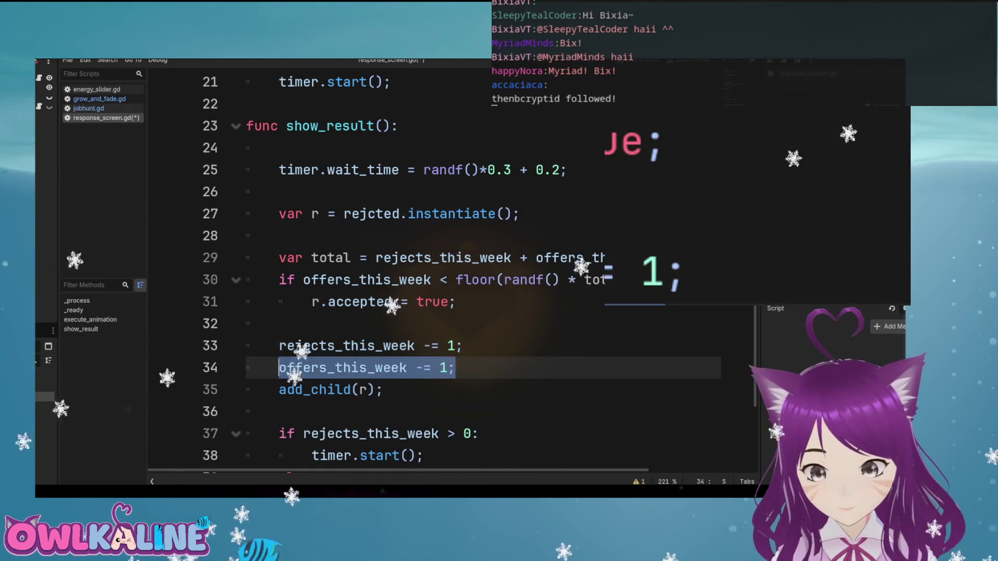
{"action": "key", "text": "ctrl+x"}
{"action": "key", "text": "Up"}
{"action": "key", "text": "Up"}
{"action": "key", "text": "Up"}
{"action": "key", "text": "End"}
{"action": "key", "text": "Return"}
{"action": "type", "text": "\\"}
{"action": "key", "text": "ctrl+v"}
{"action": "key", "text": "BackSpace"}
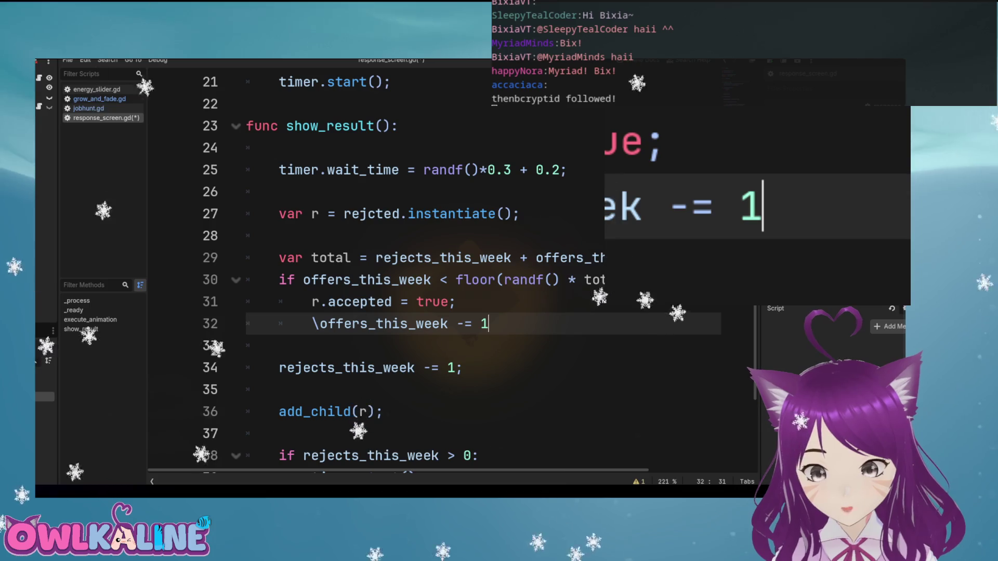
{"action": "key", "text": "Delete"}
{"action": "key", "text": "End"}
Add an 'else:' branch containing the indented rejects_this_week decrement, and save
{"action": "key", "text": "Return"}
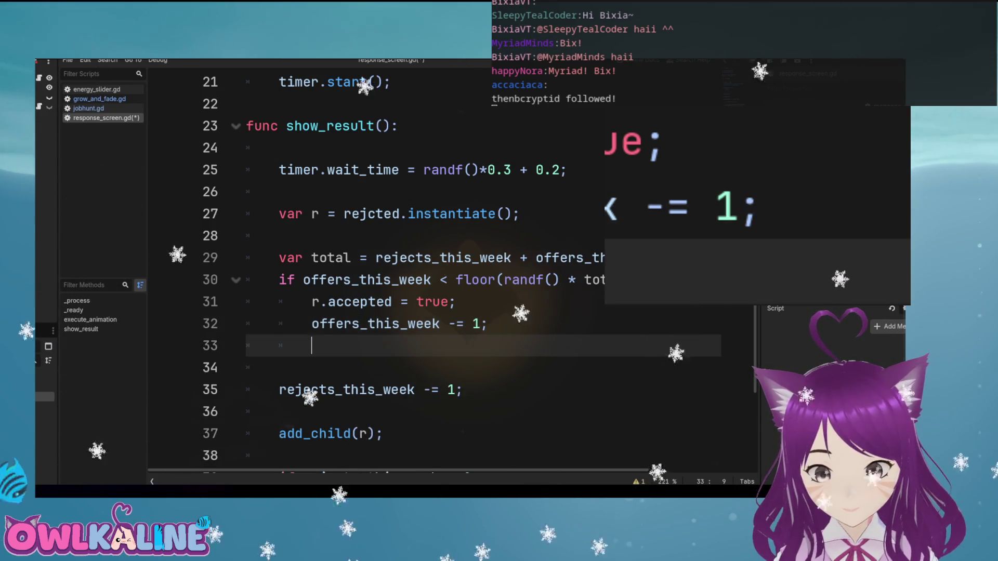
{"action": "type", "text": "else:"}
{"action": "key", "text": "Down"}
{"action": "key", "text": "Down"}
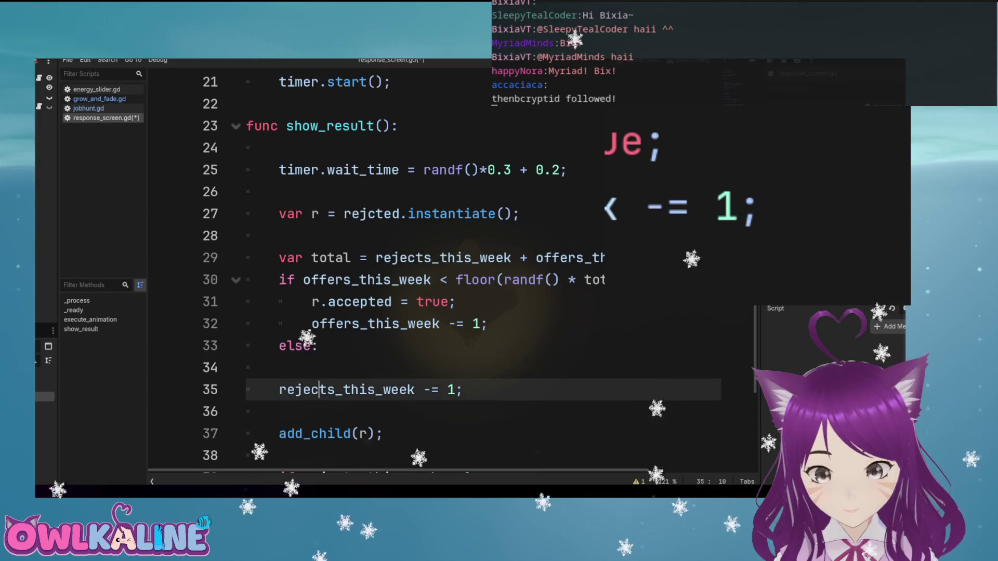
{"action": "key", "text": "Home"}
{"action": "key", "text": "Tab"}
{"action": "key", "text": "Up"}
{"action": "key", "text": "BackSpace"}
{"action": "key", "text": "ctrl+s"}
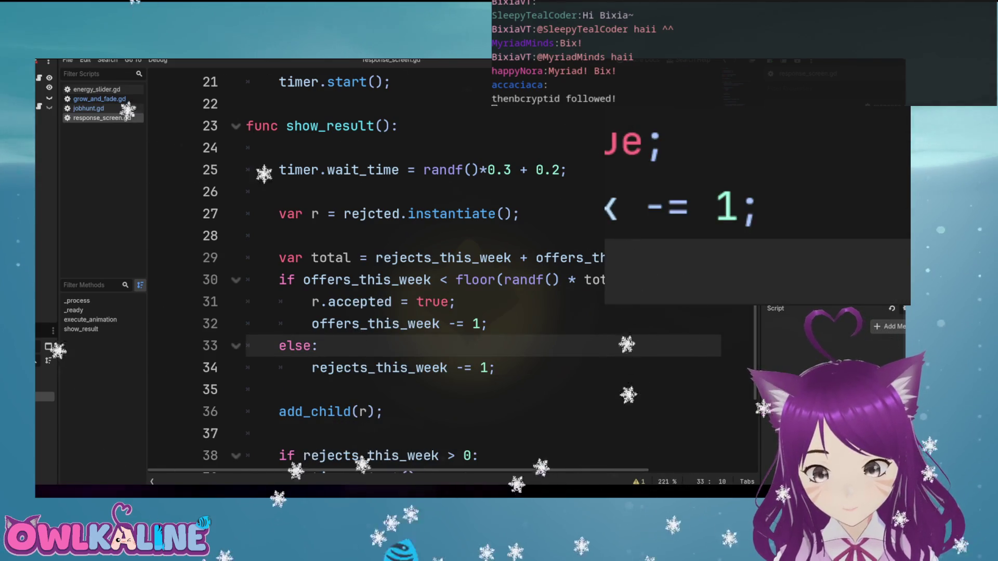
Extend the timer-restart check on line 38 with 'or offers_this_week > 0'
{"action": "scroll", "coordinate": [415, 271], "scroll_direction": "down", "scroll_amount": 2}
{"action": "left_click", "coordinate": [280, 258]}
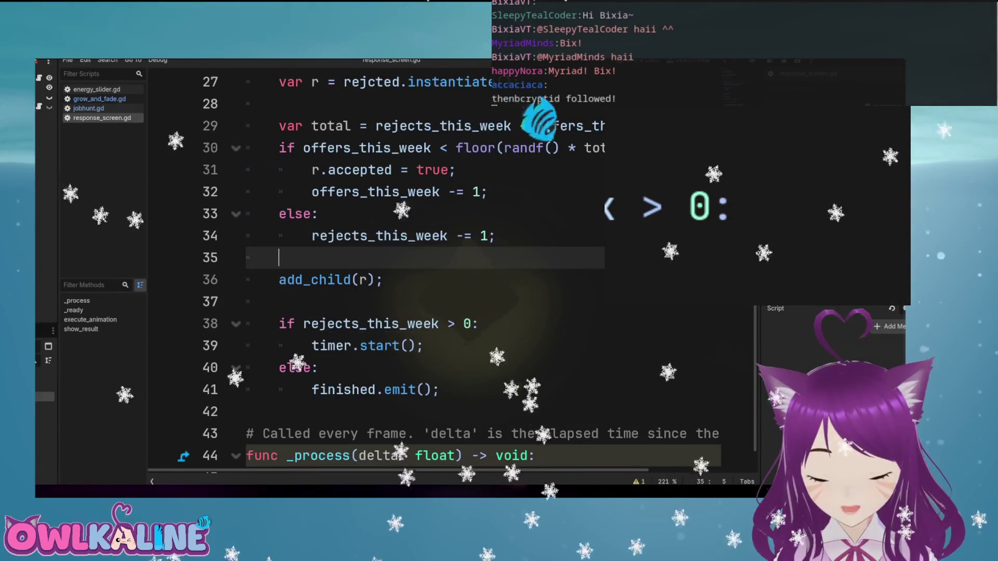
{"action": "scroll", "coordinate": [551, 171], "scroll_direction": "down", "scroll_amount": 1}
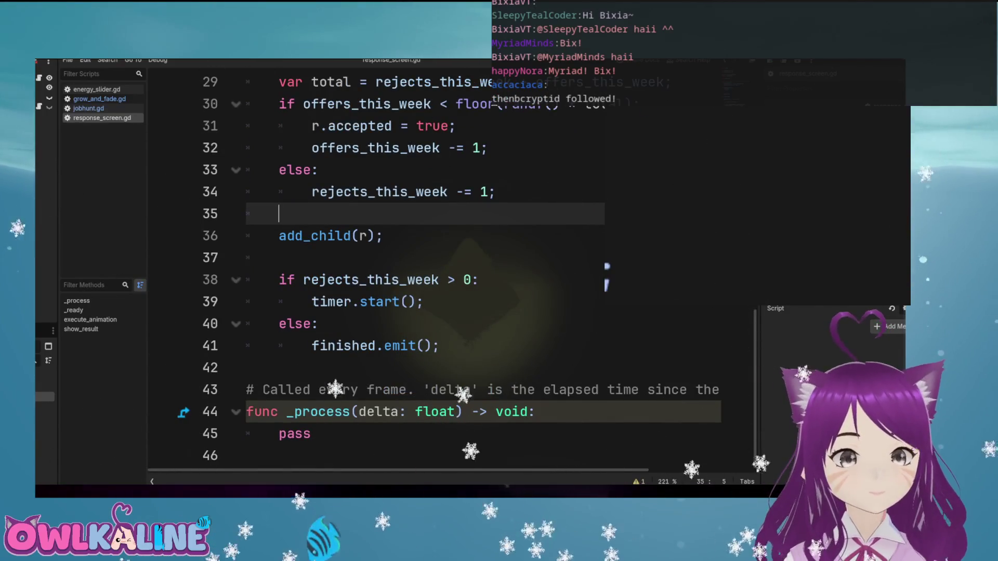
{"action": "scroll", "coordinate": [416, 270], "scroll_direction": "up", "scroll_amount": 1}
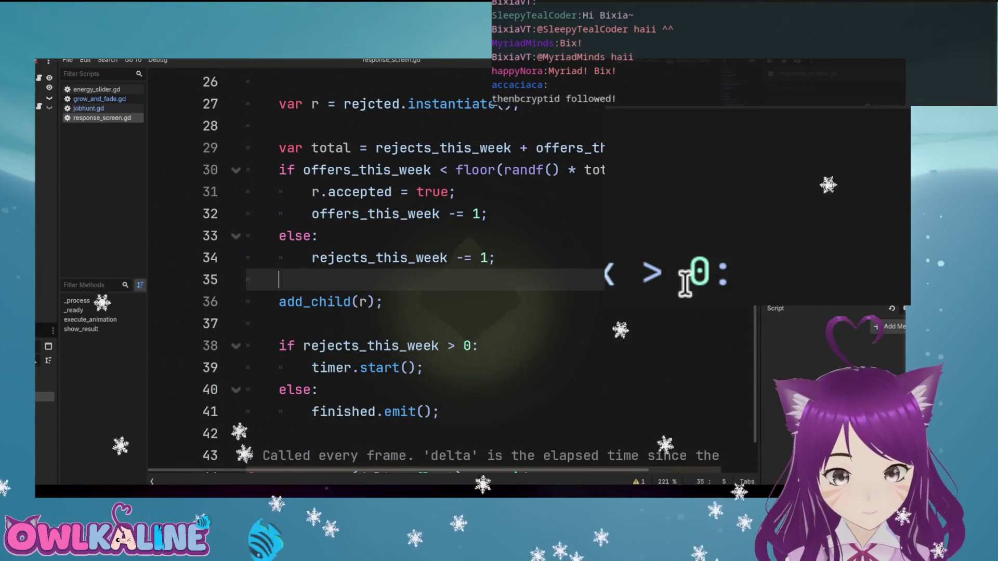
{"action": "left_click", "coordinate": [471, 346]}
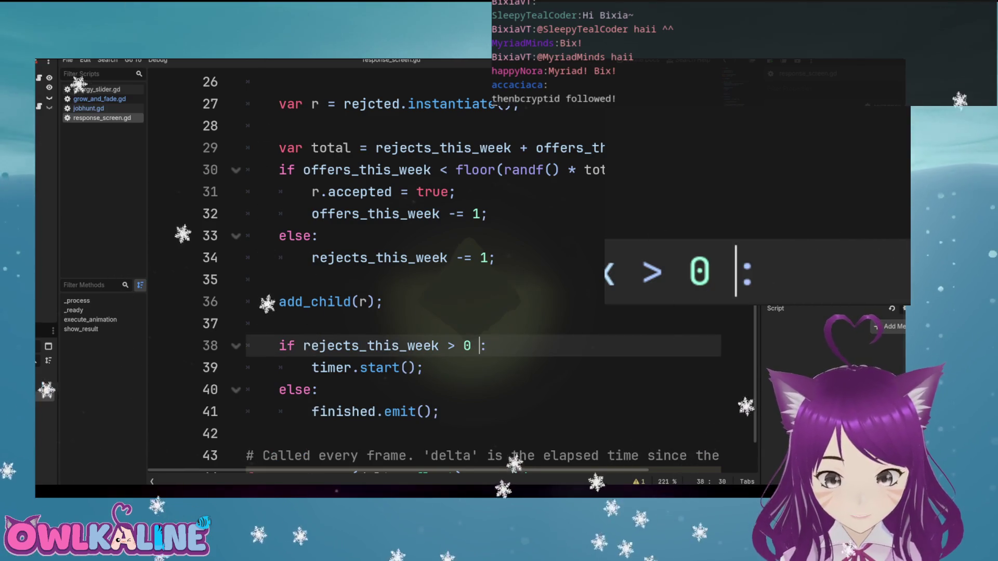
{"action": "type", "text": "or offer"}
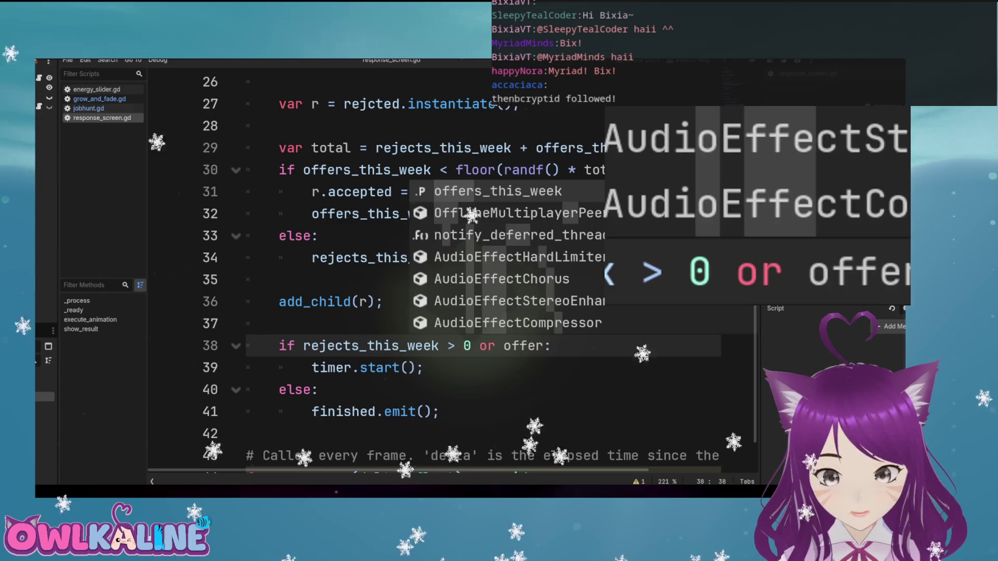
{"action": "key", "text": "Return"}
{"action": "type", "text": "\\ "}
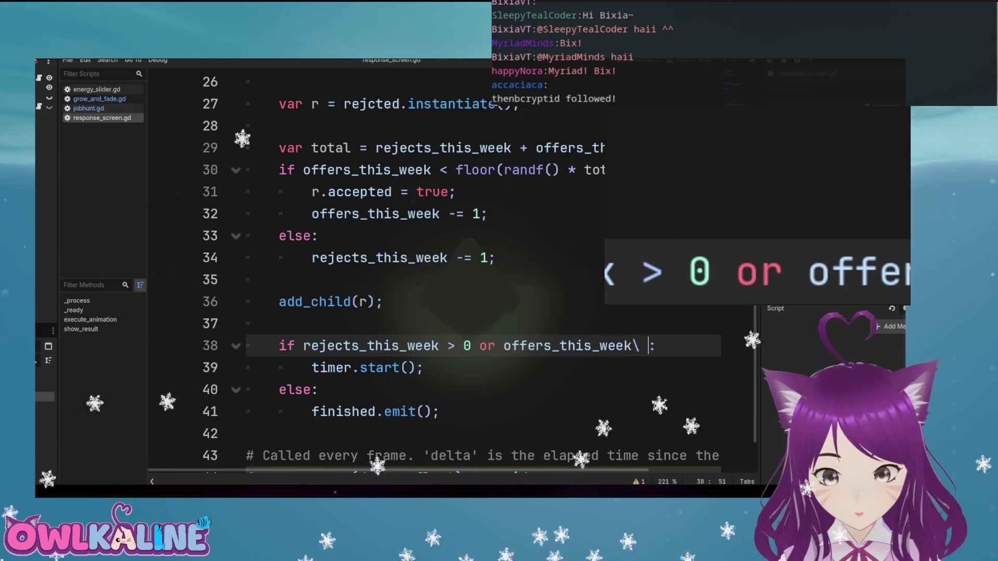
{"action": "type", "text": "0"}
{"action": "key", "text": "Escape"}
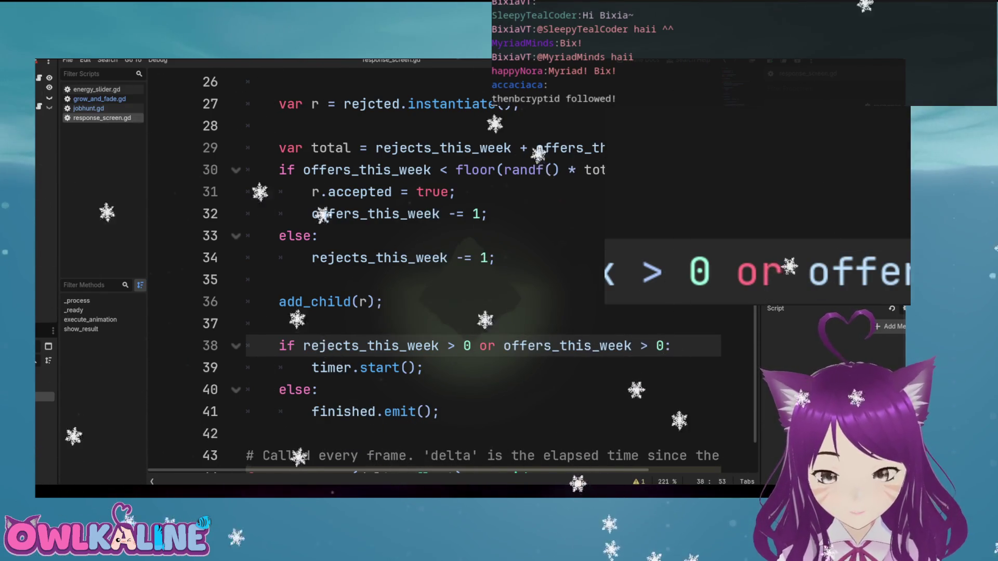
{"action": "key", "text": "Down"}
{"action": "key", "text": "Down"}
{"action": "key", "text": "Up"}
{"action": "key", "text": "Up"}
{"action": "key", "text": "Up"}
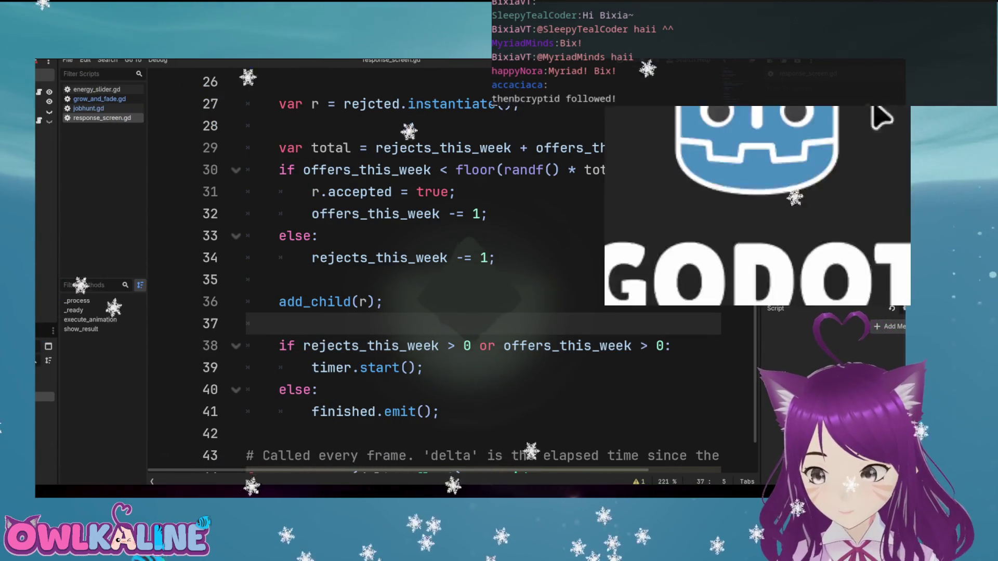
{"action": "left_click", "coordinate": [750, 193]}
{"action": "left_click", "coordinate": [759, 219]}
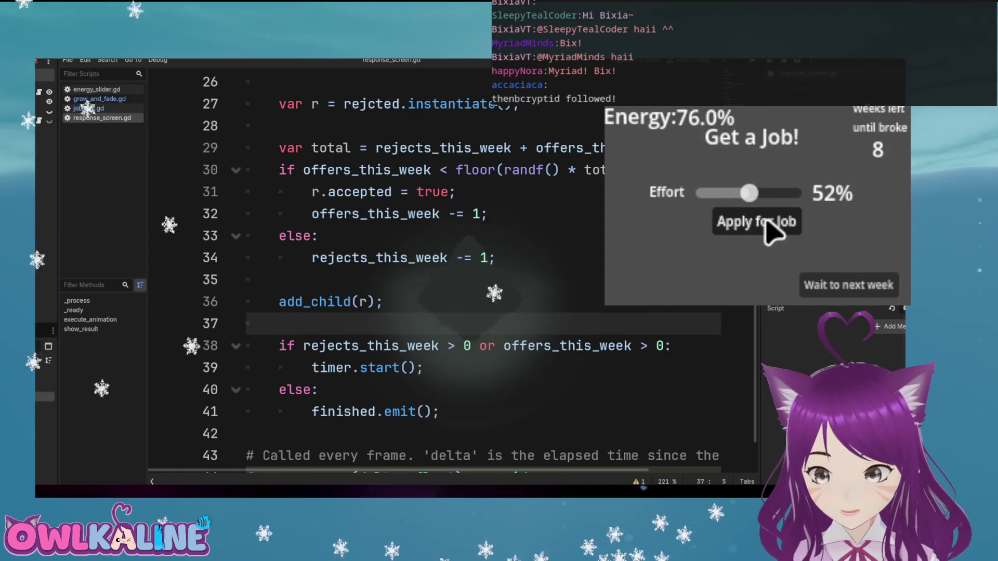
{"action": "left_click", "coordinate": [766, 226]}
{"action": "left_click", "coordinate": [813, 285]}
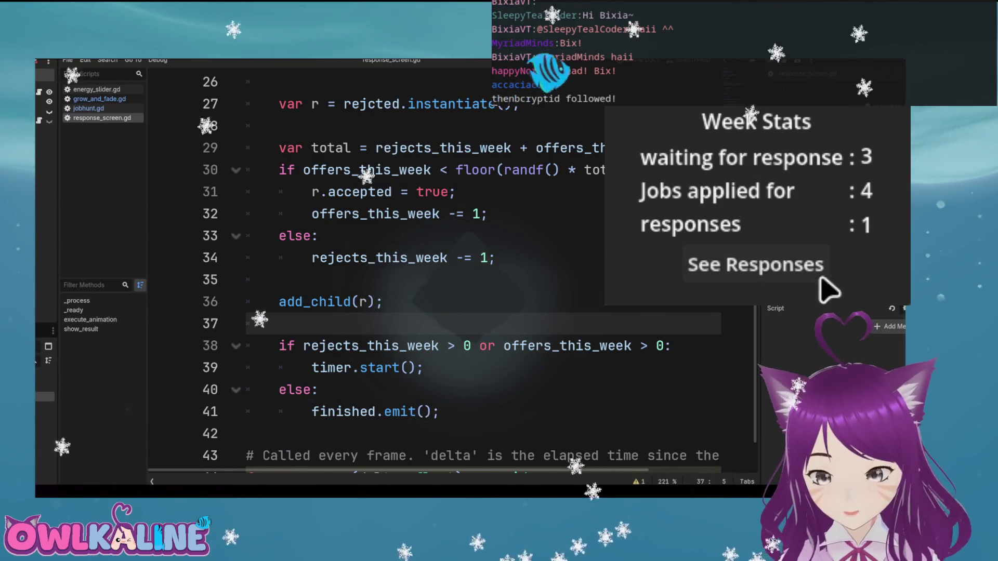
{"action": "left_click", "coordinate": [803, 266]}
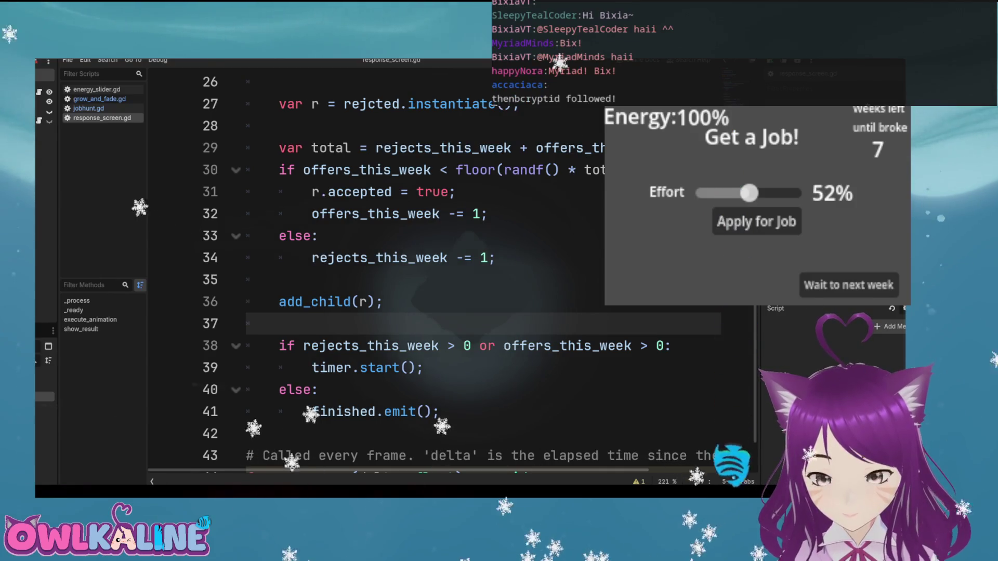
{"action": "left_click", "coordinate": [764, 225]}
{"action": "left_click", "coordinate": [837, 287]}
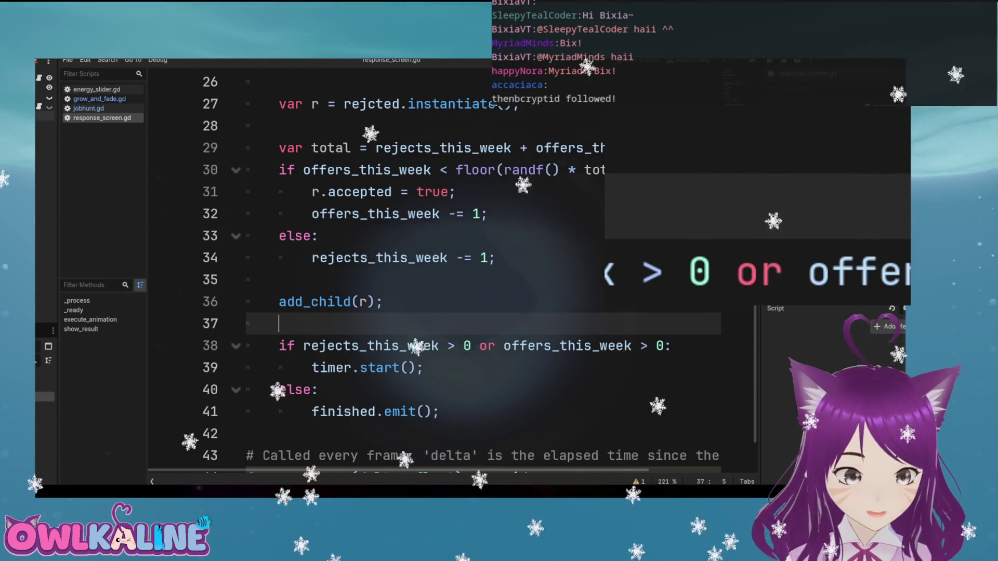
Review the accepted text in grow_and_fade.gd and the offers_this_week and rejects_this_week checks in response_screen.gd
{"action": "left_click", "coordinate": [99, 99]}
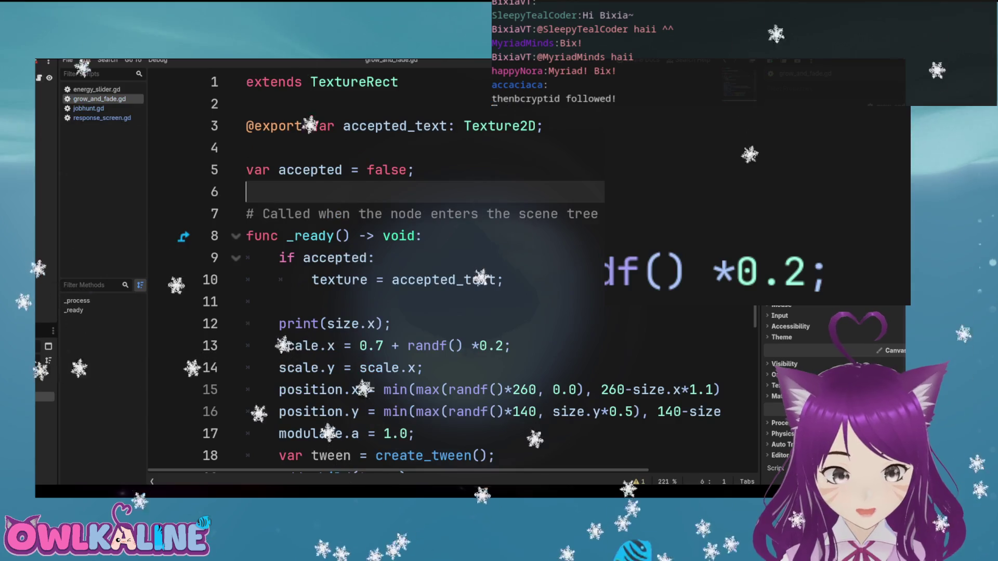
{"action": "double_click", "coordinate": [311, 170]}
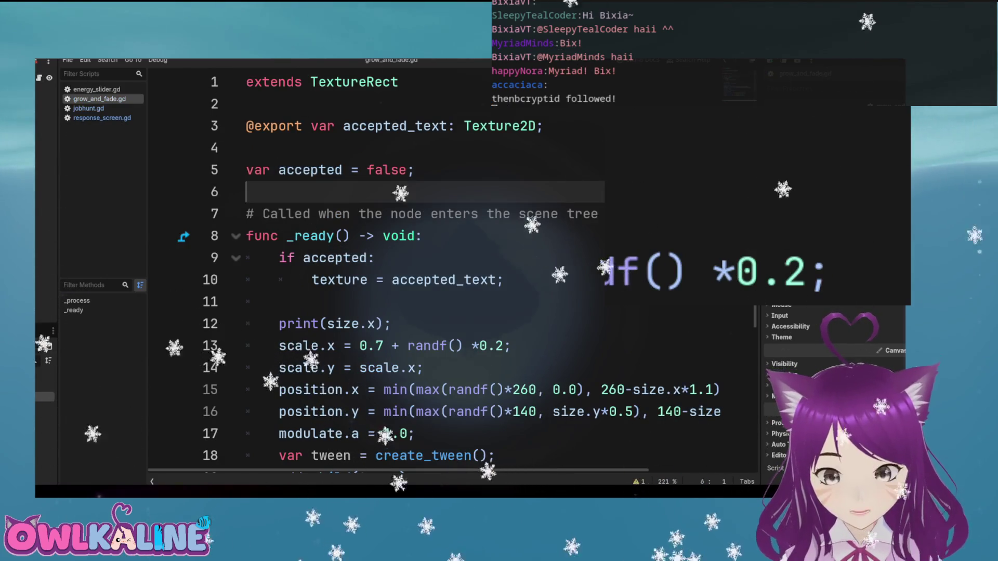
{"action": "left_click", "coordinate": [448, 280]}
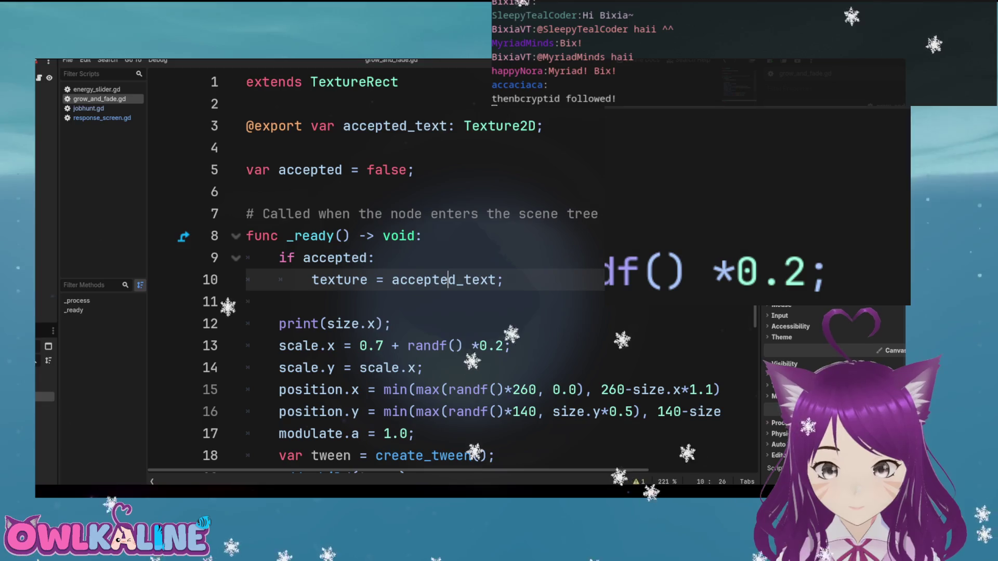
{"action": "left_click", "coordinate": [102, 117]}
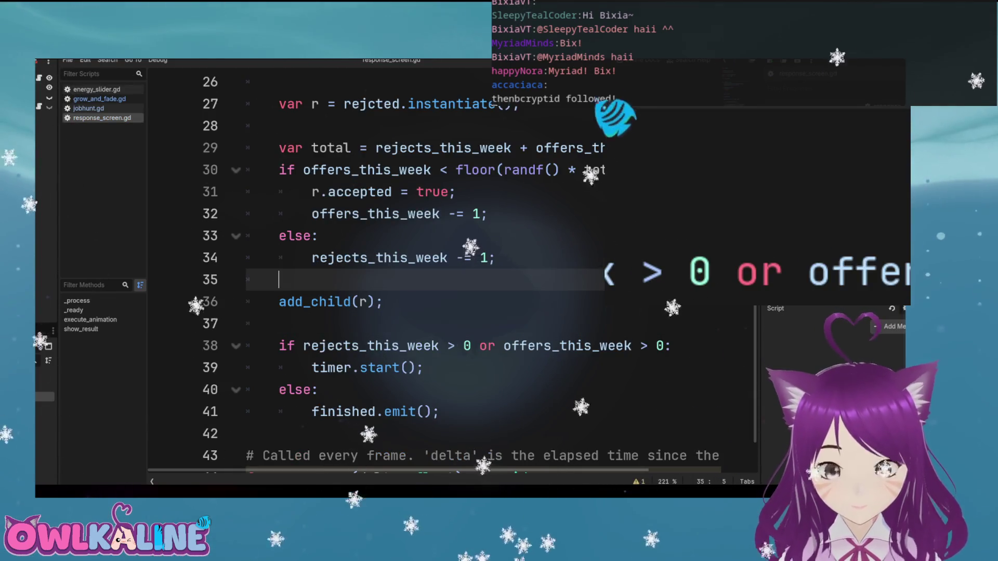
{"action": "scroll", "coordinate": [614, 117], "scroll_direction": "down", "scroll_amount": 1}
{"action": "scroll", "coordinate": [513, 26], "scroll_direction": "up", "scroll_amount": 2}
{"action": "scroll", "coordinate": [523, 40], "scroll_direction": "down", "scroll_amount": 1}
{"action": "left_click", "coordinate": [472, 258]}
{"action": "double_click", "coordinate": [380, 258]}
{"action": "double_click", "coordinate": [375, 214]}
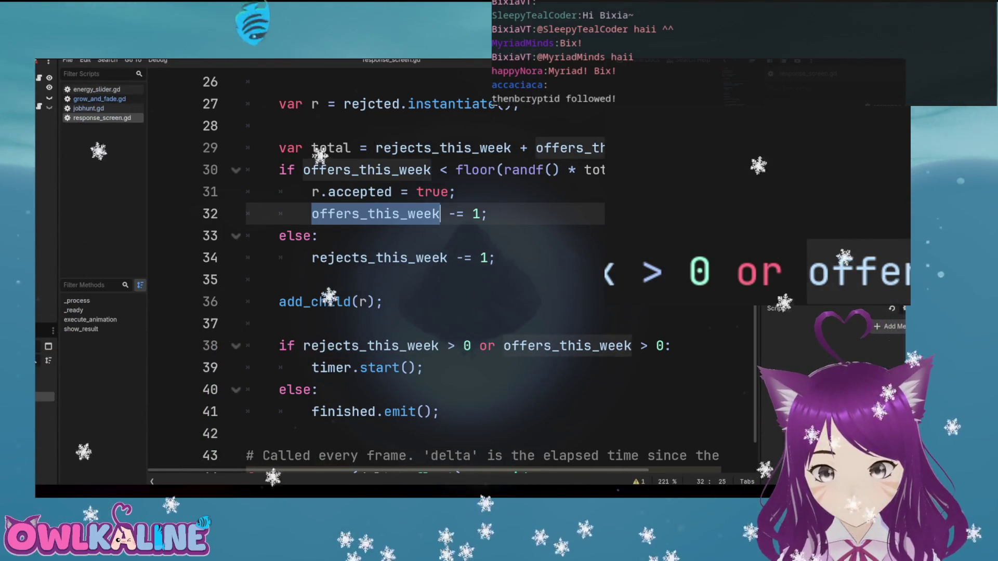
{"action": "double_click", "coordinate": [379, 257]}
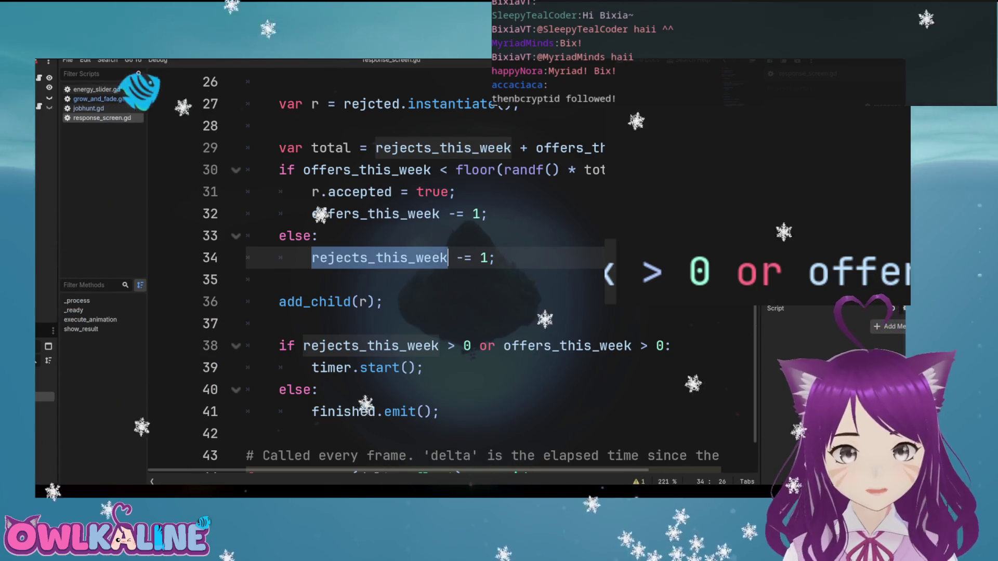
{"action": "scroll", "coordinate": [447, 260], "scroll_direction": "up", "scroll_amount": 7}
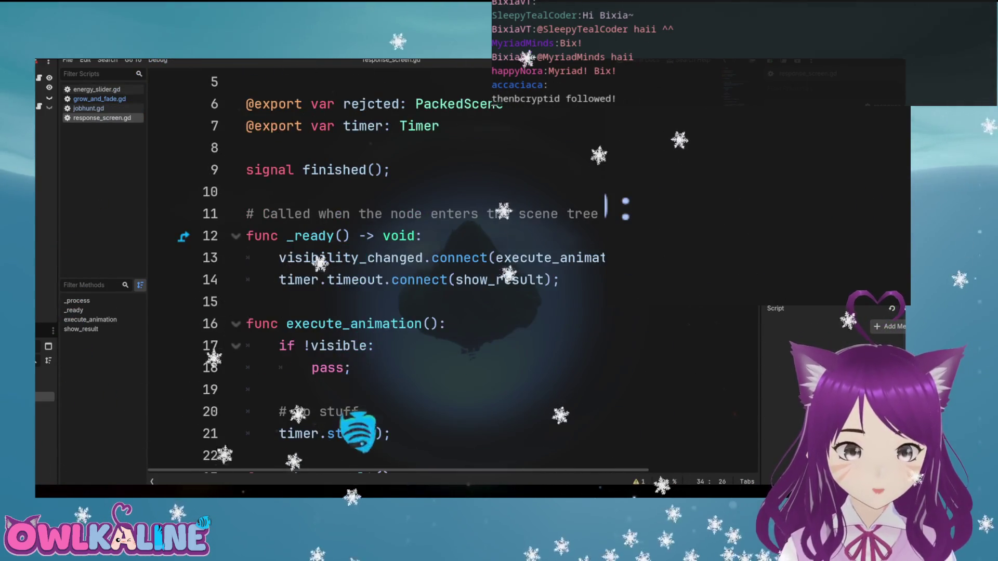
{"action": "scroll", "coordinate": [447, 260], "scroll_direction": "down", "scroll_amount": 4}
Delete the print(size.x) debug line from grow_and_fade.gd
{"action": "left_click", "coordinate": [99, 99]}
{"action": "scroll", "coordinate": [447, 259], "scroll_direction": "down", "scroll_amount": 2}
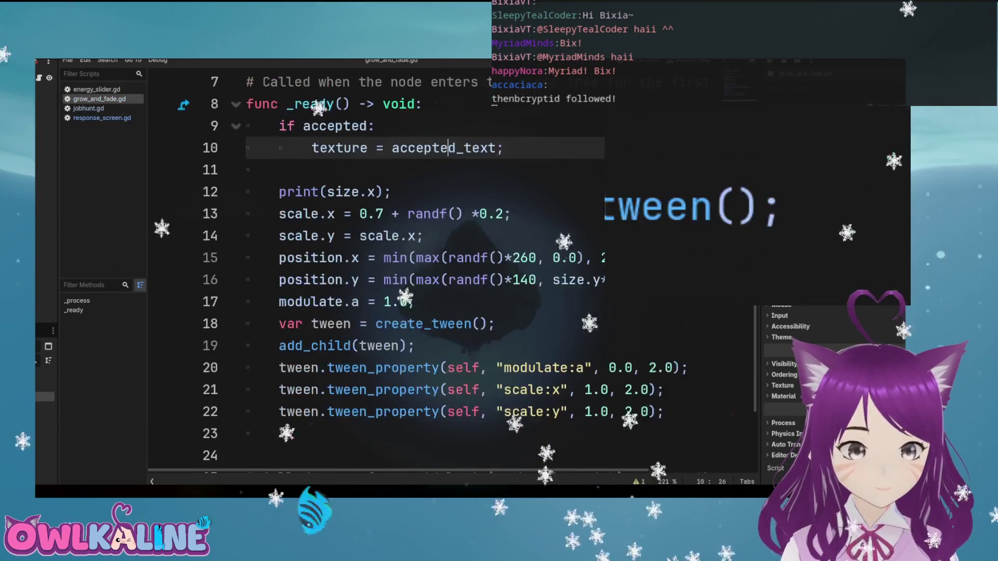
{"action": "scroll", "coordinate": [447, 260], "scroll_direction": "down", "scroll_amount": 2}
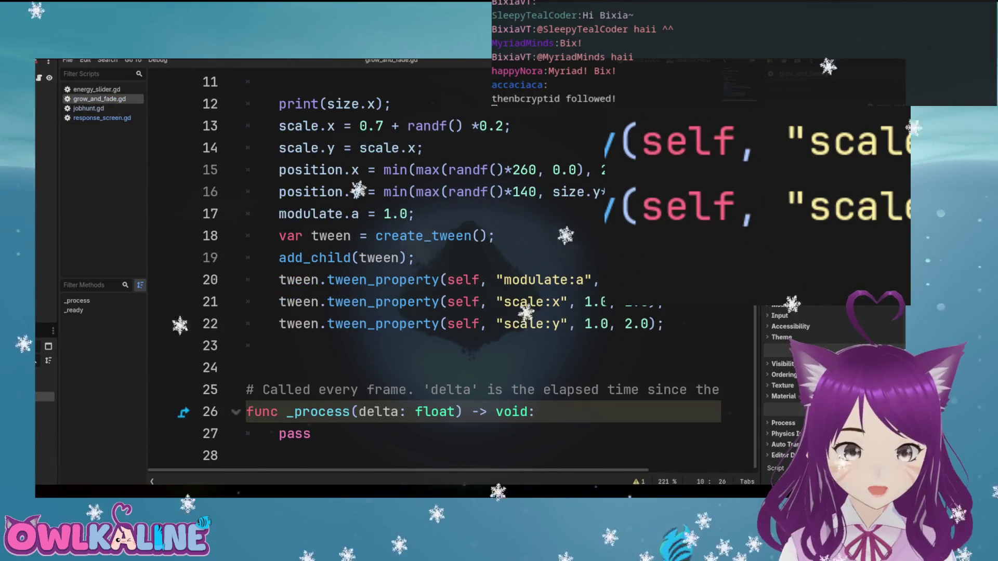
{"action": "scroll", "coordinate": [488, 307], "scroll_direction": "up", "scroll_amount": 3}
{"action": "left_click_drag", "start_coordinate": [391, 301], "coordinate": [245, 301]}
{"action": "key", "text": "BackSpace"}
{"action": "key", "text": "BackSpace"}
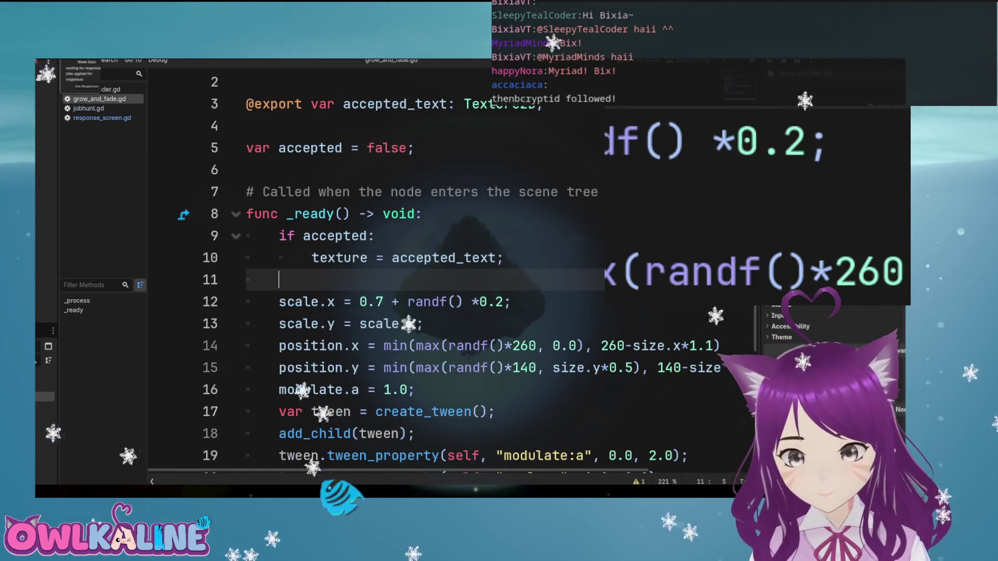
Back in response_screen.gd, put the caret at the end of the finished.emit() line
{"action": "key", "text": "alt+Left"}
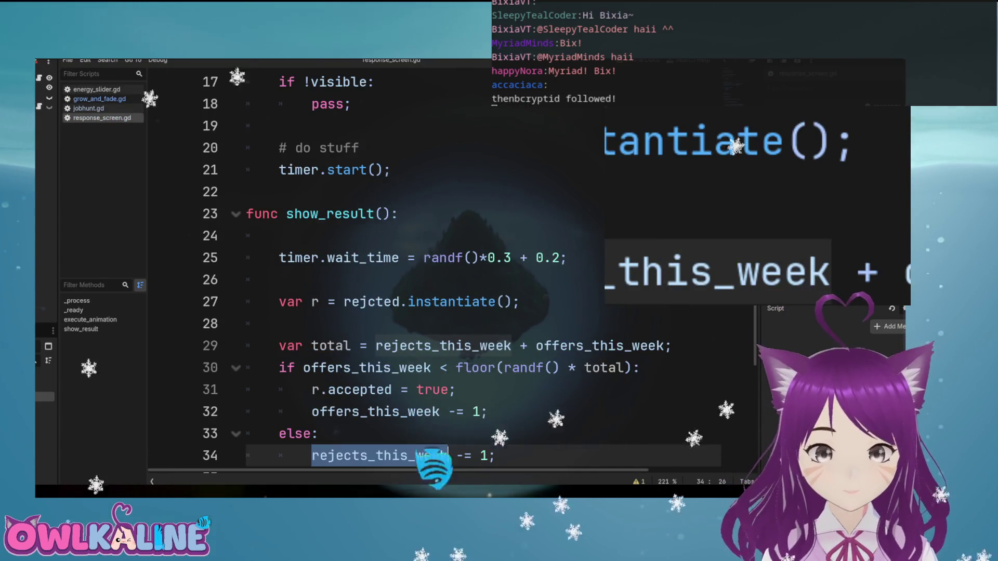
{"action": "scroll", "coordinate": [434, 469], "scroll_direction": "down", "scroll_amount": 3}
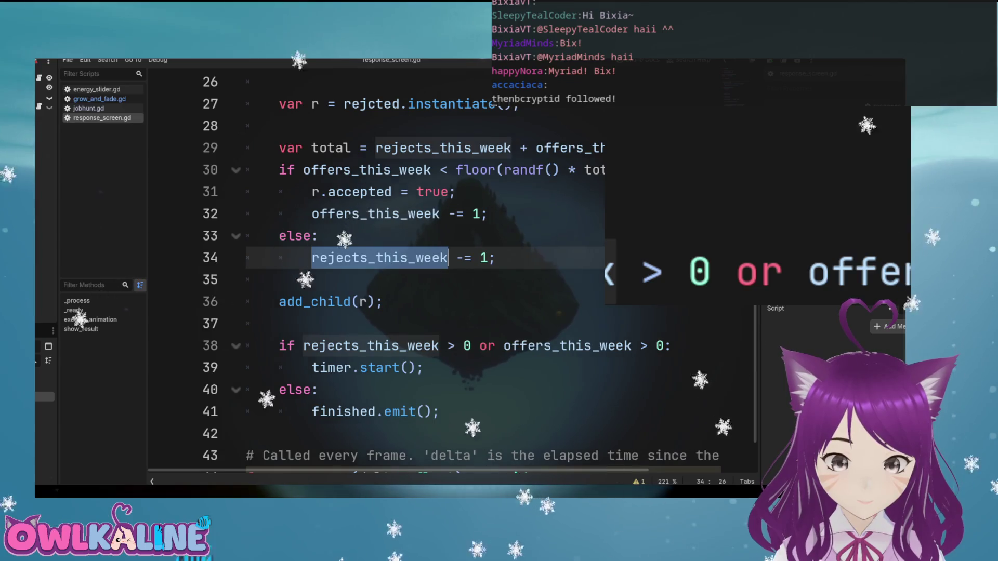
{"action": "left_click", "coordinate": [368, 411]}
{"action": "double_click", "coordinate": [382, 367]}
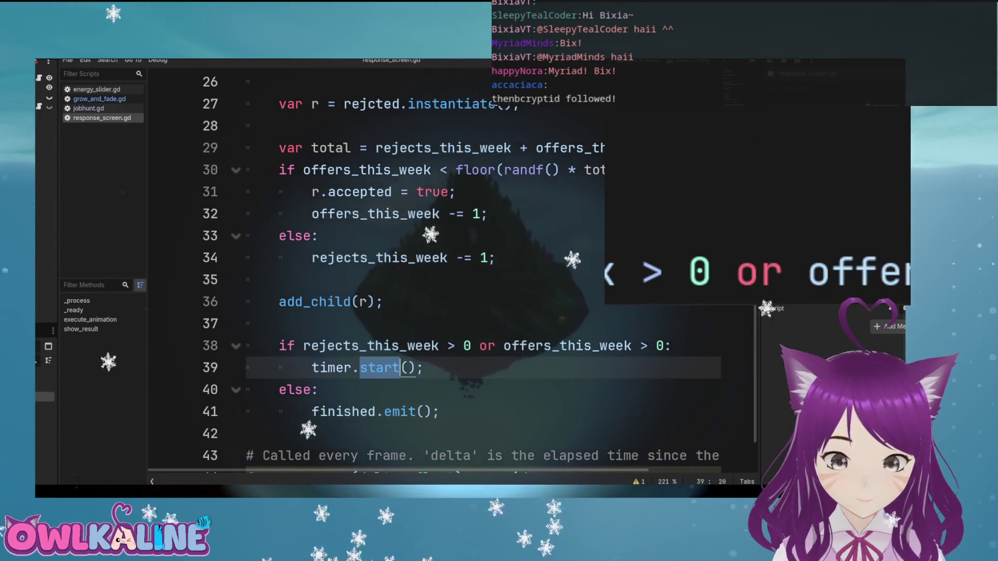
{"action": "scroll", "coordinate": [382, 367], "scroll_direction": "up", "scroll_amount": 2}
{"action": "scroll", "coordinate": [400, 268], "scroll_direction": "up", "scroll_amount": 3}
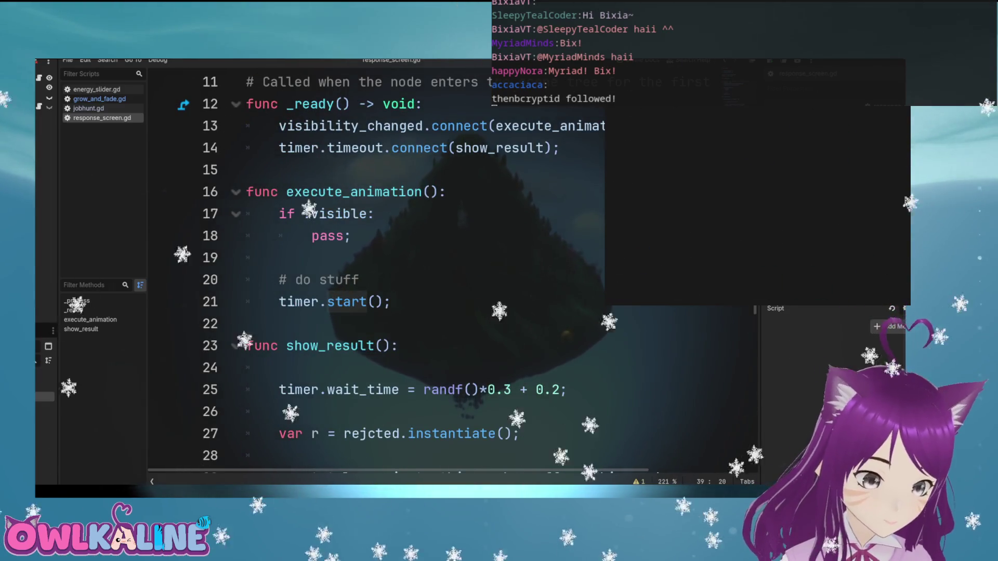
{"action": "scroll", "coordinate": [400, 268], "scroll_direction": "down", "scroll_amount": 6}
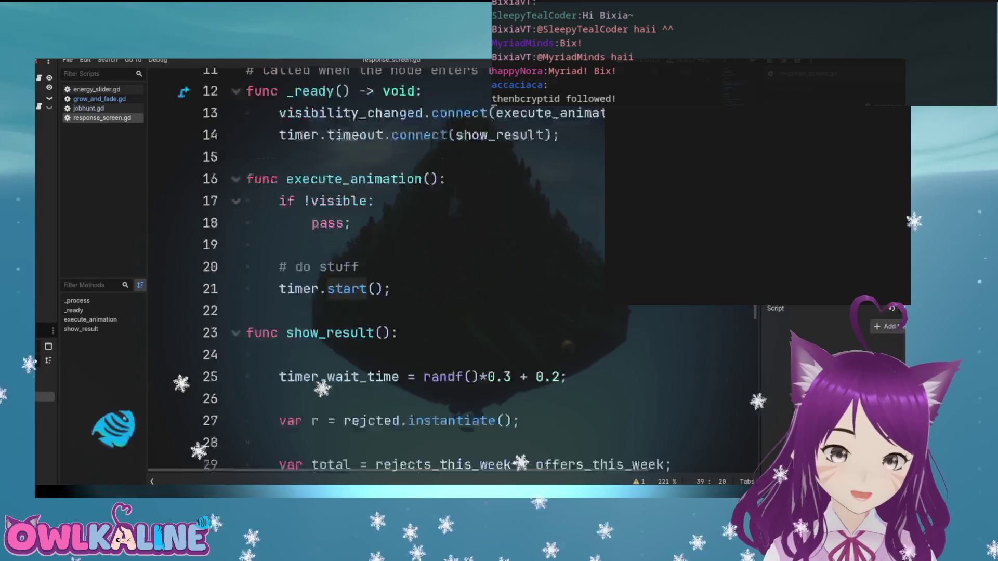
{"action": "key", "text": "Down"}
{"action": "key", "text": "Down"}
{"action": "key", "text": "End"}
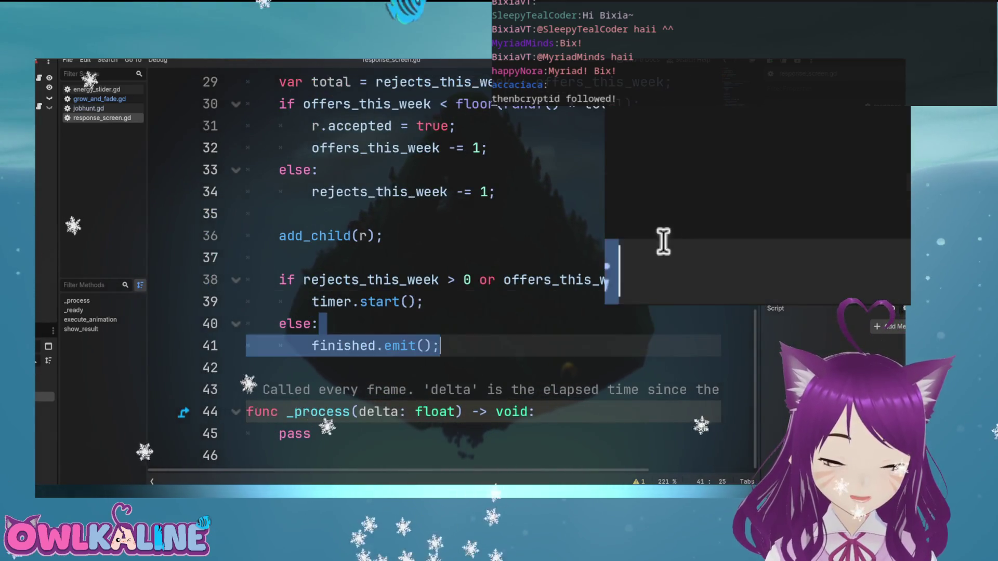
Add print("Finished showing responses") after finished.emit() and run the game through a week's responses to test it
{"action": "key", "text": "Return"}
{"action": "type", "text": "p"}
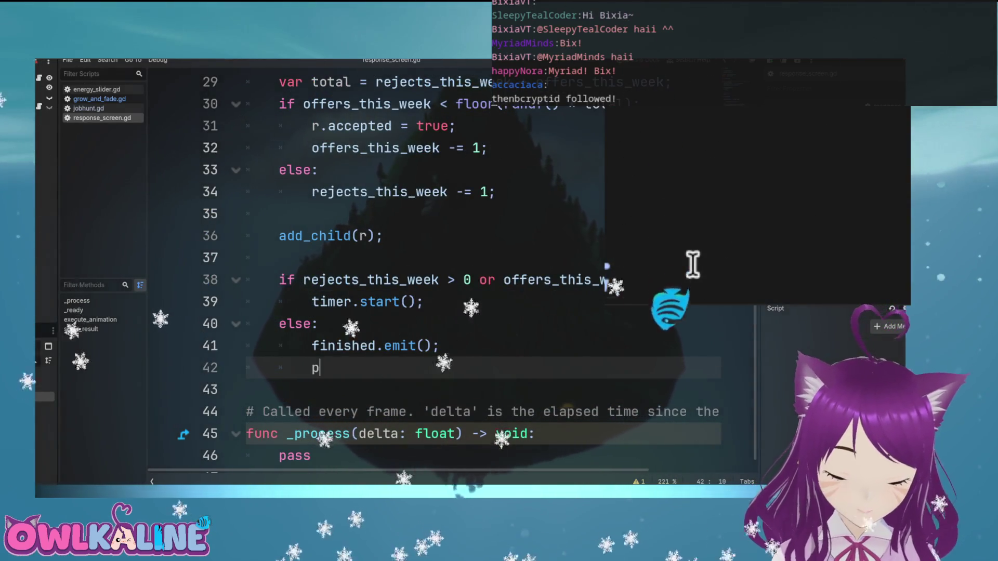
{"action": "type", "text": "rint(\""}
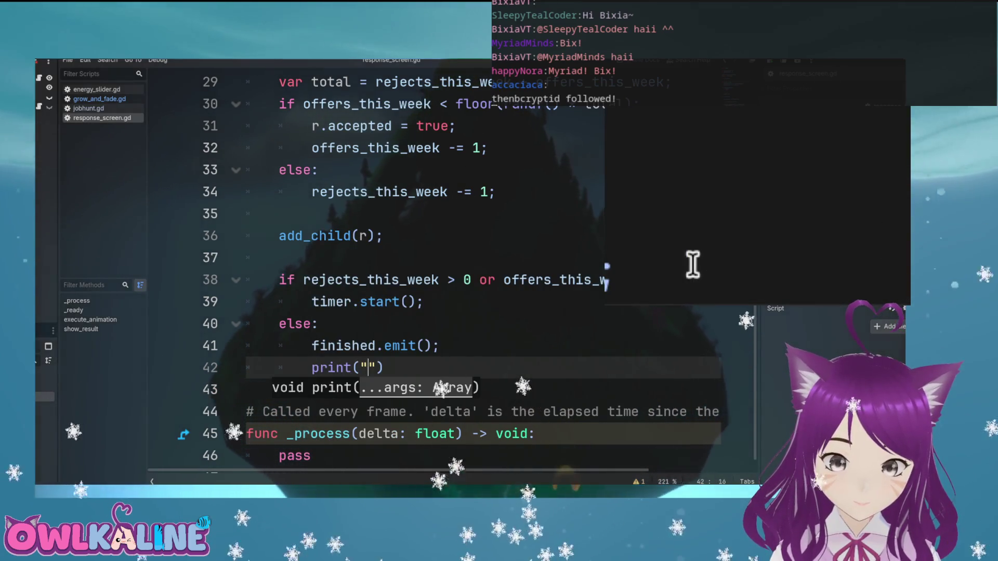
{"action": "key", "text": "BackSpace"}
{"action": "key", "text": "BackSpace"}
{"action": "key", "text": "BackSpace"}
{"action": "type", "text": "ished showing responses"}
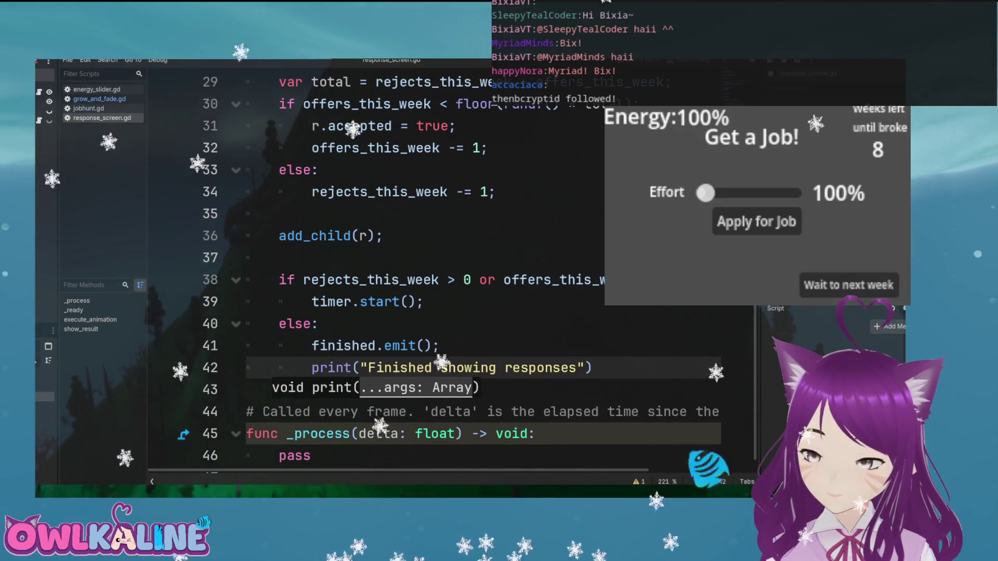
{"action": "left_click", "coordinate": [742, 192]}
{"action": "left_click", "coordinate": [754, 210]}
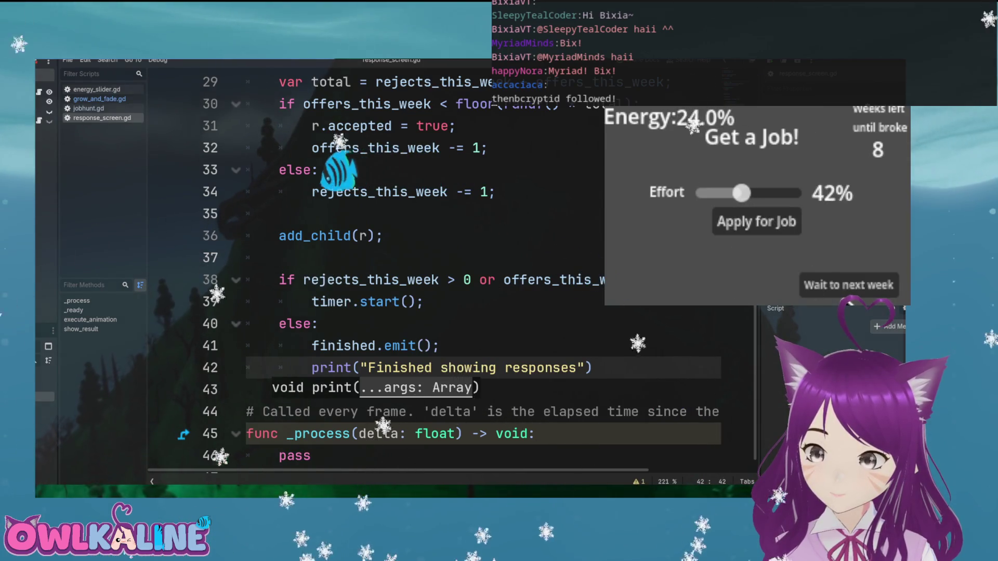
{"action": "left_click", "coordinate": [797, 264]}
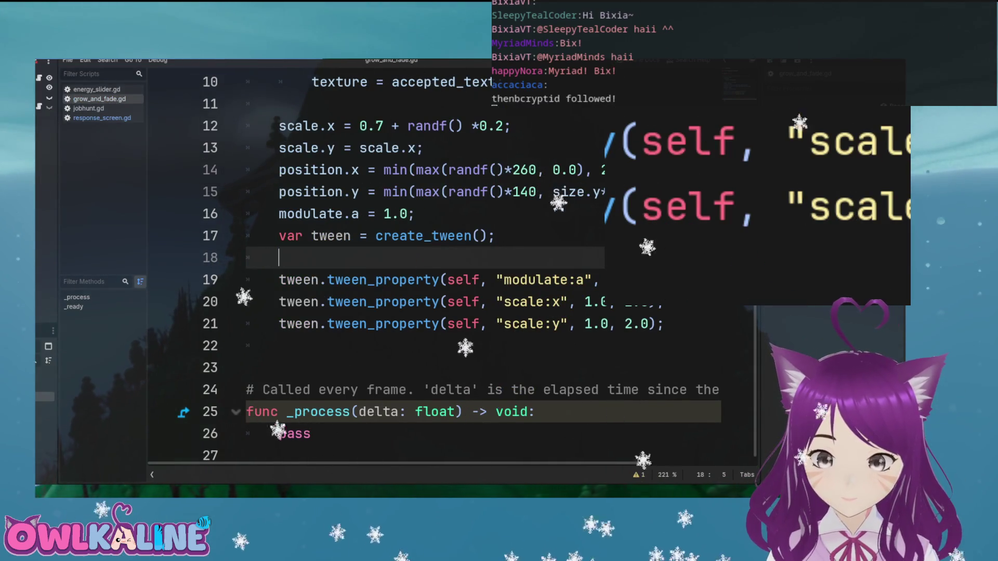
Move add_child(tween) below the tween_property lines in grow_and_fade.gd, remove the leftover empty line, and save
{"action": "left_click", "coordinate": [281, 346]}
{"action": "type", "text": "add_child(tween);"}
{"action": "left_click", "coordinate": [279, 258]}
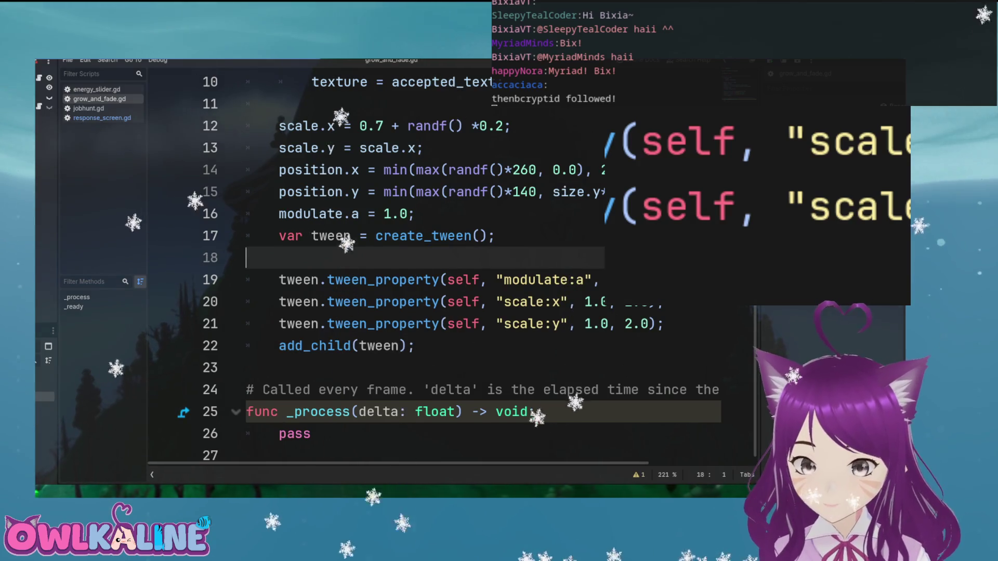
{"action": "key", "text": "BackSpace"}
{"action": "key", "text": "ctrl+s"}
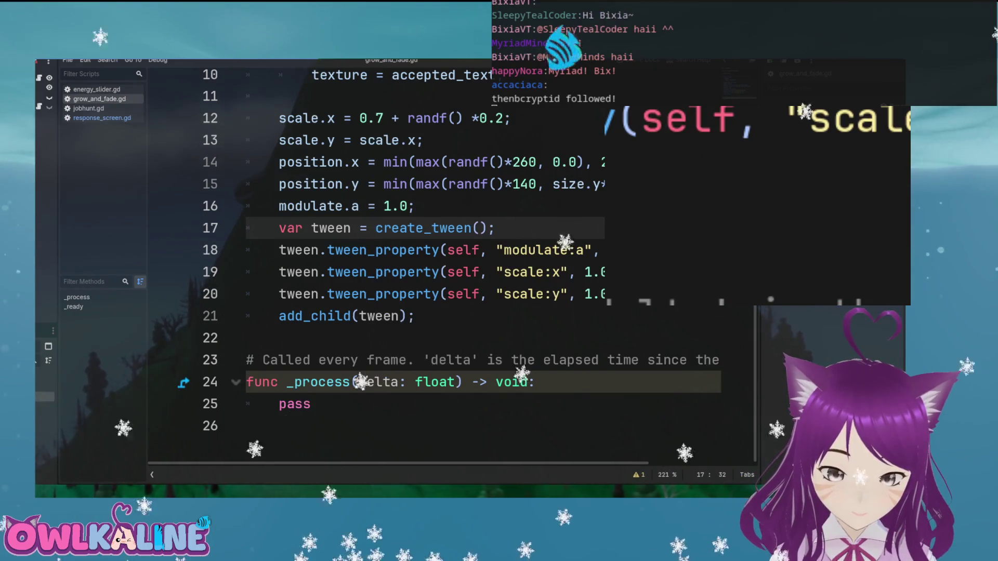
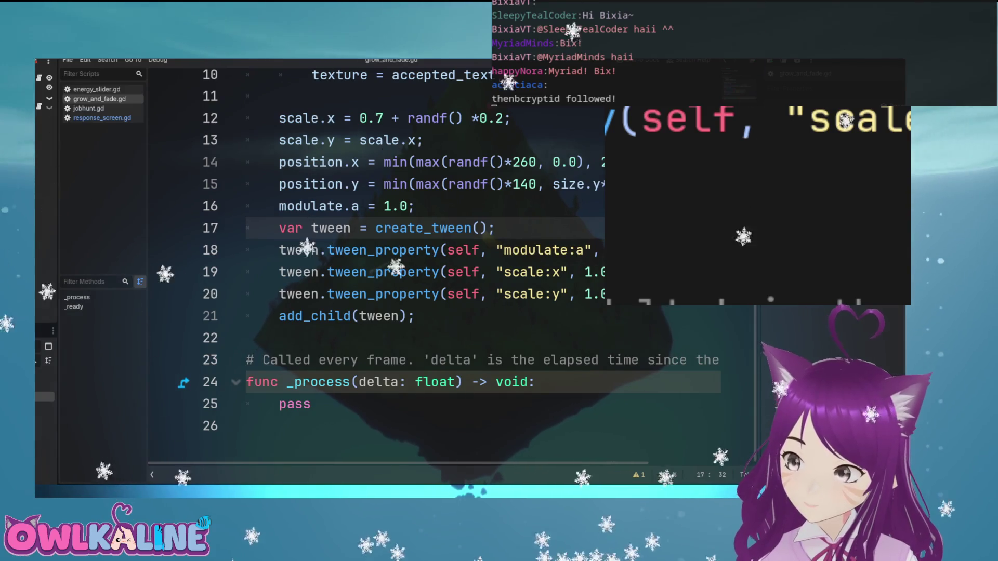
Review the scale:y and modulate.a tween lines in grow_and_fade.gd, then run the game with F5
{"action": "key", "text": "ctrl+minus"}
{"action": "key", "text": "ctrl+minus"}
{"action": "key", "text": "ctrl+minus"}
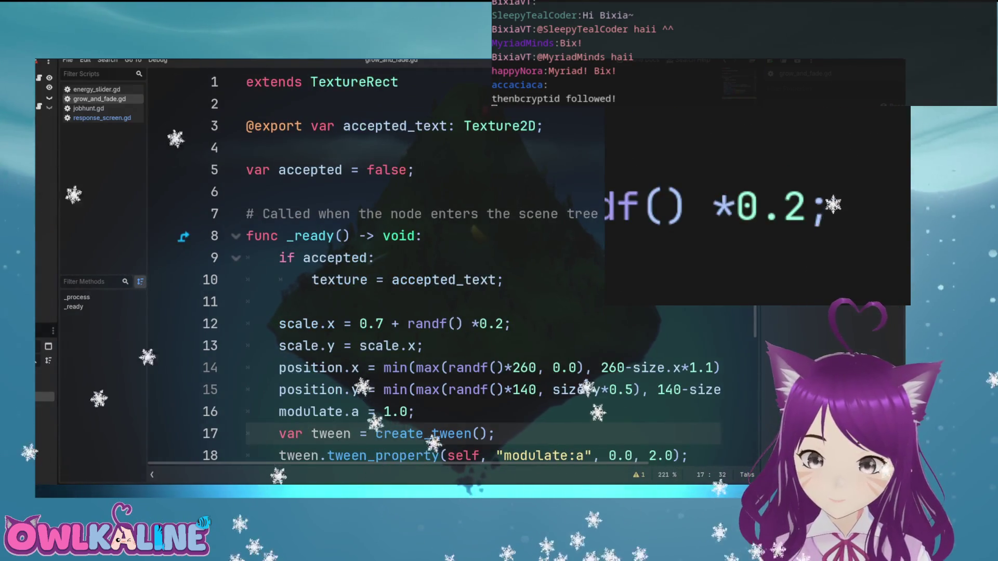
{"action": "key", "text": "ctrl+equal"}
{"action": "key", "text": "ctrl+equal"}
{"action": "key", "text": "ctrl+equal"}
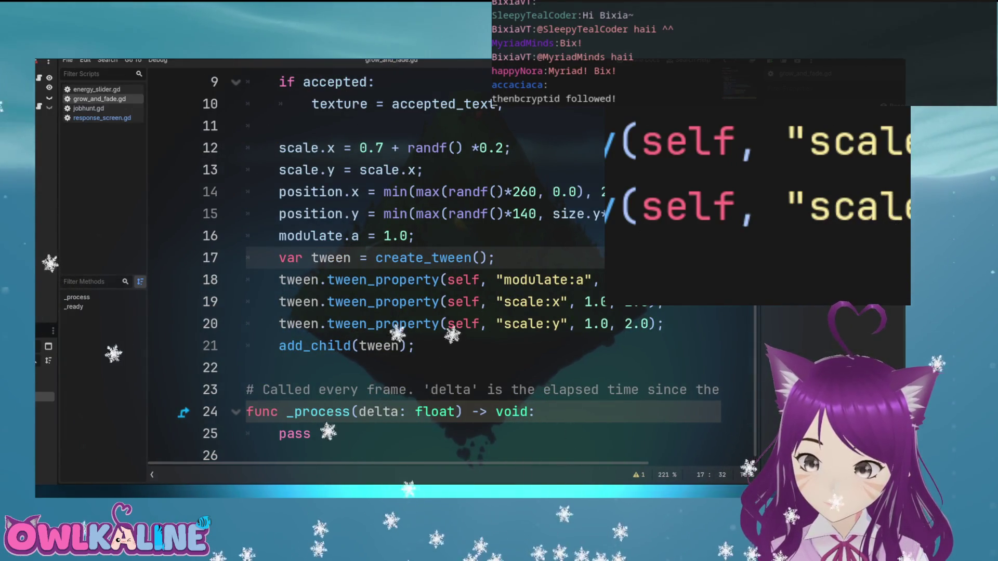
{"action": "left_click", "coordinate": [422, 324]}
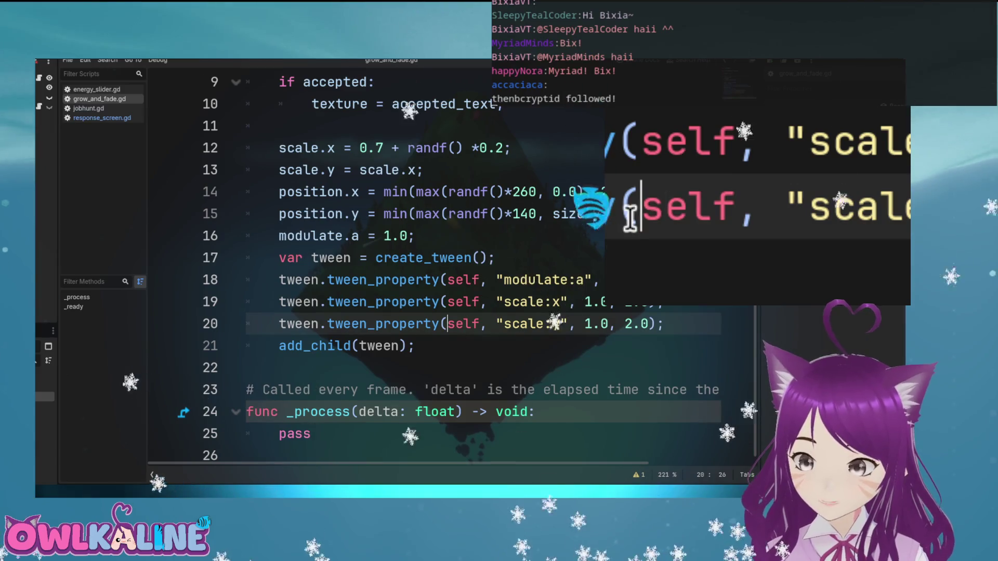
{"action": "key", "text": "Down"}
{"action": "key", "text": "Down"}
{"action": "scroll", "coordinate": [468, 323], "scroll_direction": "up", "scroll_amount": 3}
{"action": "scroll", "coordinate": [463, 322], "scroll_direction": "down", "scroll_amount": 3}
{"action": "left_click", "coordinate": [457, 236]}
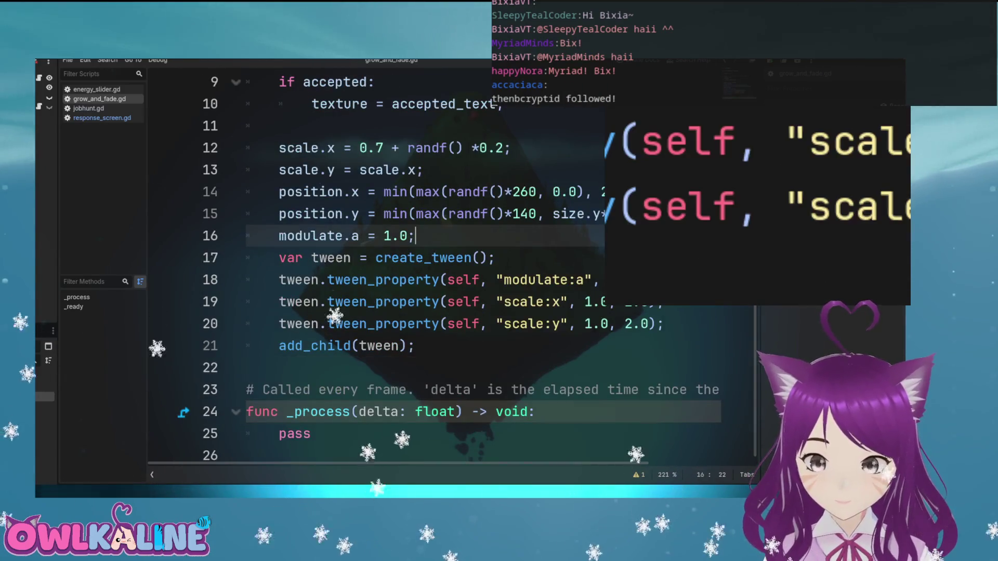
{"action": "scroll", "coordinate": [458, 236], "scroll_direction": "up", "scroll_amount": 1}
{"action": "key", "text": "F5"}
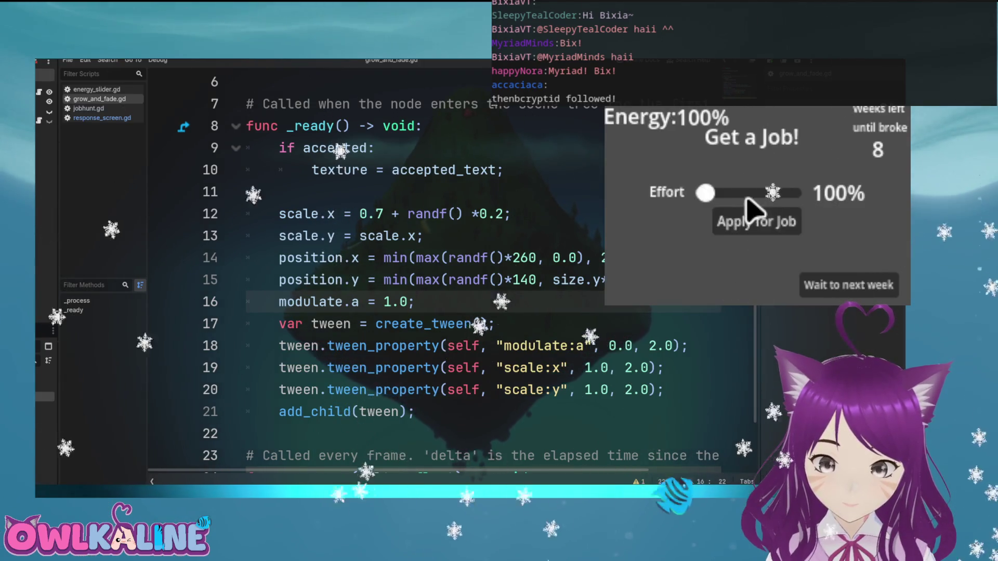
Set effort to 48%, apply for a job, end the week and view the responses
{"action": "left_click", "coordinate": [747, 193]}
{"action": "left_click", "coordinate": [763, 226]}
{"action": "left_click", "coordinate": [846, 293]}
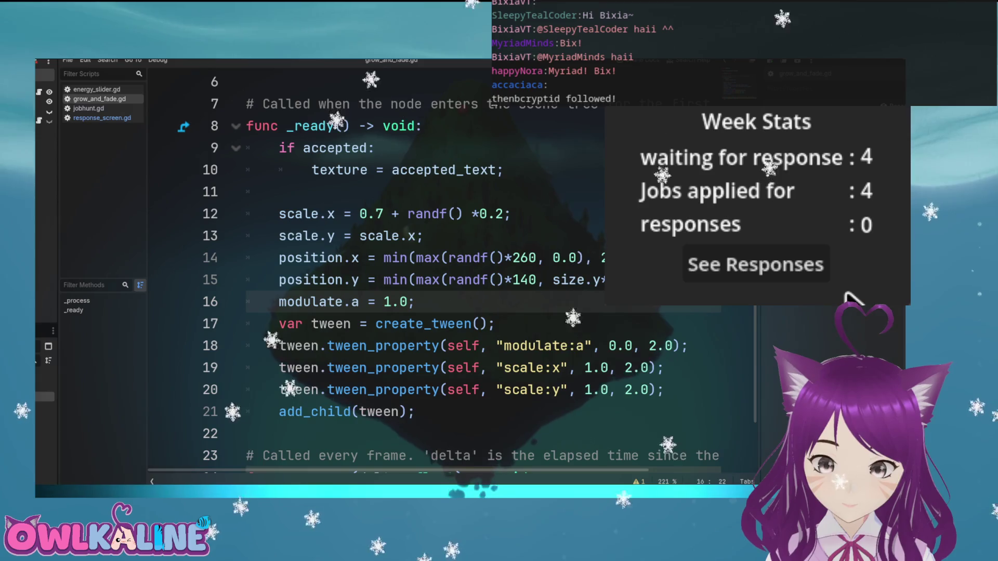
{"action": "left_click", "coordinate": [814, 275]}
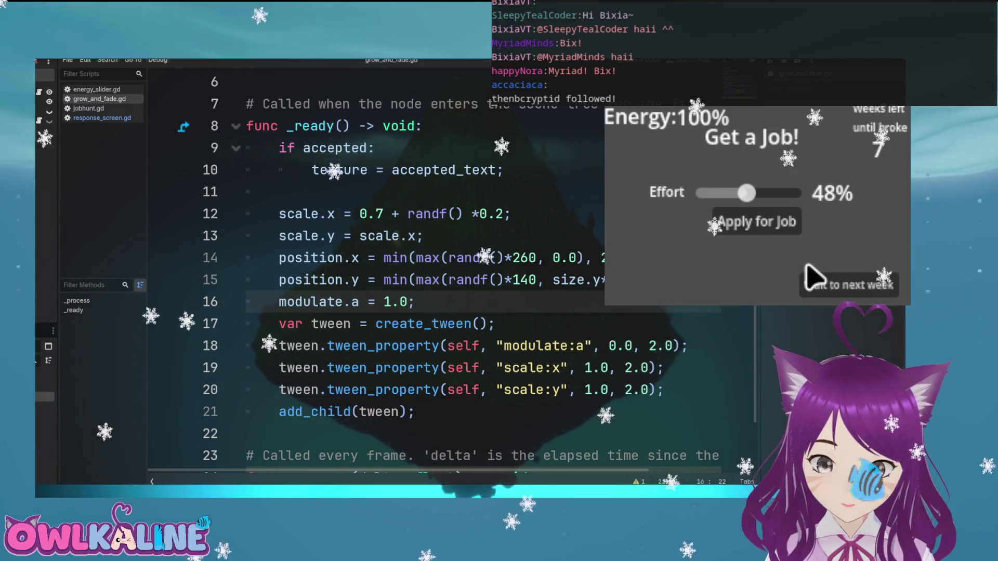
Apply for two more jobs, advance a week, watch the Rejected notes fade, then stop the game
{"action": "left_click", "coordinate": [768, 233]}
{"action": "left_click", "coordinate": [767, 233]}
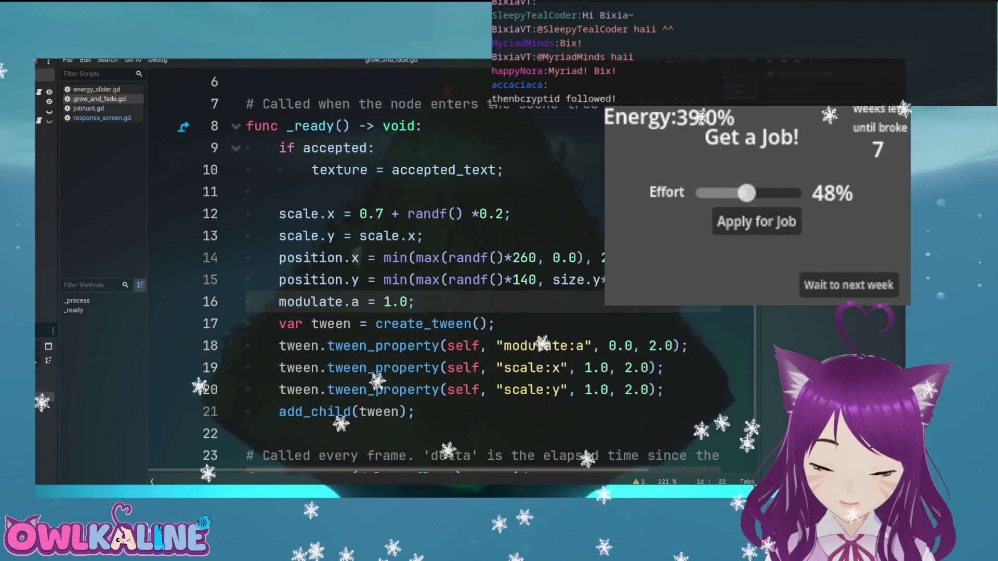
{"action": "left_click", "coordinate": [842, 286]}
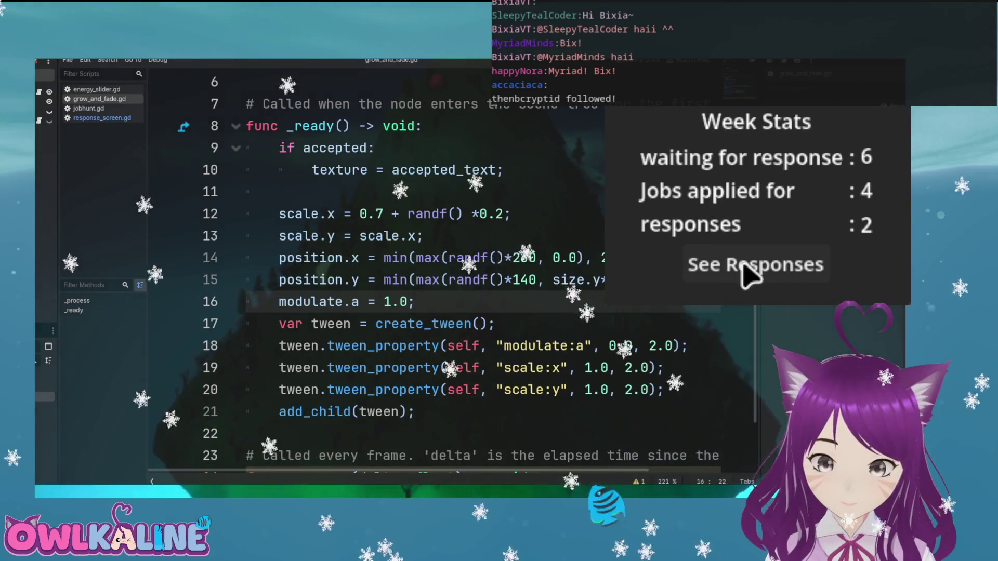
{"action": "left_click", "coordinate": [748, 274]}
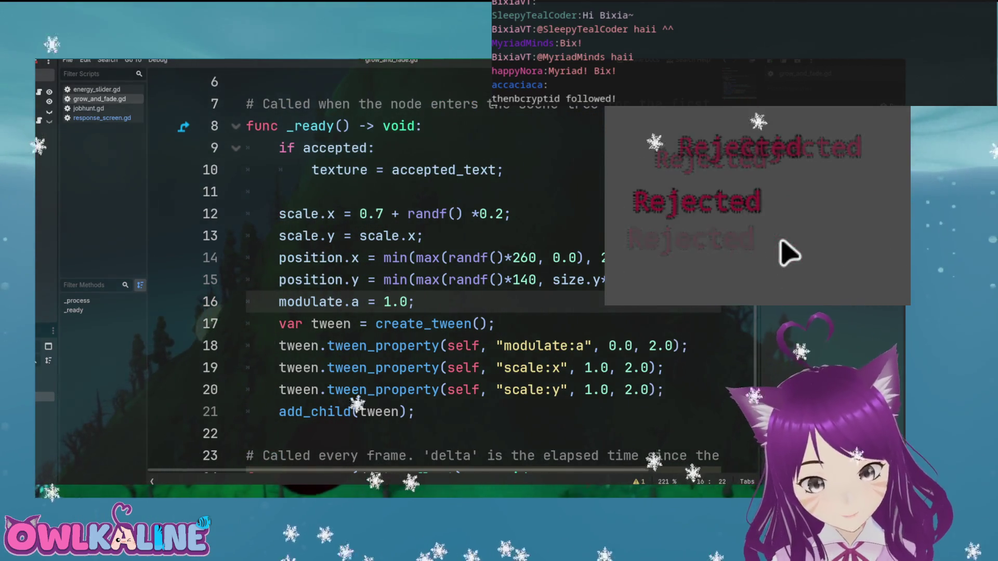
{"action": "key", "text": "F8"}
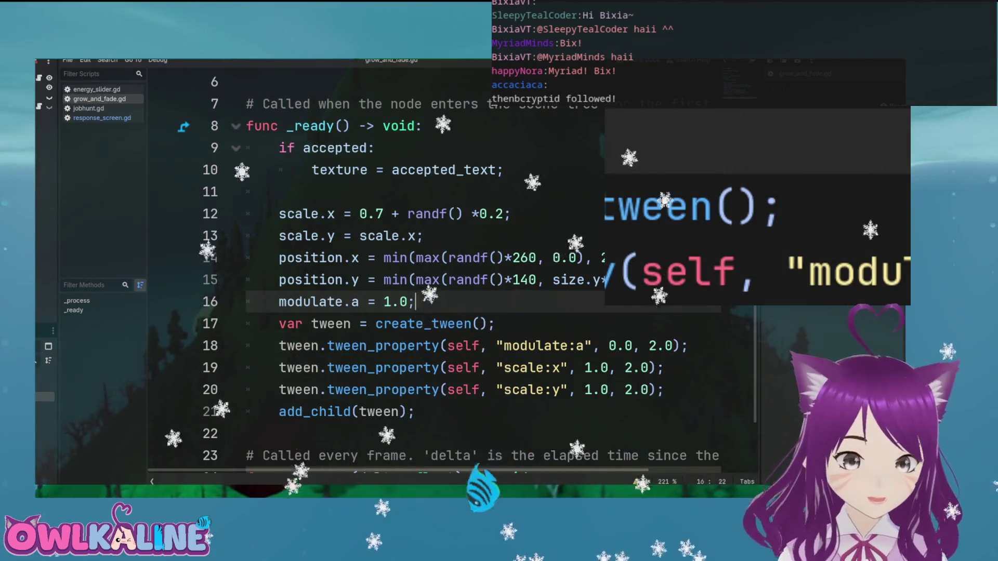
In response_screen.gd, add a print(offers_this_week) line after add_child(r)
{"action": "scroll", "coordinate": [468, 260], "scroll_direction": "down", "scroll_amount": 1}
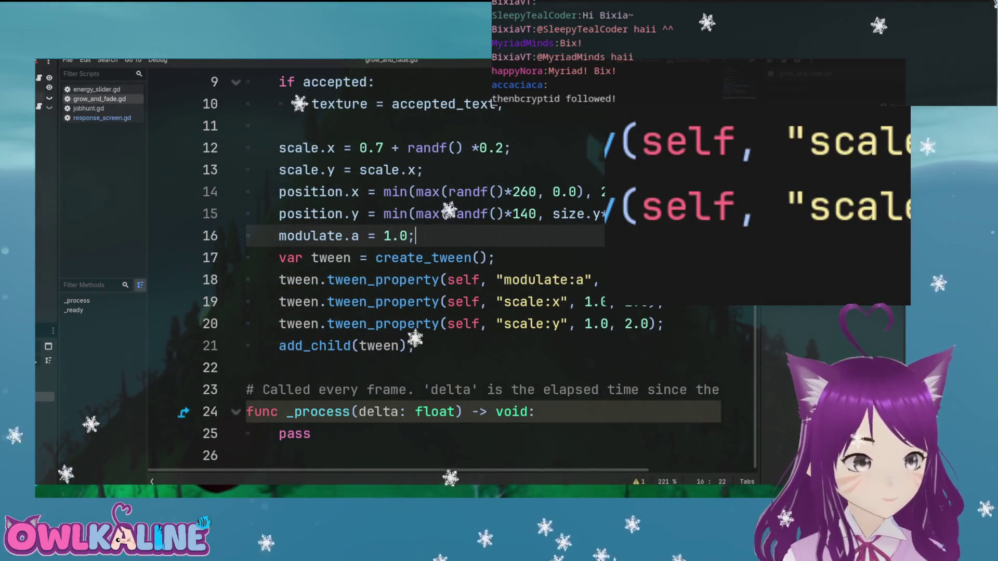
{"action": "left_click", "coordinate": [102, 118]}
{"action": "scroll", "coordinate": [416, 260], "scroll_direction": "up", "scroll_amount": 1}
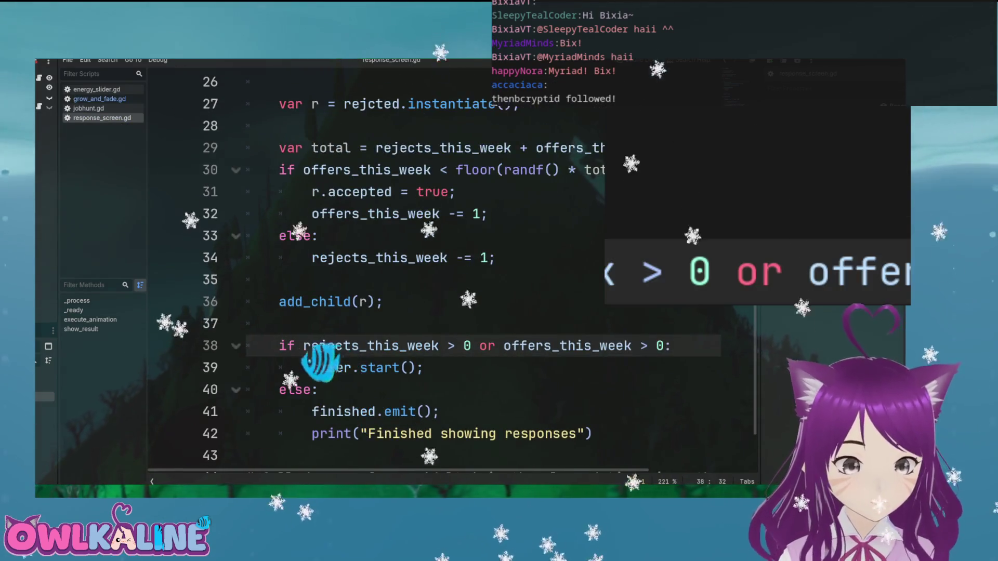
{"action": "left_click", "coordinate": [280, 324]}
{"action": "type", "text": "(offse"}
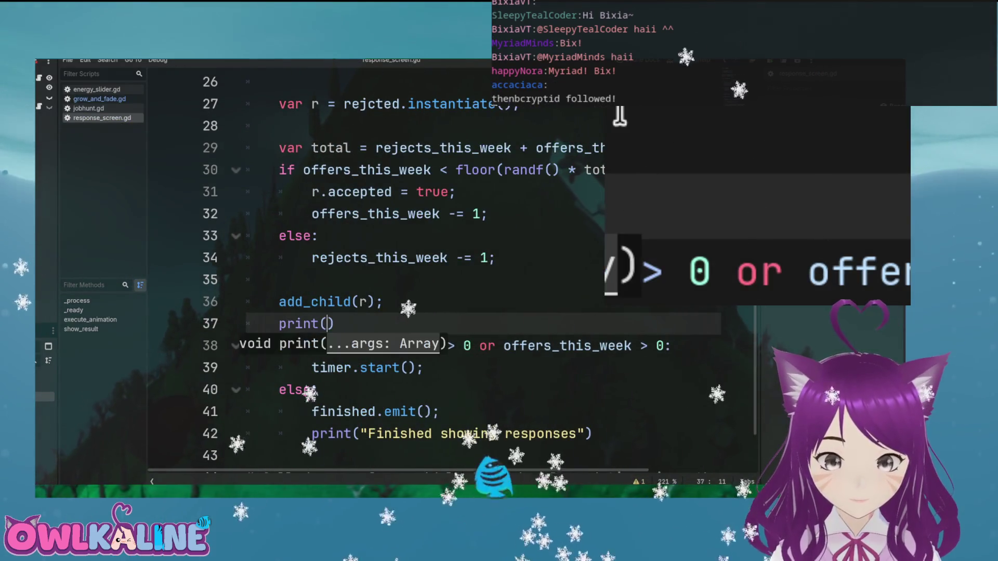
{"action": "key", "text": "BackSpace"}
{"action": "key", "text": "BackSpace"}
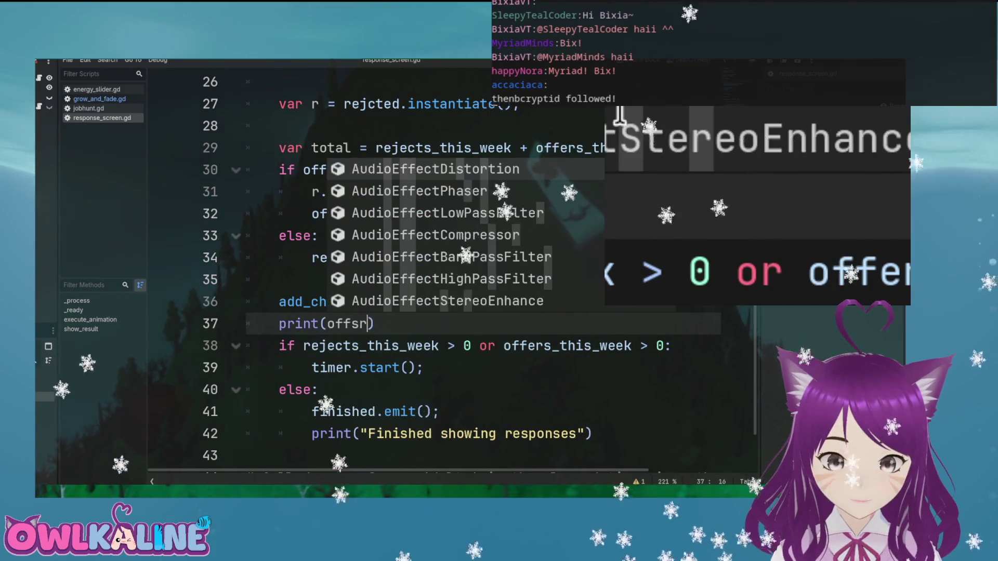
{"action": "type", "text": "ers_this"}
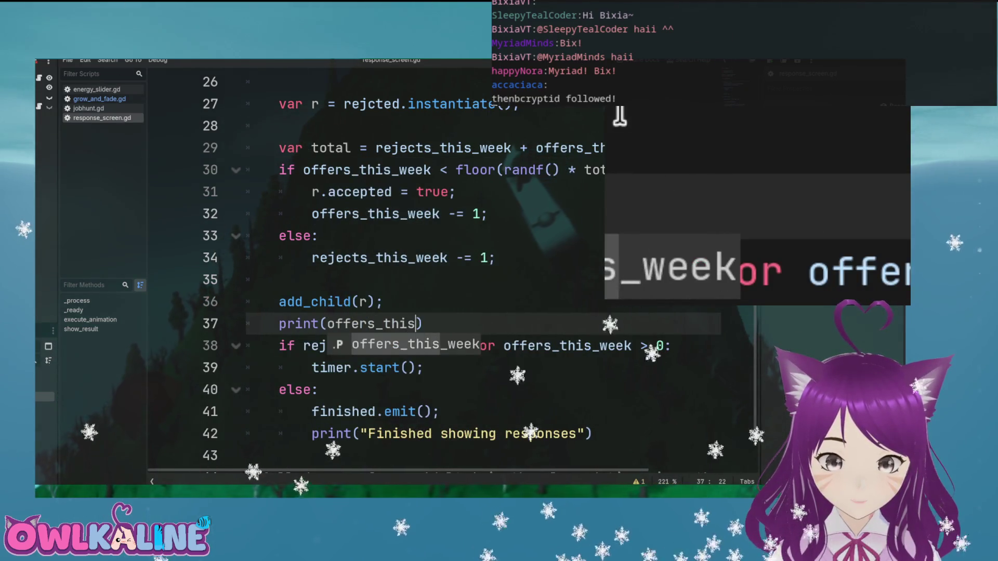
{"action": "key", "text": "Return"}
{"action": "key", "text": "Return"}
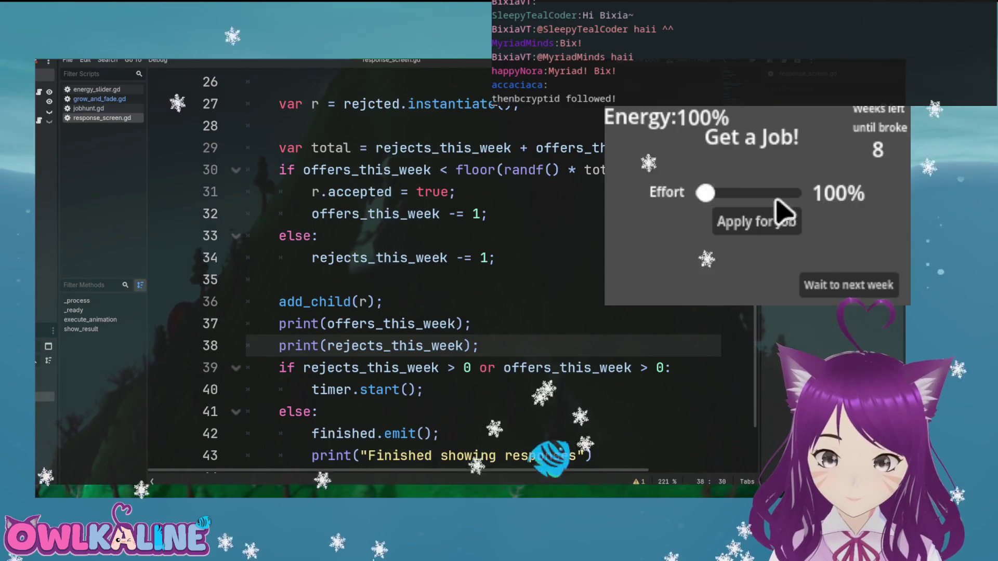
Set effort to 63%, apply for a job, end the week and view the responses
{"action": "left_click", "coordinate": [759, 193]}
{"action": "left_click", "coordinate": [767, 222]}
{"action": "left_click", "coordinate": [849, 285]}
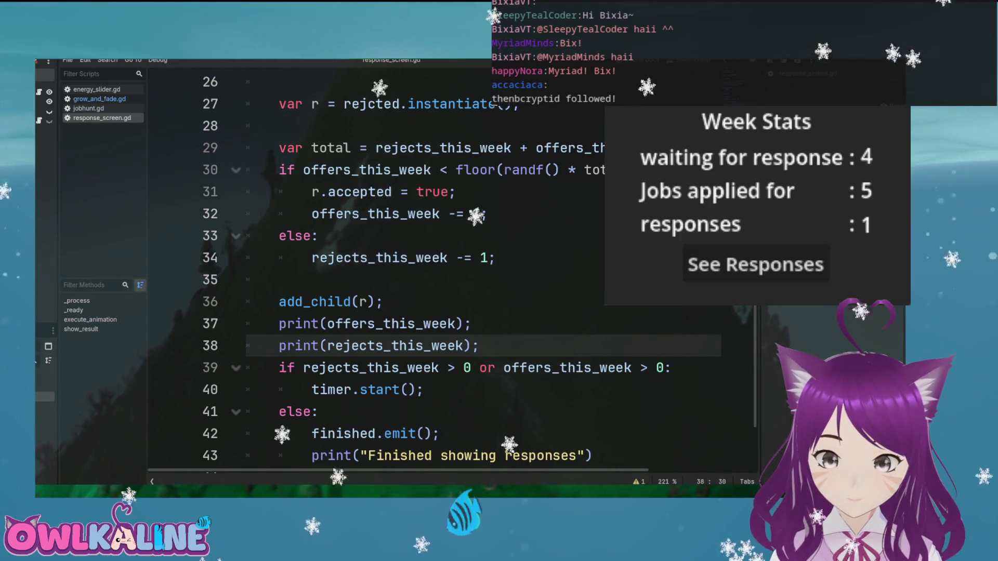
{"action": "left_click", "coordinate": [798, 278]}
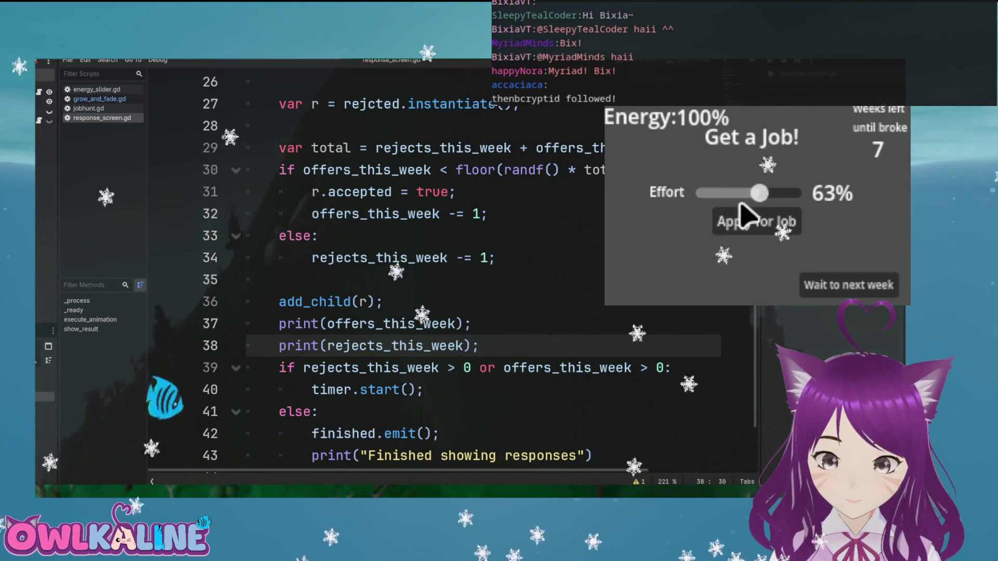
Lower effort to 42%, advance to the next week and view the Rejected responses
{"action": "left_click", "coordinate": [742, 193]}
{"action": "left_click", "coordinate": [830, 284]}
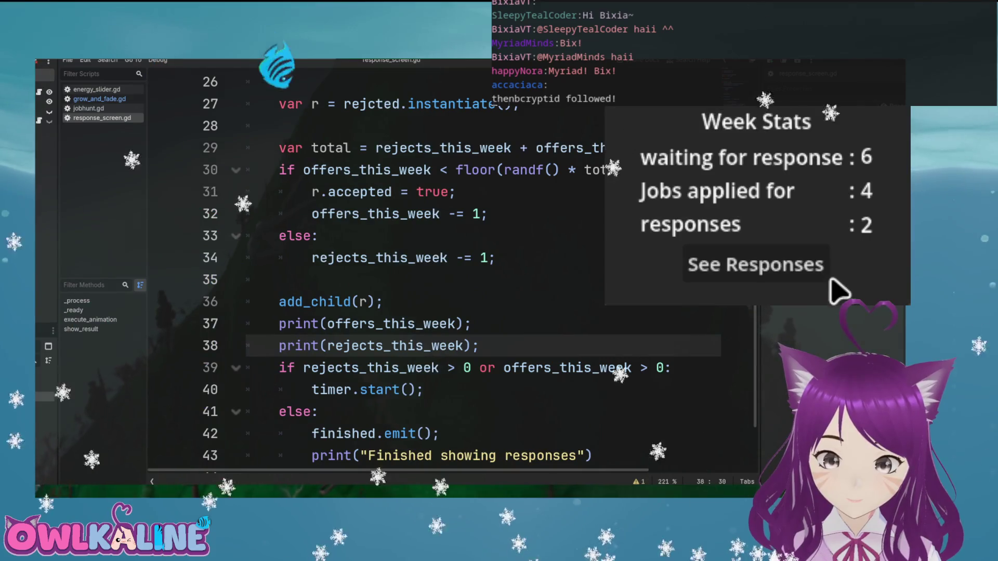
{"action": "left_click", "coordinate": [807, 271]}
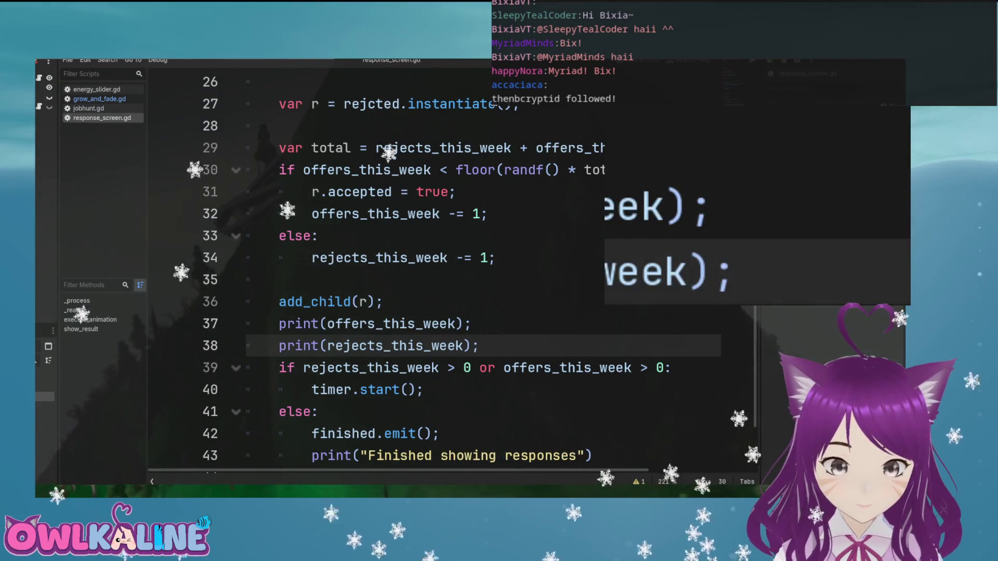
{"action": "scroll", "coordinate": [405, 452], "scroll_direction": "up", "scroll_amount": 8}
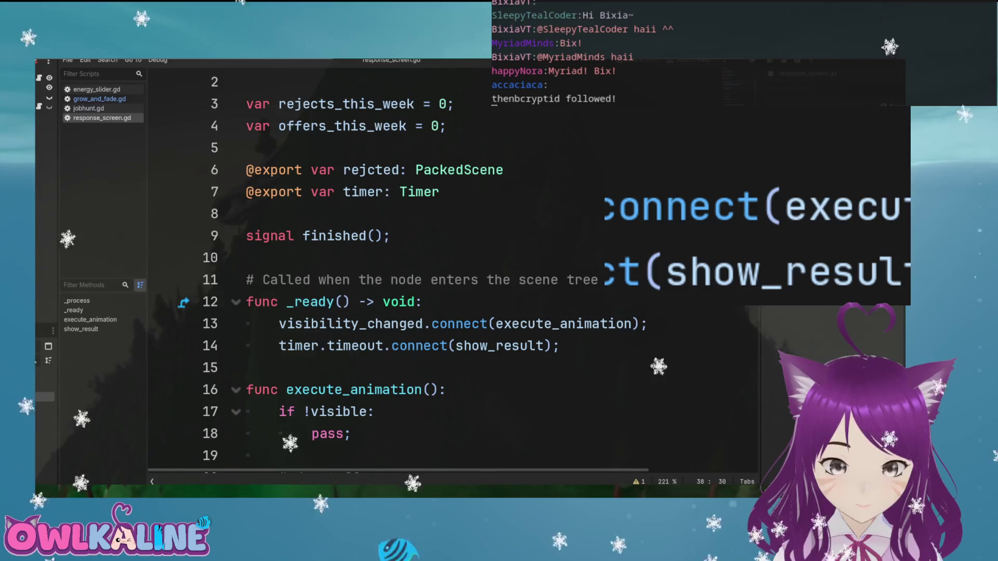
{"action": "scroll", "coordinate": [410, 457], "scroll_direction": "up", "scroll_amount": 1}
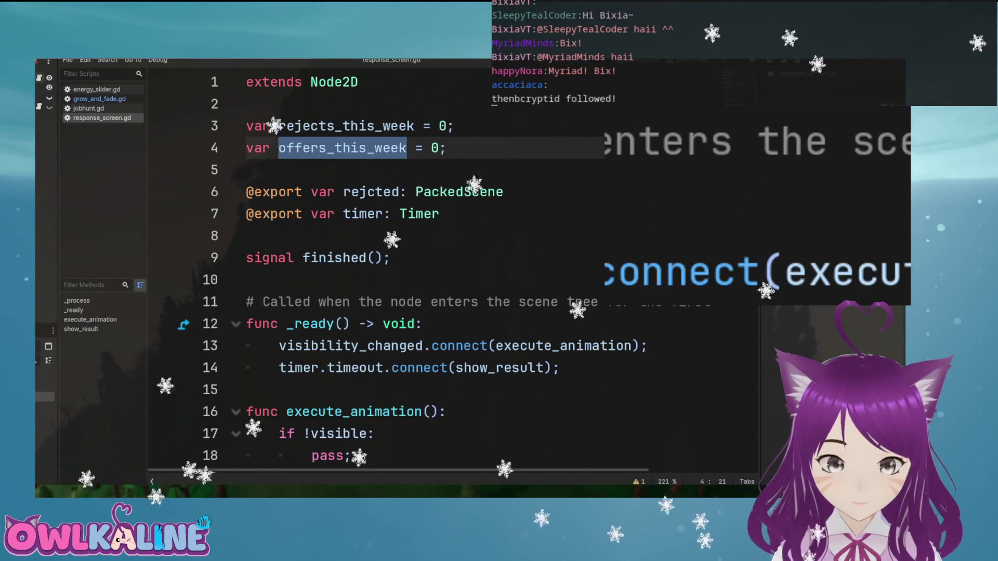
{"action": "key", "text": "alt+Left"}
{"action": "scroll", "coordinate": [488, 312], "scroll_direction": "down", "scroll_amount": 20}
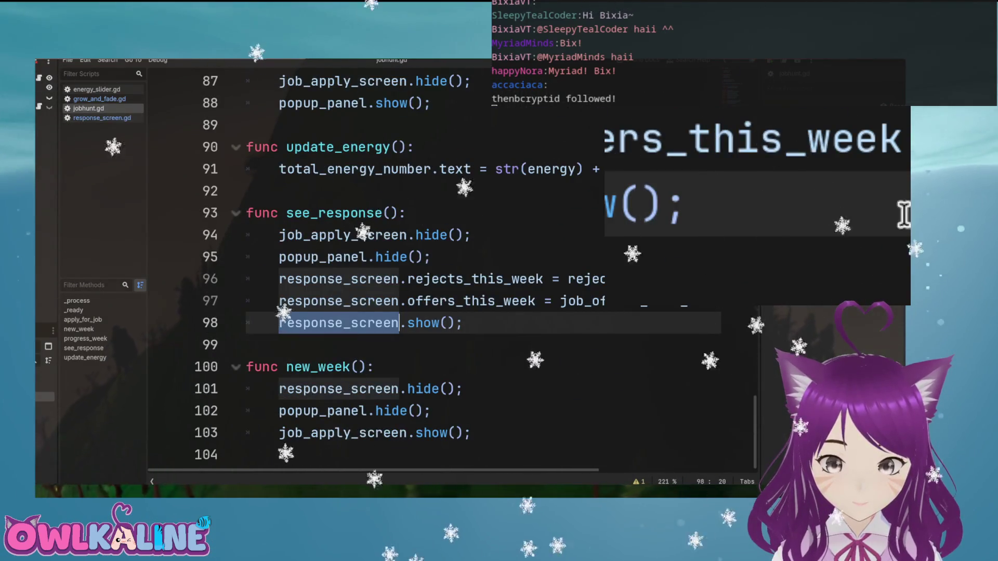
{"action": "left_click", "coordinate": [488, 345]}
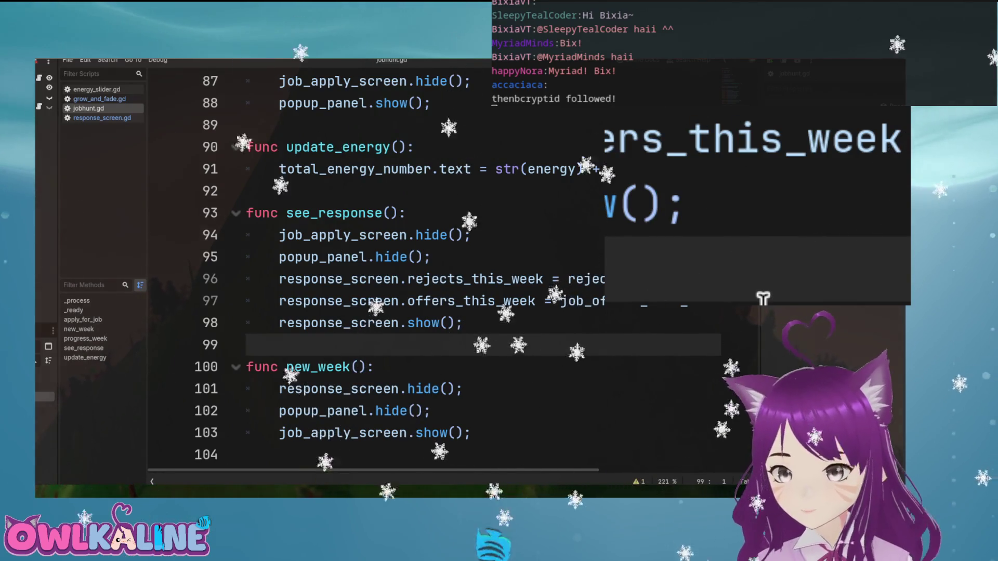
{"action": "left_click", "coordinate": [102, 118]}
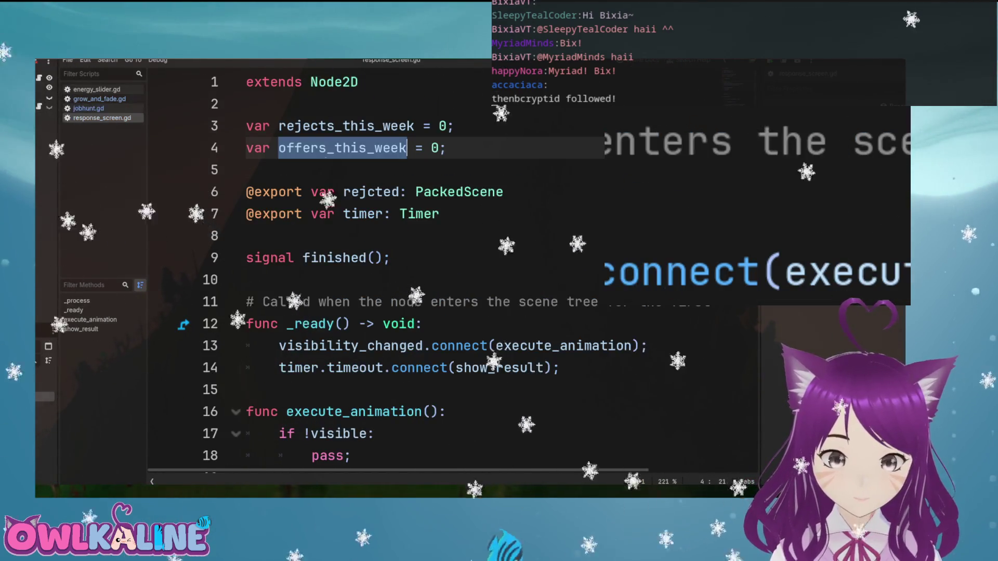
{"action": "scroll", "coordinate": [468, 270], "scroll_direction": "down", "scroll_amount": 10}
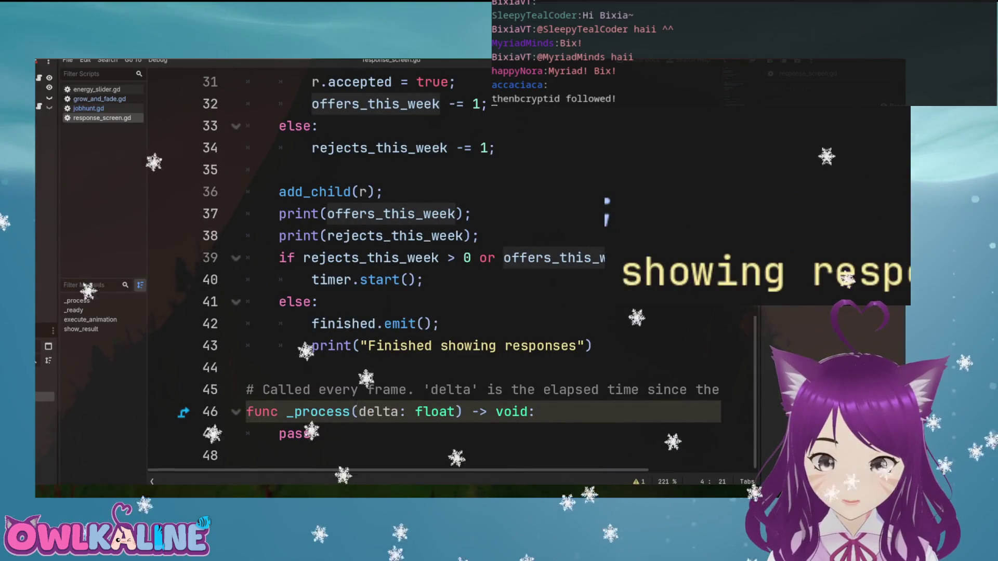
{"action": "scroll", "coordinate": [606, 213], "scroll_direction": "up", "scroll_amount": 2}
{"action": "left_click", "coordinate": [472, 192]}
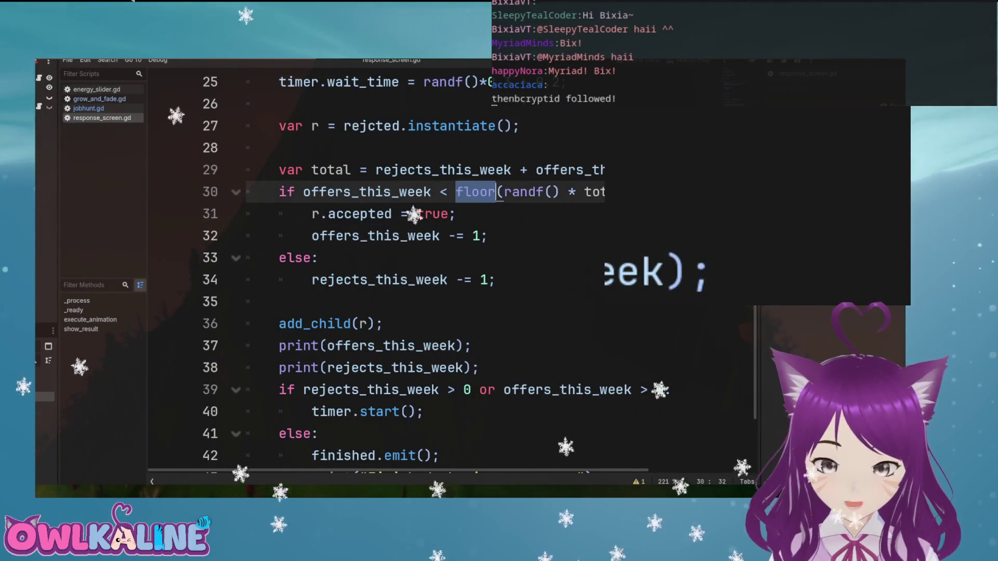
Change line 30 to use ceil with a <= comparison and save the script
{"action": "type", "text": "ceo"}
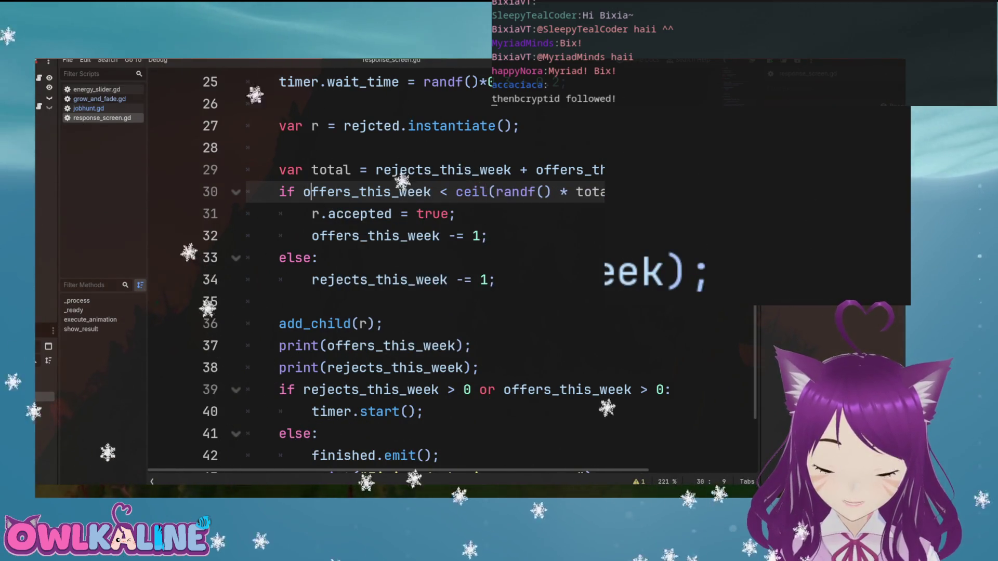
{"action": "key", "text": "BackSpace"}
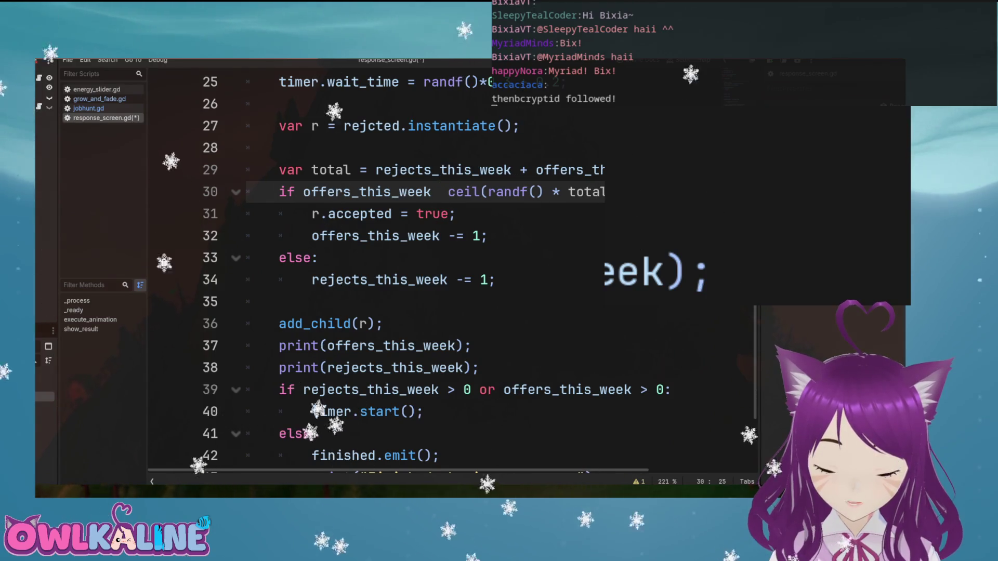
{"action": "type", "text": "<"}
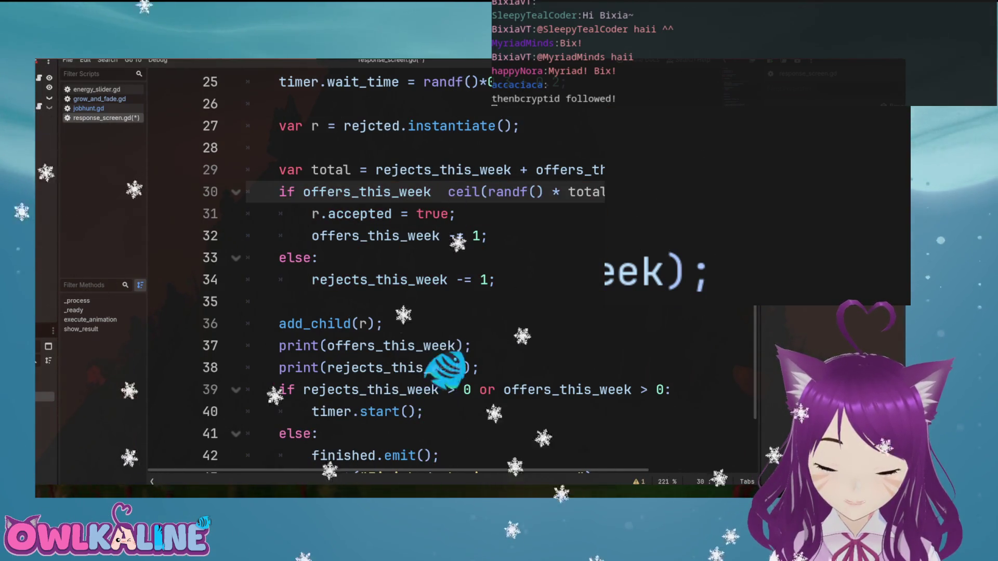
{"action": "type", "text": "="}
{"action": "key", "text": "ctrl+s"}
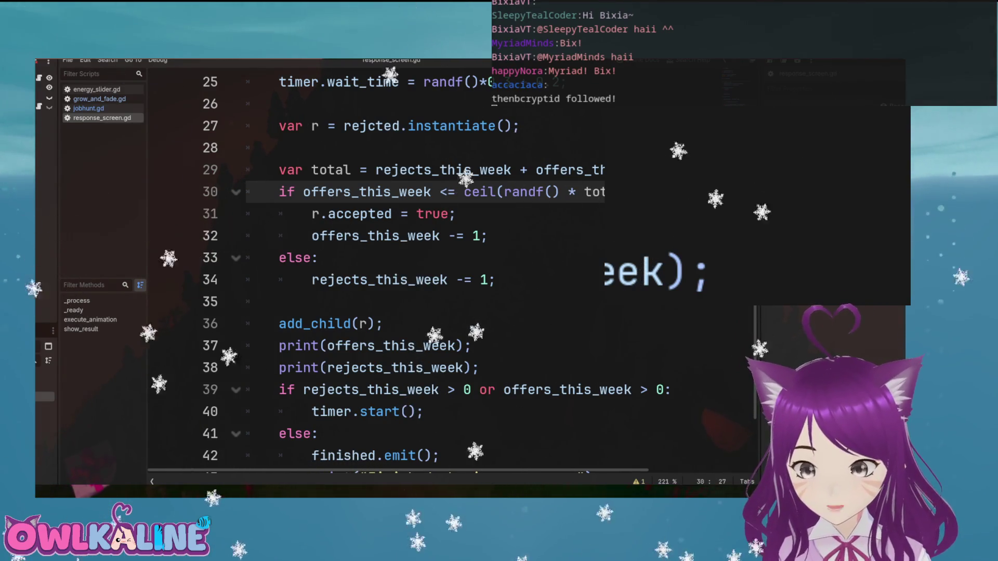
Rewrite the condition as ceil(randf() * total) < offers_this_week: and highlight offers_this_week
{"action": "key", "text": "BackSpace"}
{"action": "key", "text": "BackSpace"}
{"action": "key", "text": "BackSpace"}
{"action": "key", "text": "Delete"}
{"action": "key", "text": "End"}
{"action": "key", "text": "BackSpace"}
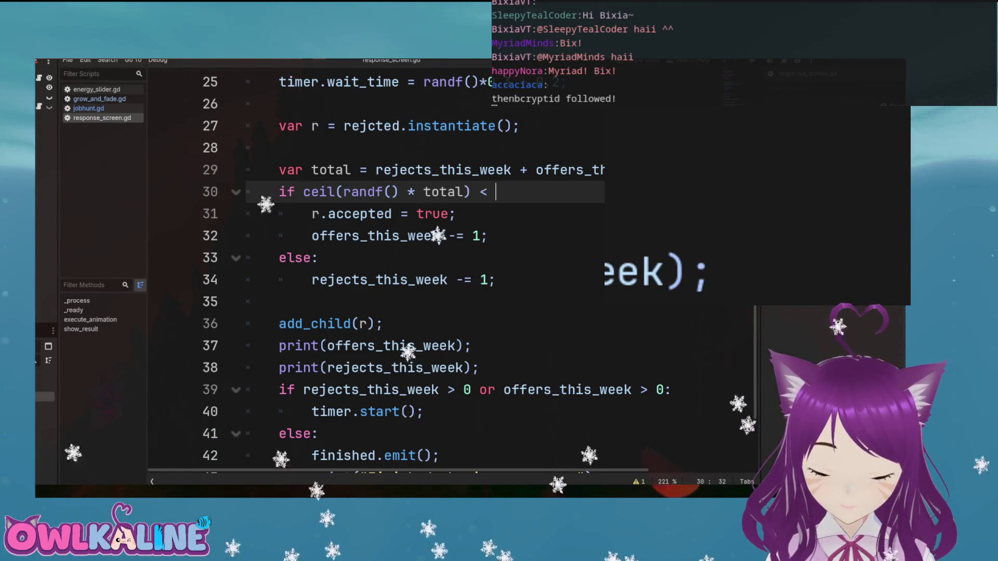
{"action": "type", "text": "off"}
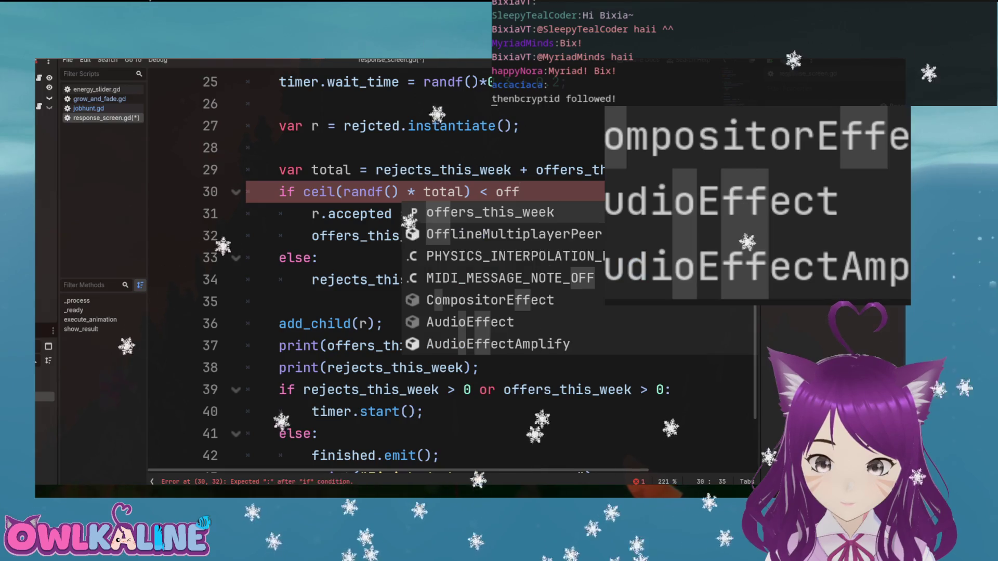
{"action": "key", "text": "Return"}
{"action": "type", "text": ":"}
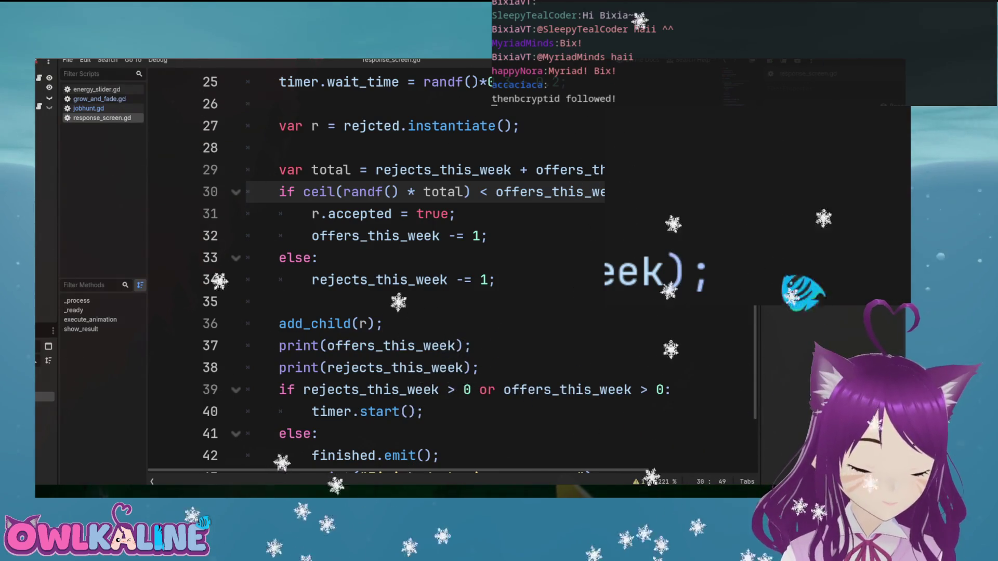
{"action": "double_click", "coordinate": [546, 192]}
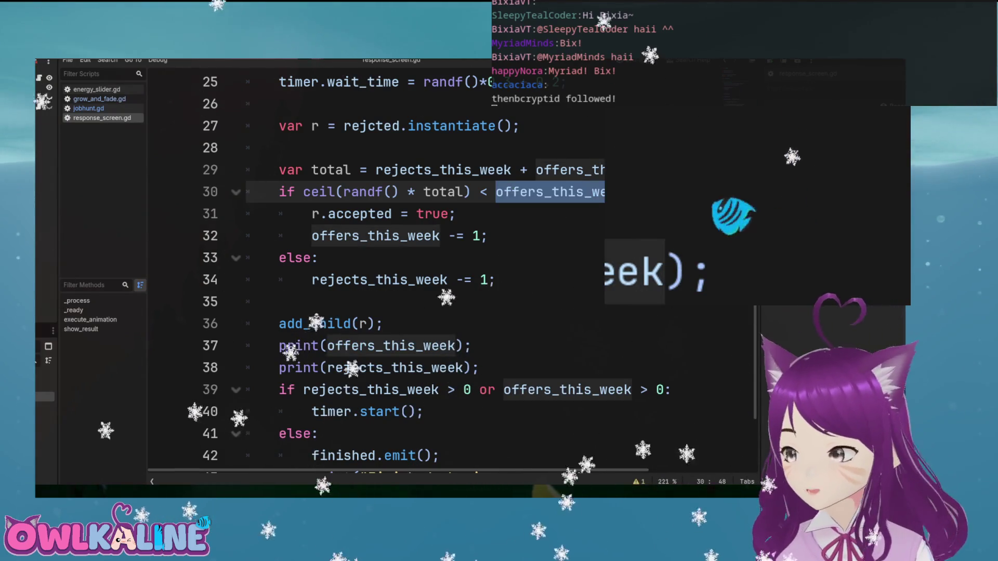